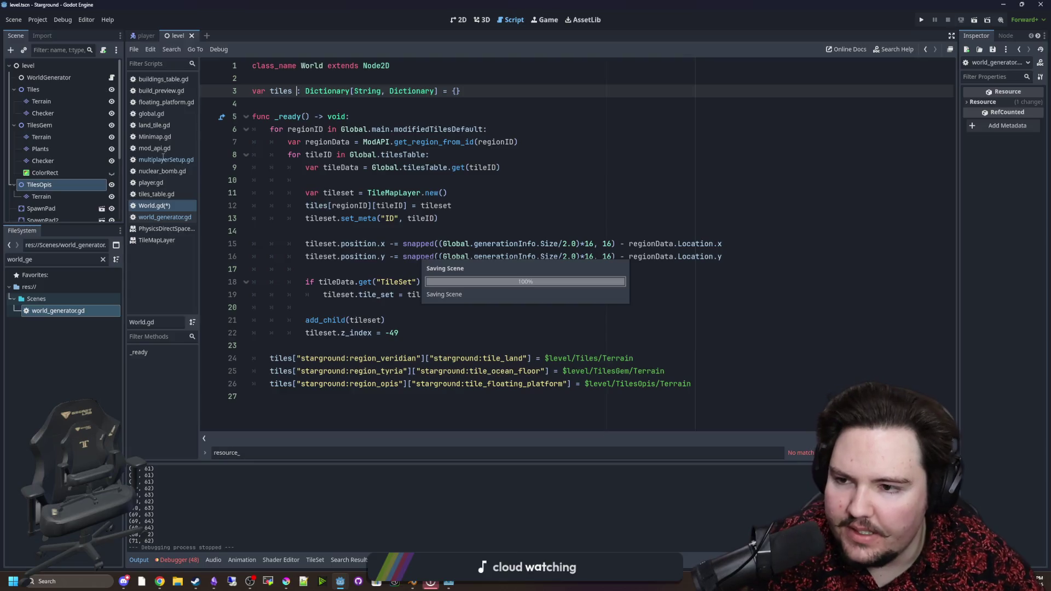
Search the whole project for '.tiles' and open the line 144 match in multiplayerSetup.gd.
left_click(158, 163)
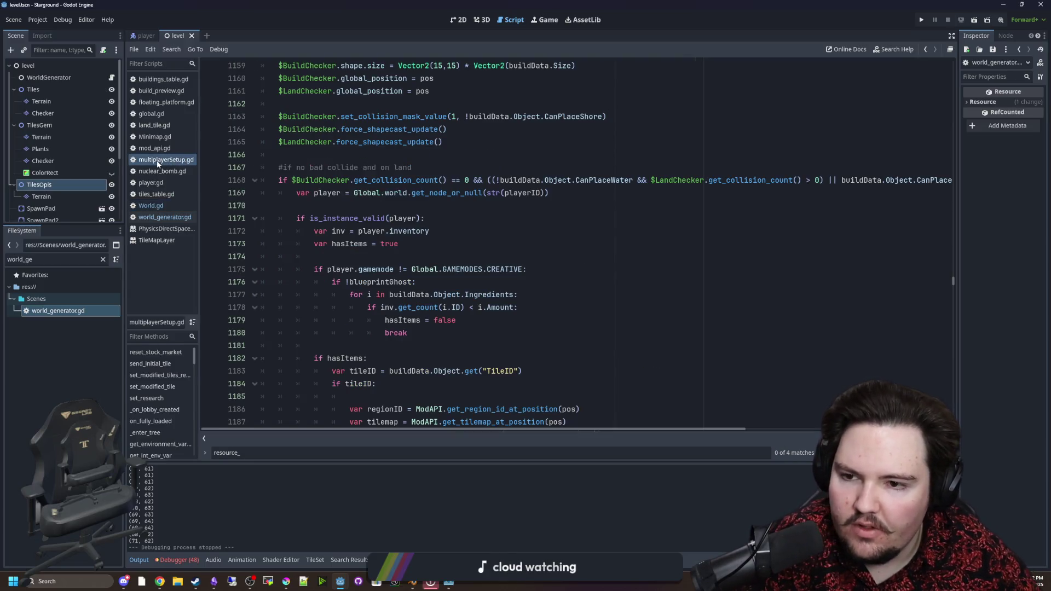
left_click(425, 234)
key("ctrl+shift+f")
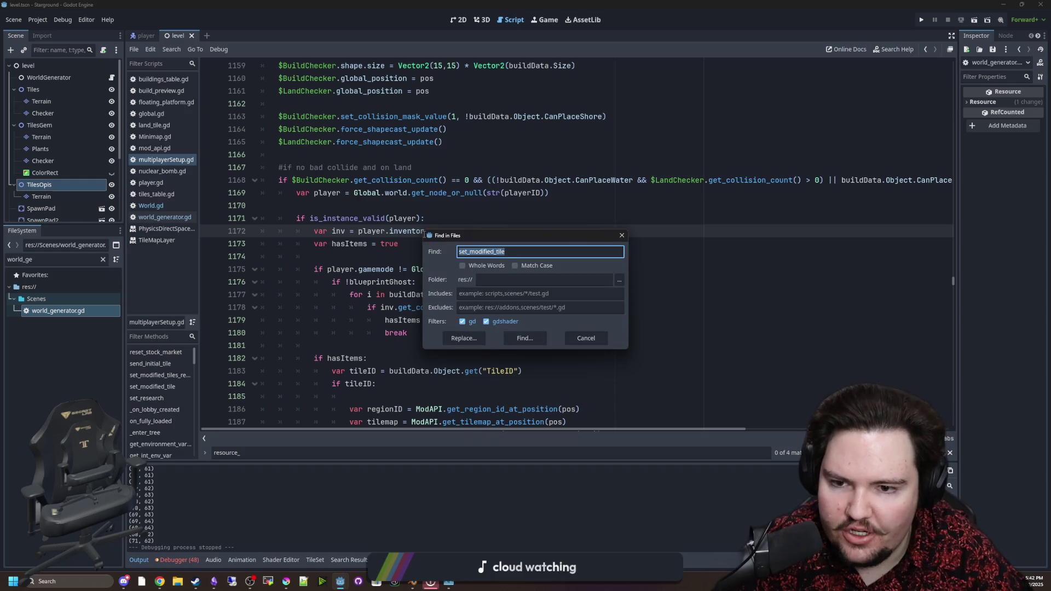
type(".tiles")
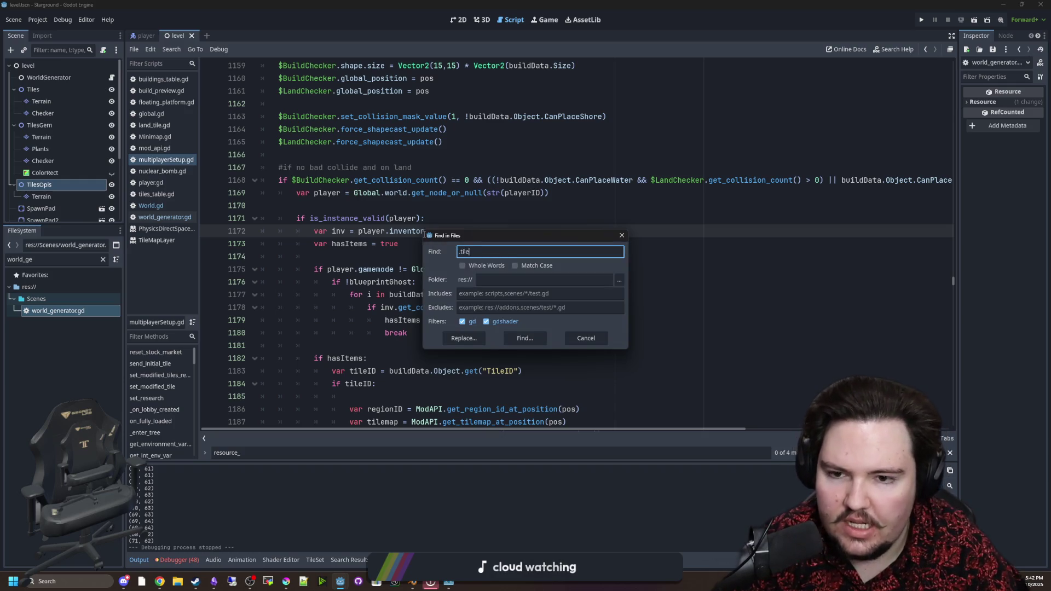
key("Return")
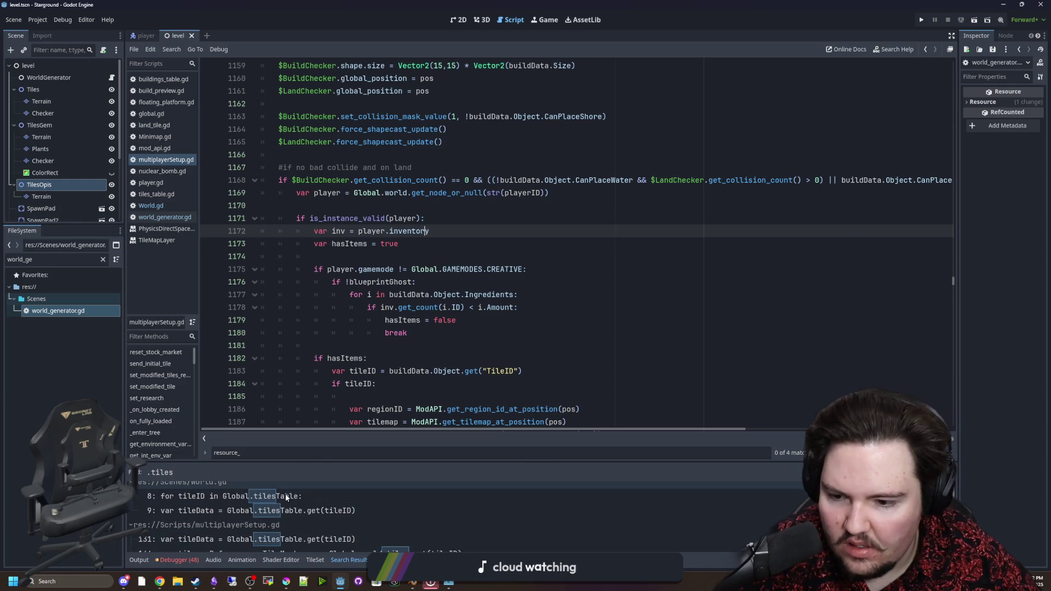
scroll(285, 496, "down", 2)
left_click(371, 514)
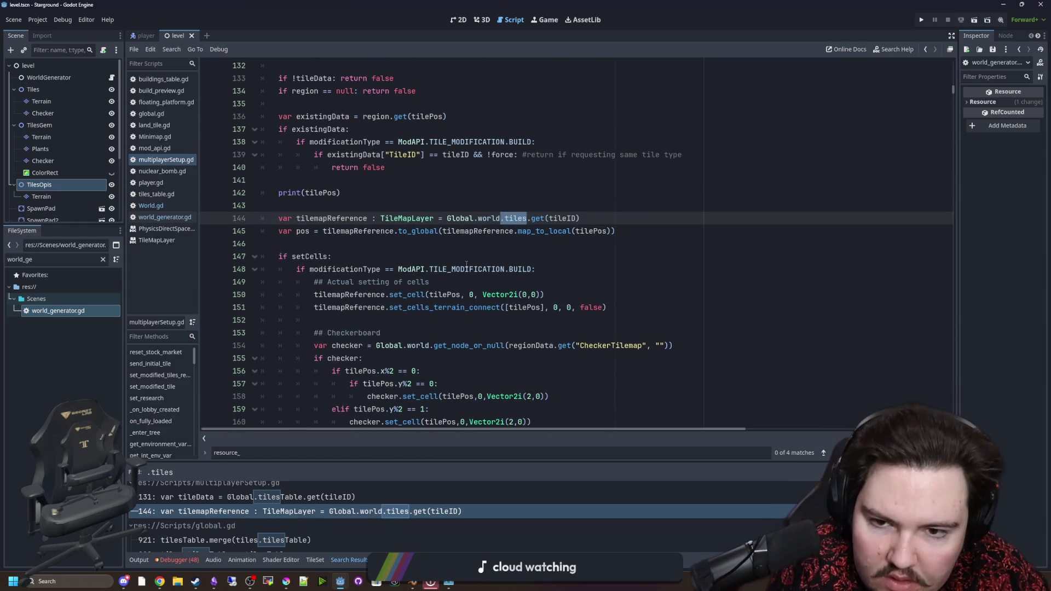
Delete the print(tilePos) debug line from set_modified_tile.
scroll(486, 246, "up", 3)
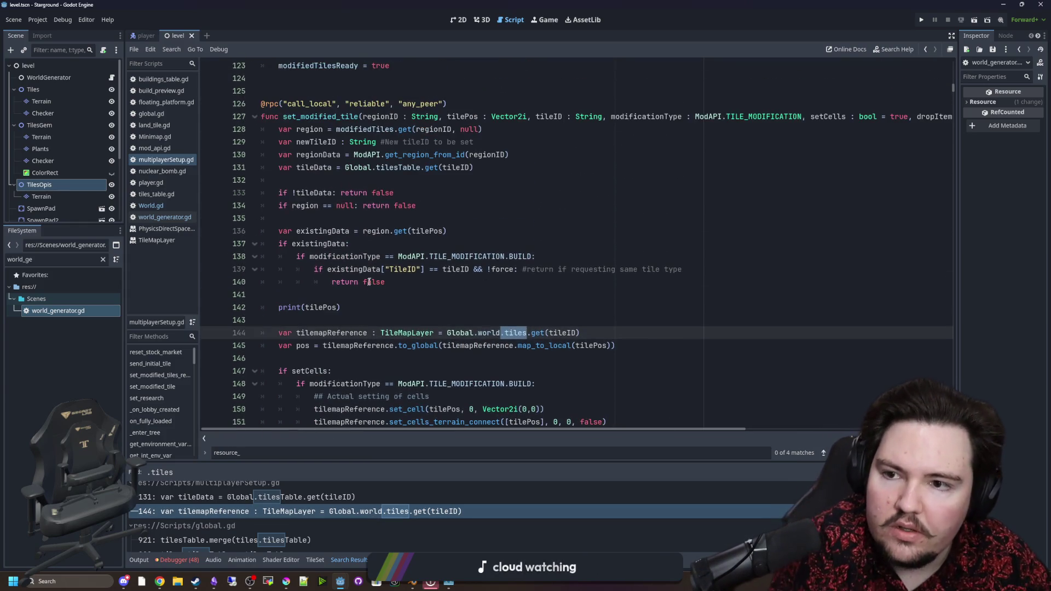
left_click(353, 311)
key("shift+Up")
key("shift+Up")
key("BackSpace")
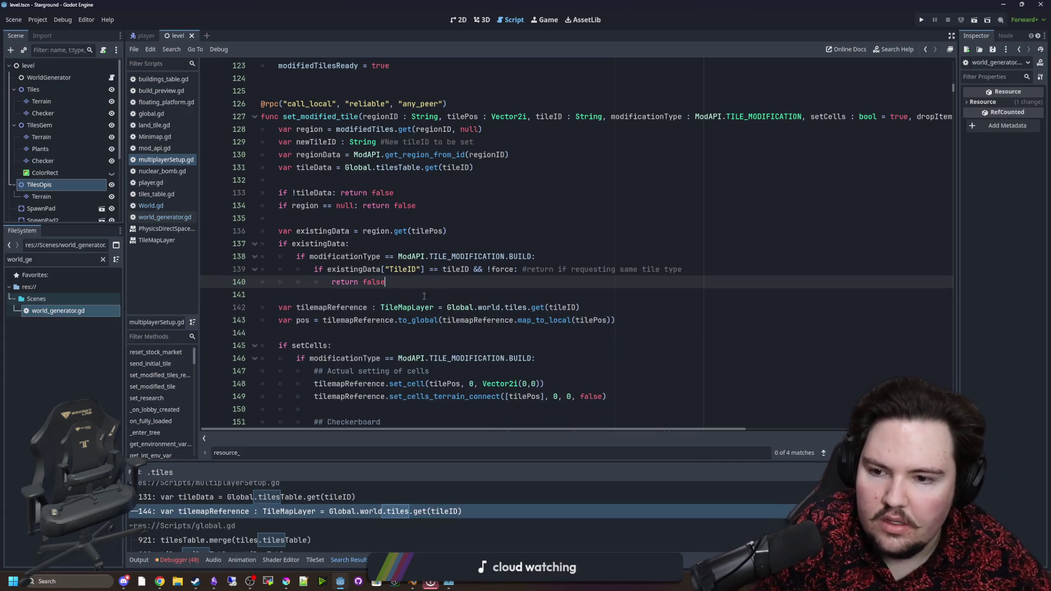
Change Global.world.tiles to Global.world.tiles[regionID] and save the script.
left_click(548, 306)
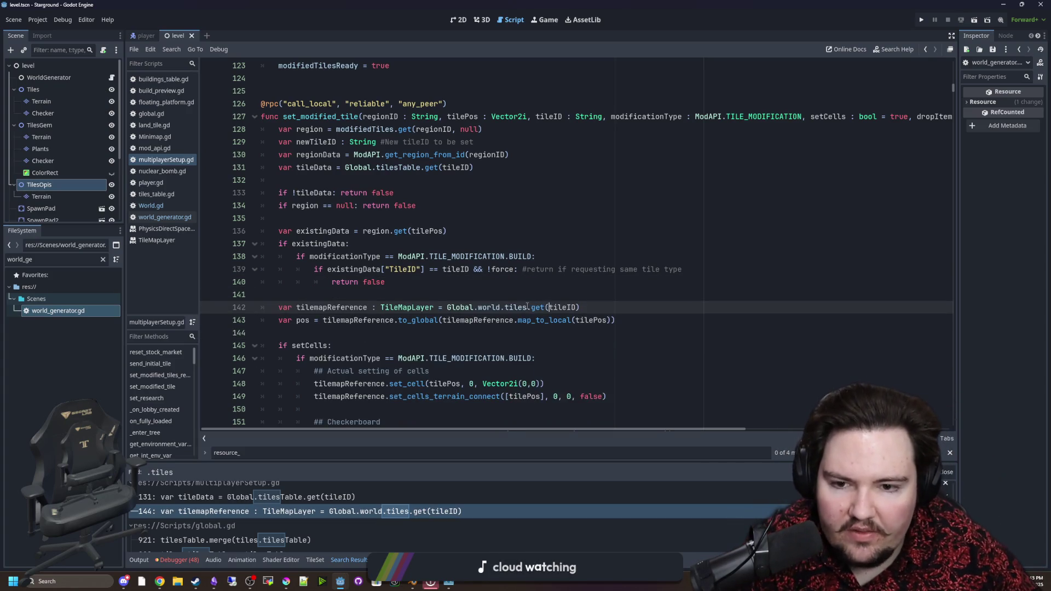
type("[")
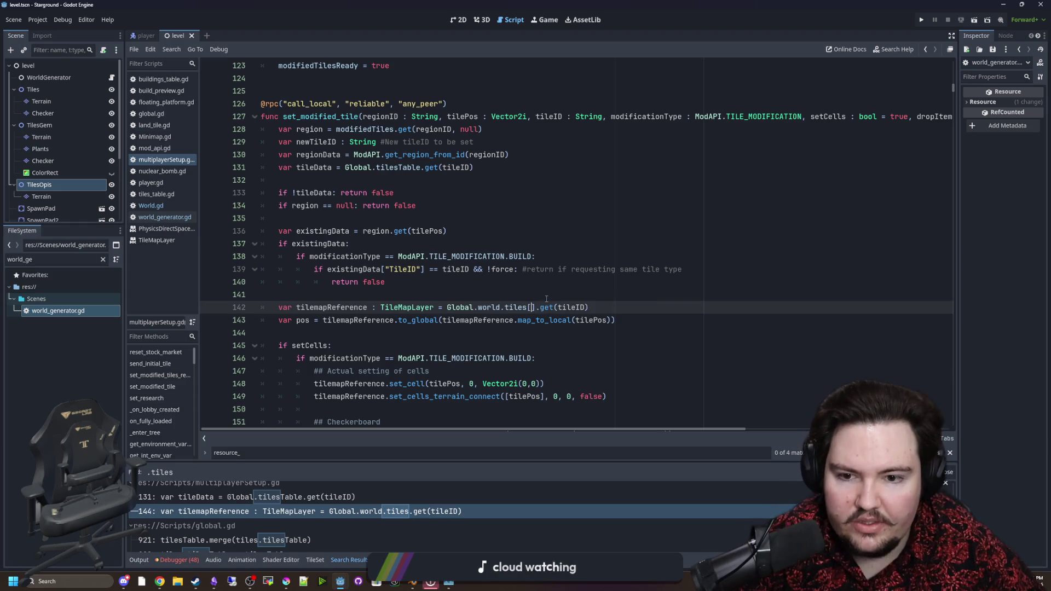
type("regionID")
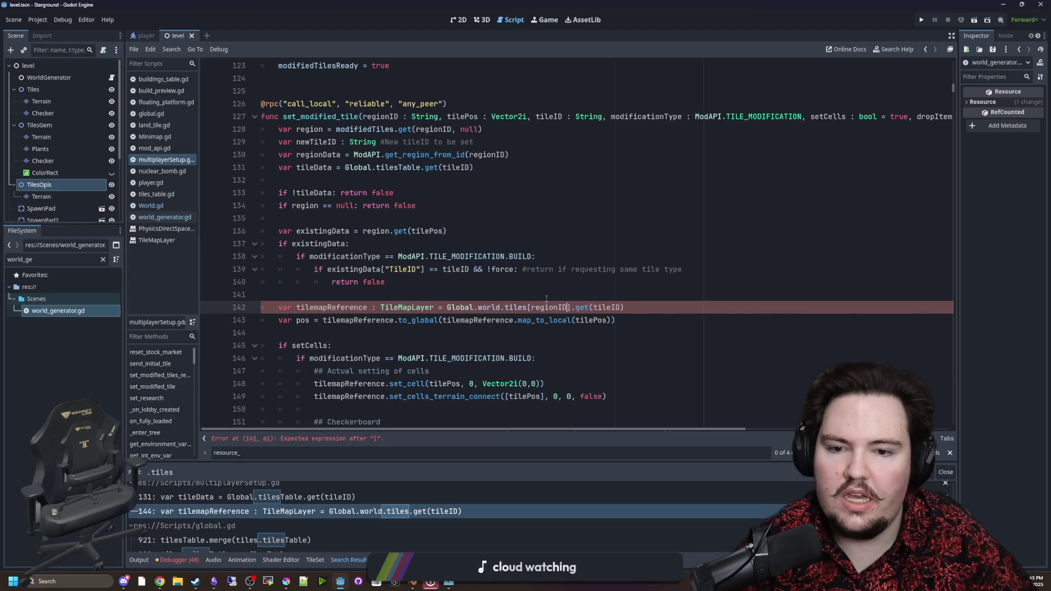
left_click(546, 299)
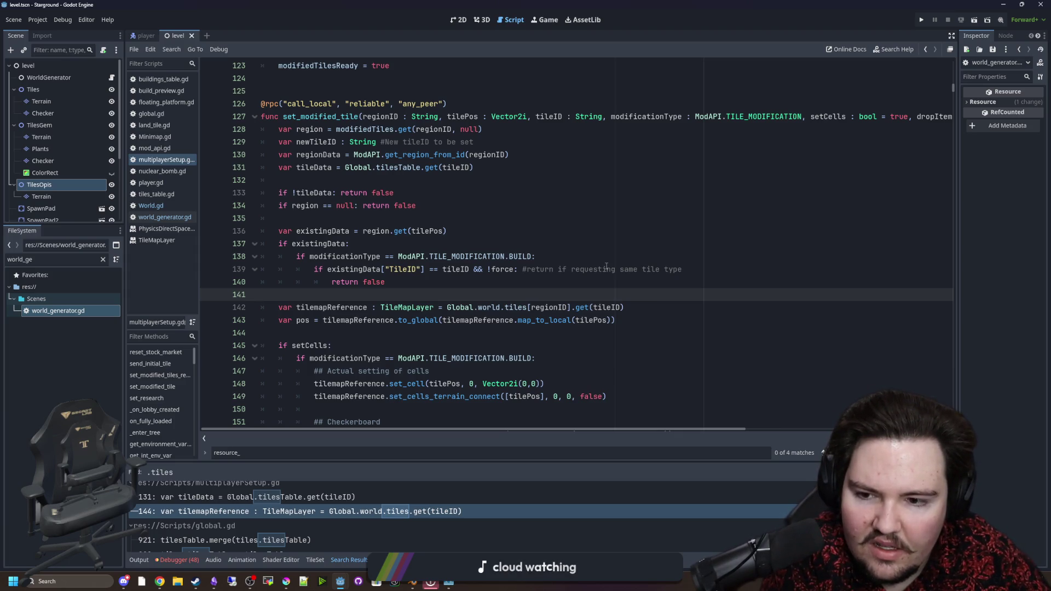
scroll(606, 266, "down", 3)
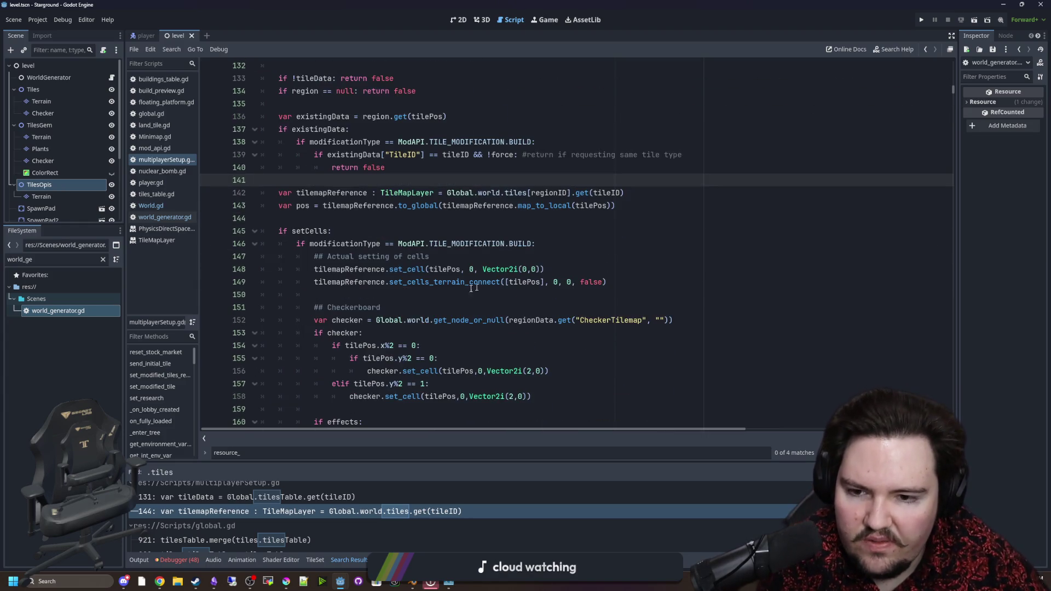
scroll(293, 523, "down", 1)
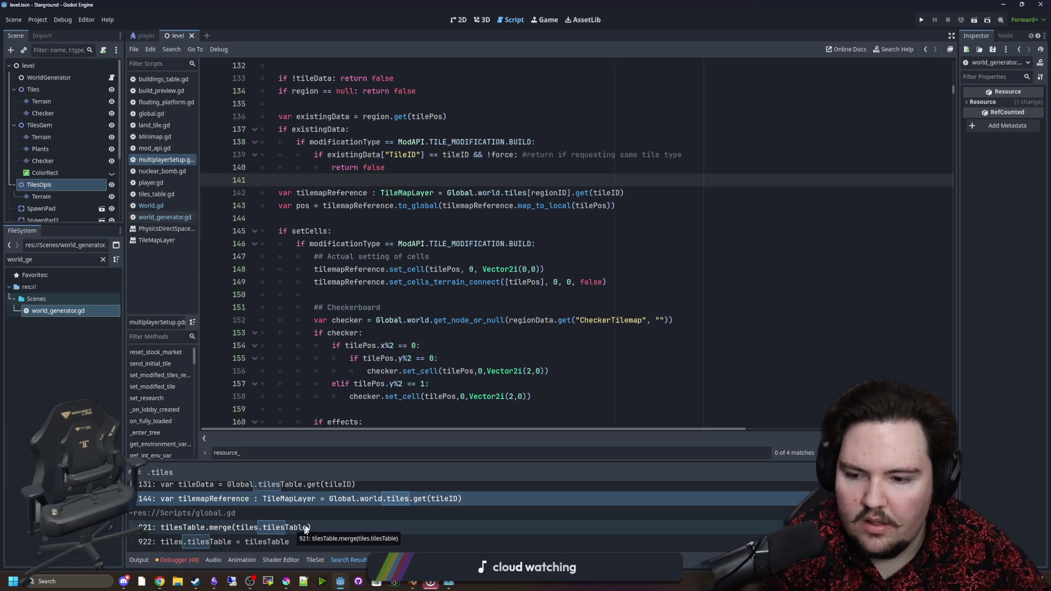
scroll(305, 530, "up", 3)
left_click(468, 295)
key("ctrl+s")
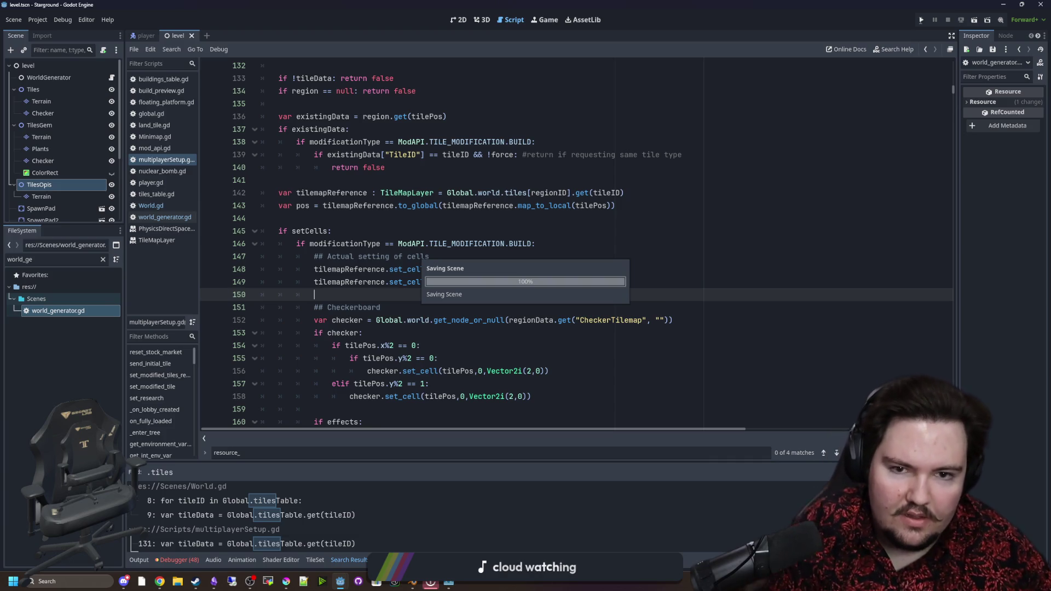
scroll(793, 252, "down", 8)
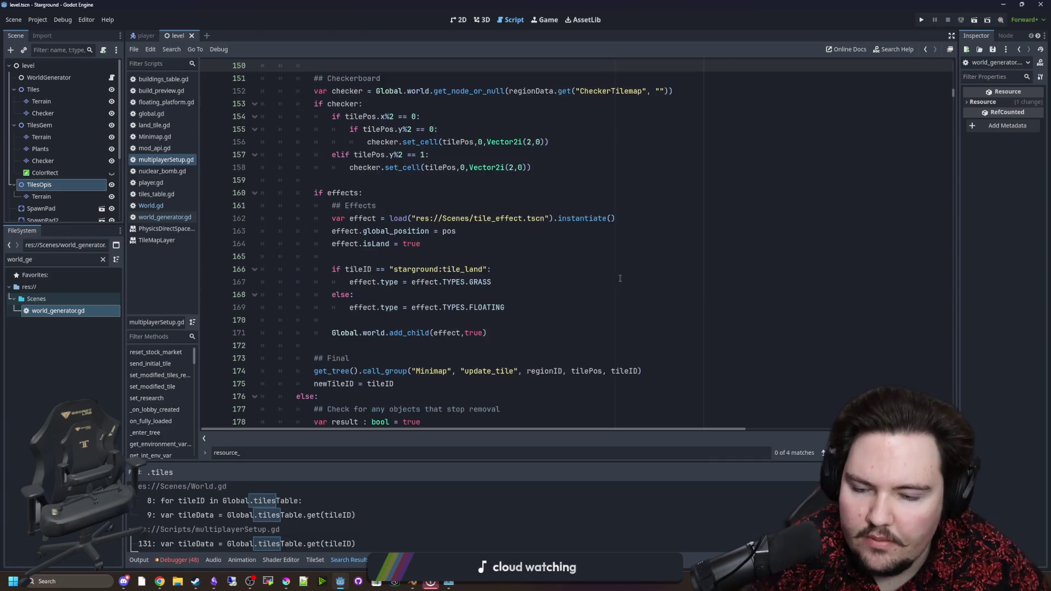
scroll(776, 239, "down", 5)
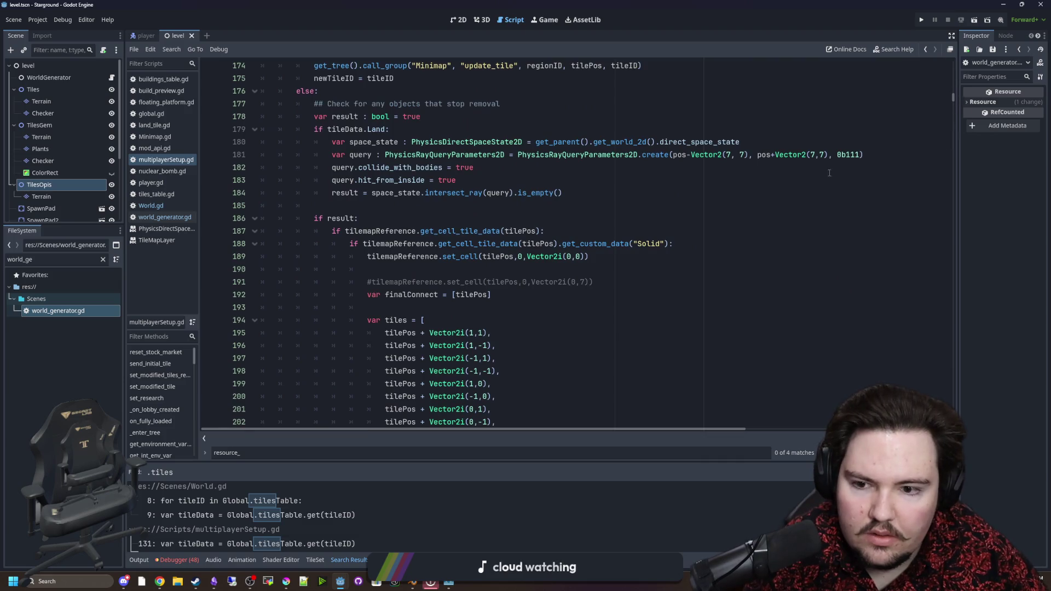
scroll(585, 255, "down", 11)
scroll(585, 255, "down", 7)
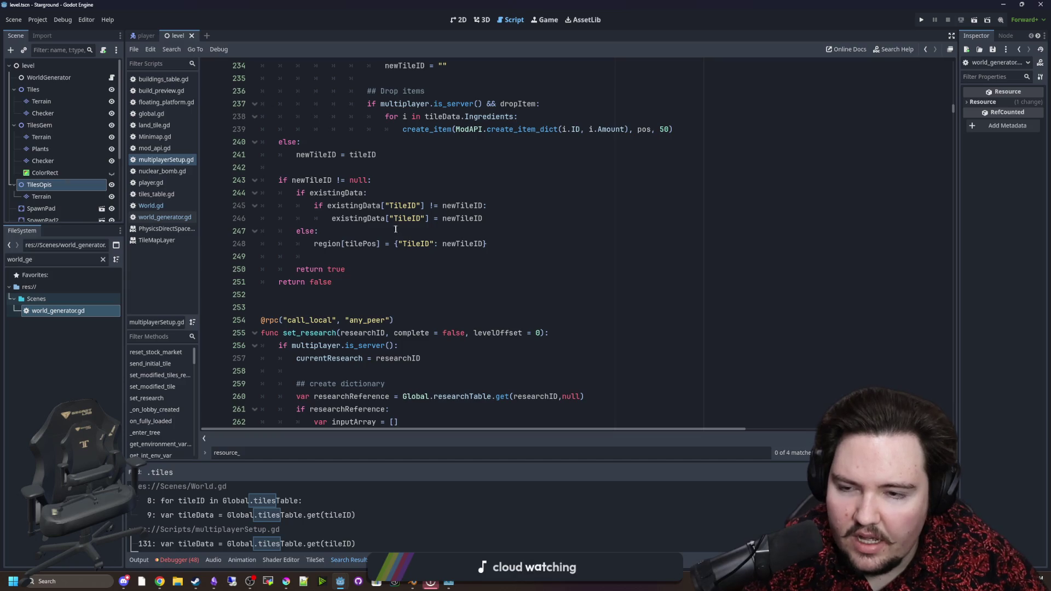
scroll(349, 198, "up", 3)
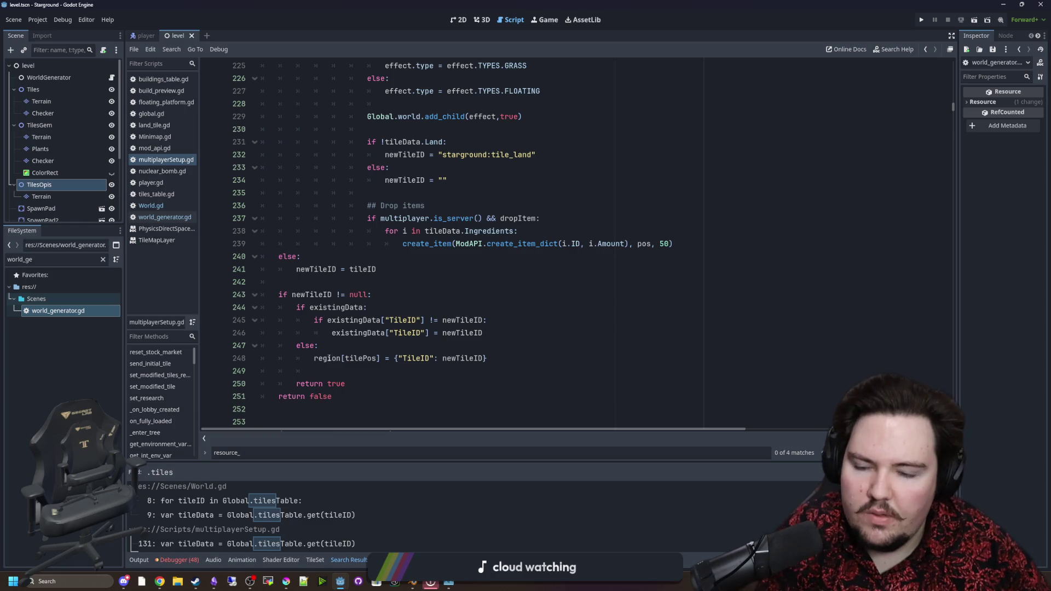
double_click(315, 360)
left_click(349, 346)
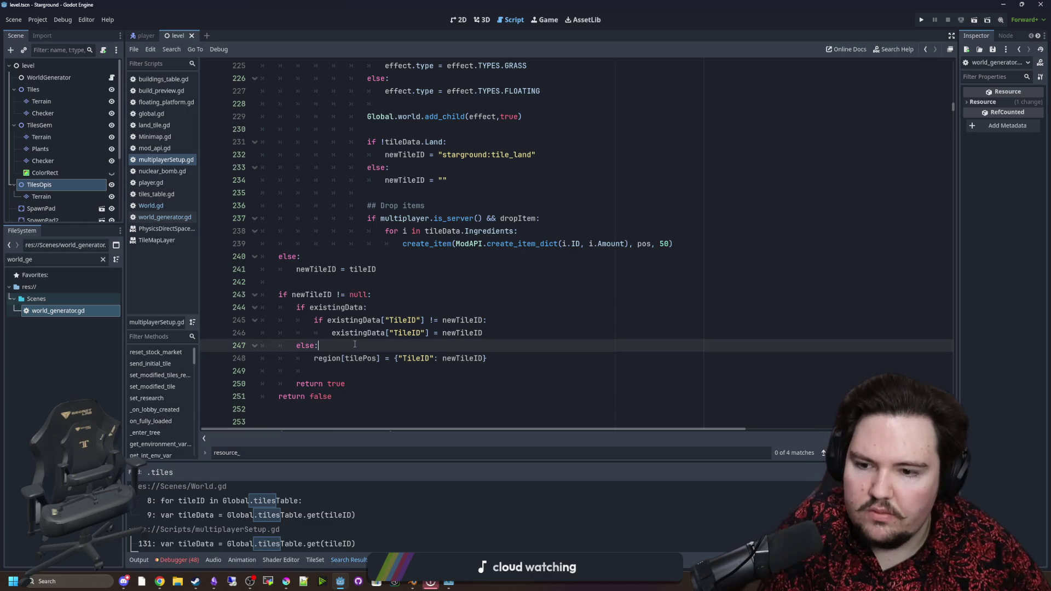
scroll(350, 346, "up", 9)
scroll(352, 346, "up", 20)
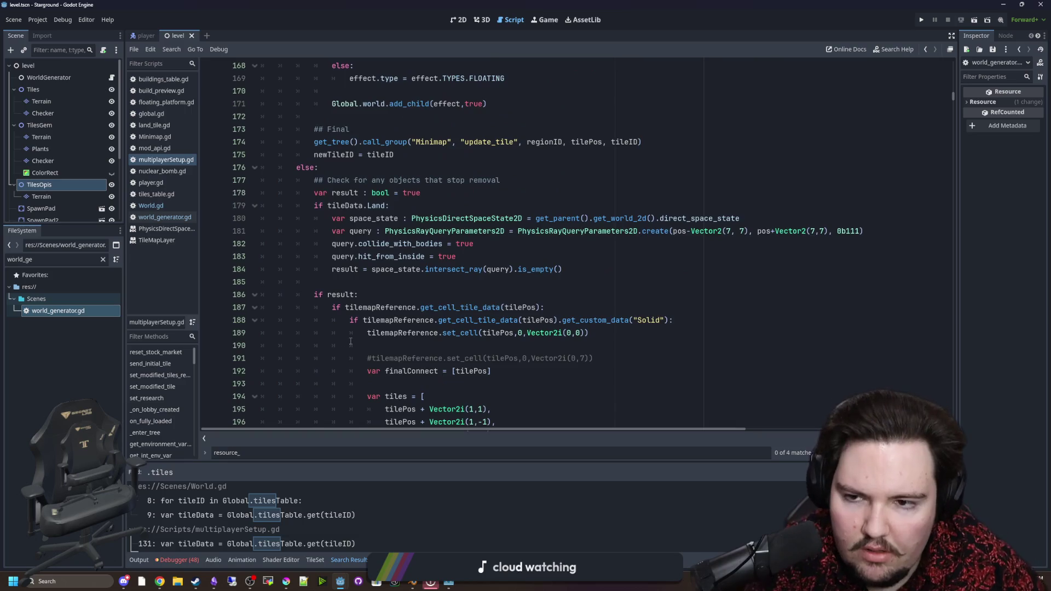
scroll(518, 356, "up", 2)
left_click(383, 218)
key("ctrl+s")
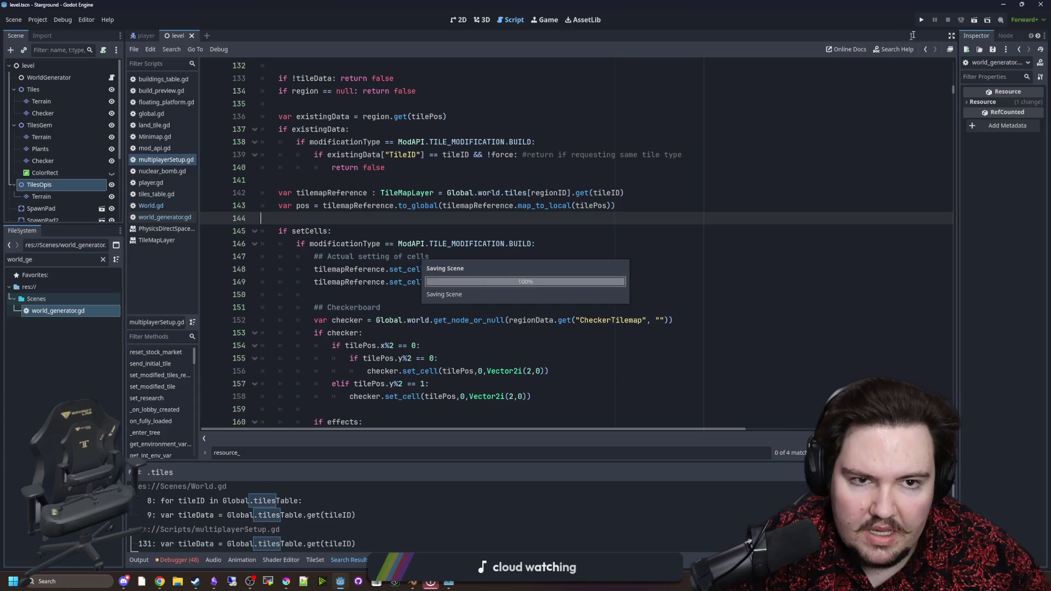
left_click(926, 21)
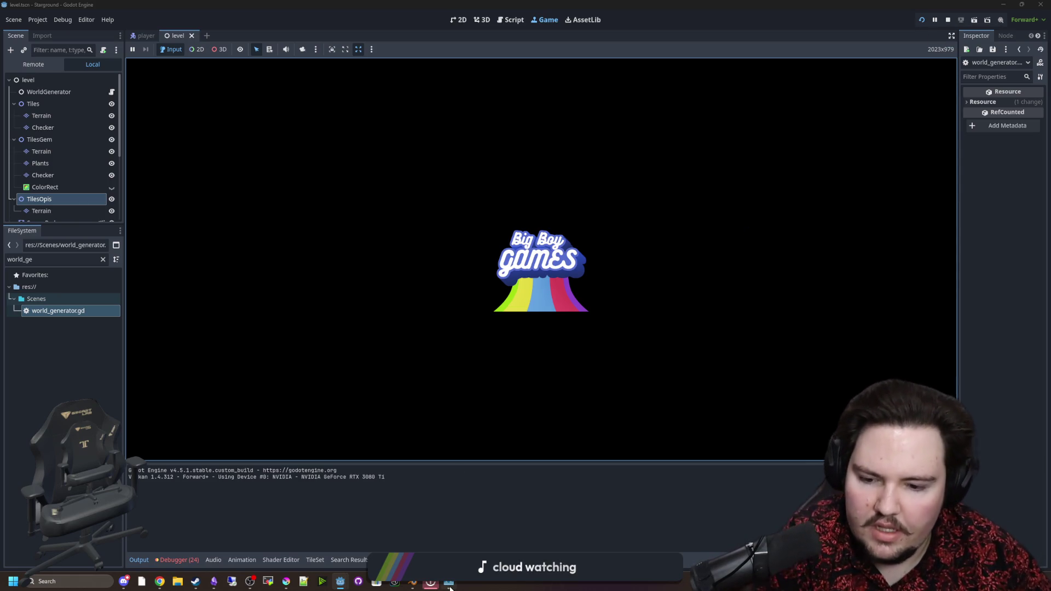
Continue the autosaved Starground game until it breaks at World.gd line 12 on an invalid key.
mouse_move(449, 584)
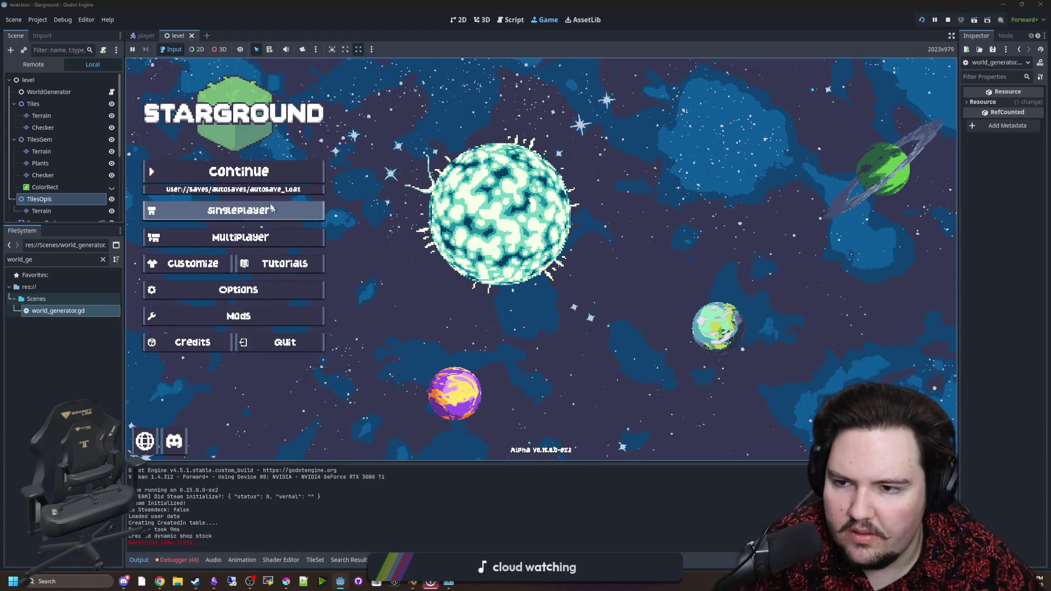
left_click(257, 166)
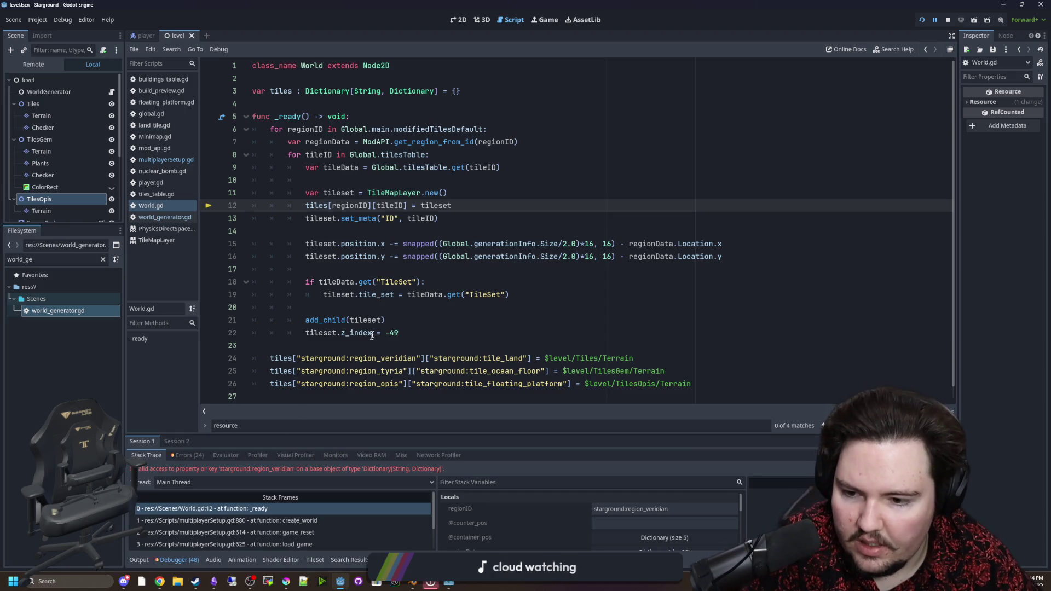
Insert blank lines at the start of World.gd's _ready function.
mouse_move(355, 219)
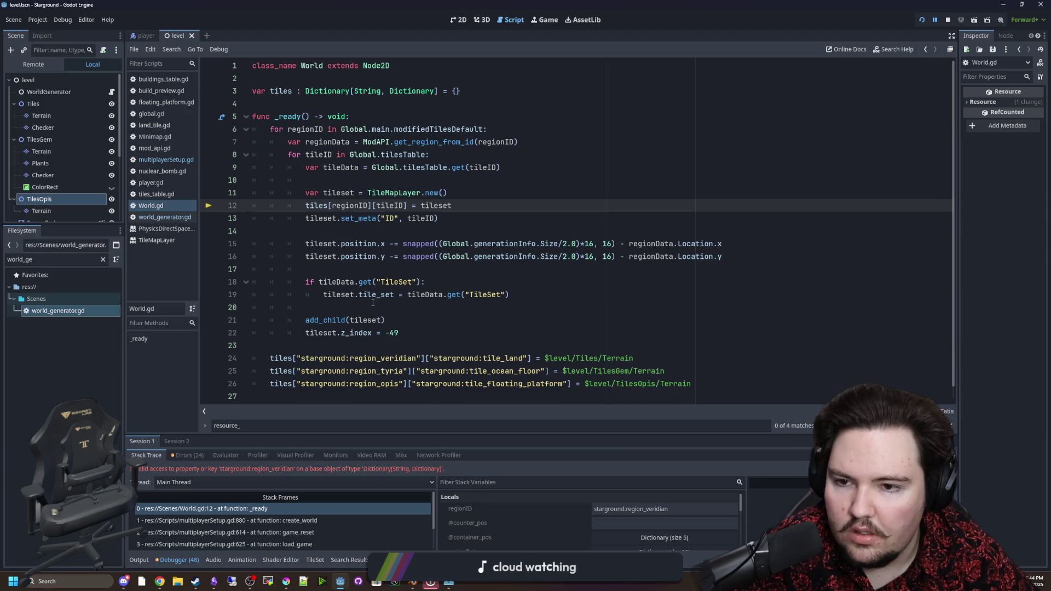
left_click(380, 269)
left_click(383, 233)
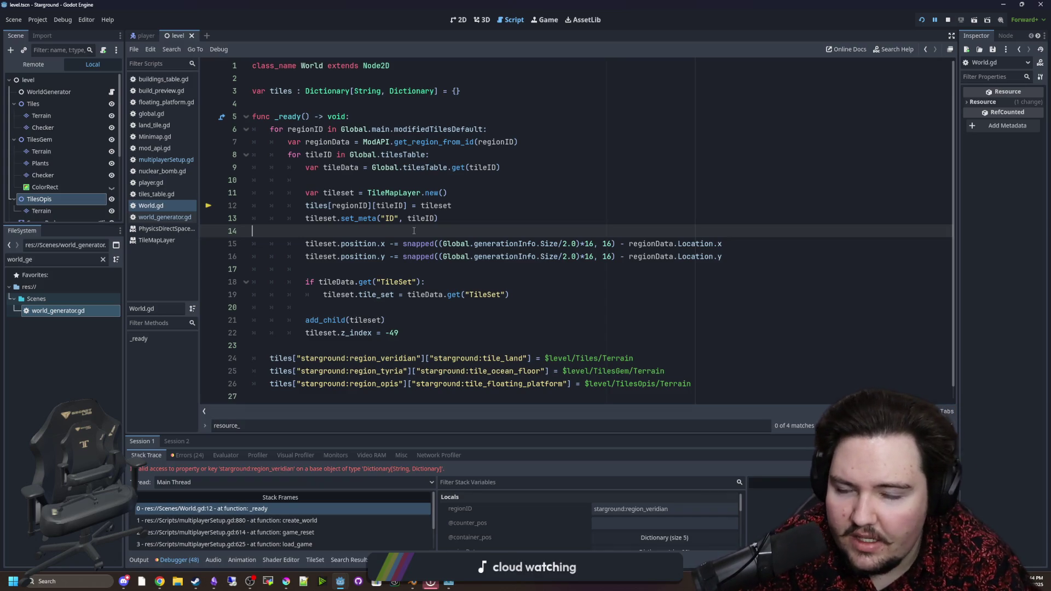
left_click(348, 116)
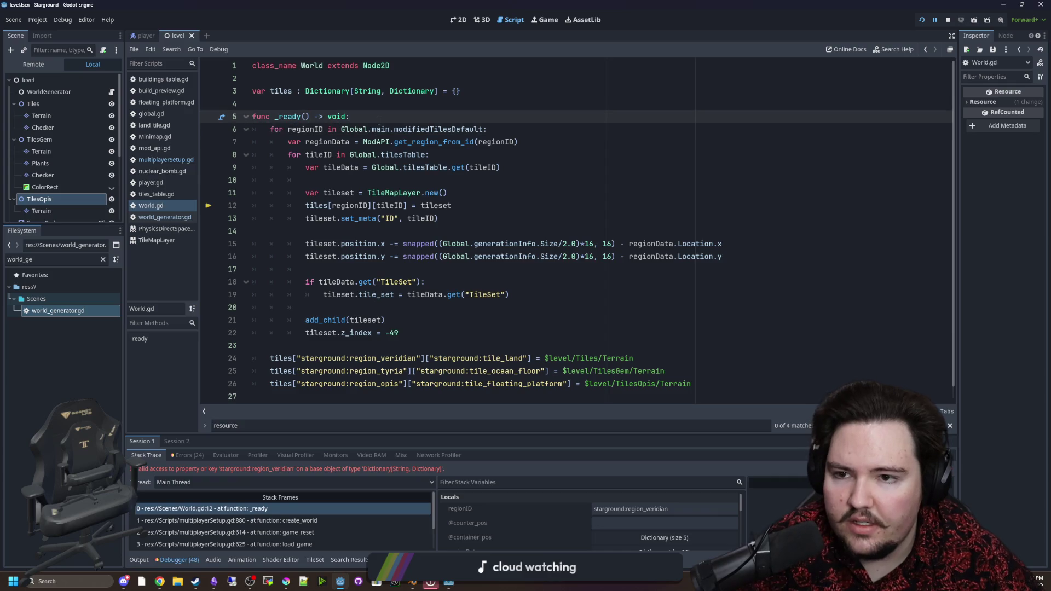
key("Return")
key("Return")
key("Up")
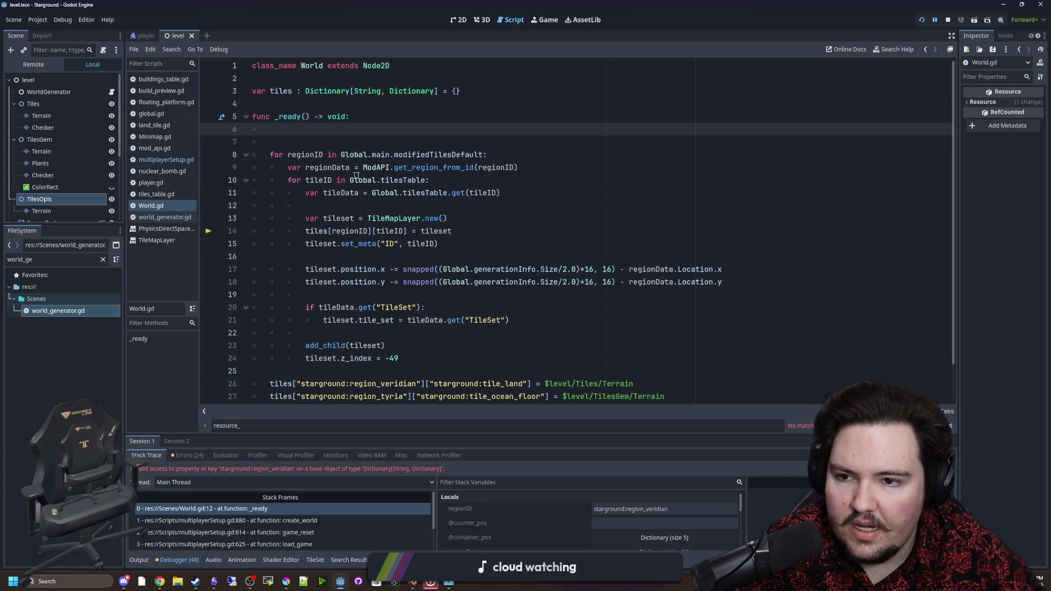
Add tiles[regionID] = {} under the regionData line, save, and resume the game.
left_click(546, 163)
key("Return")
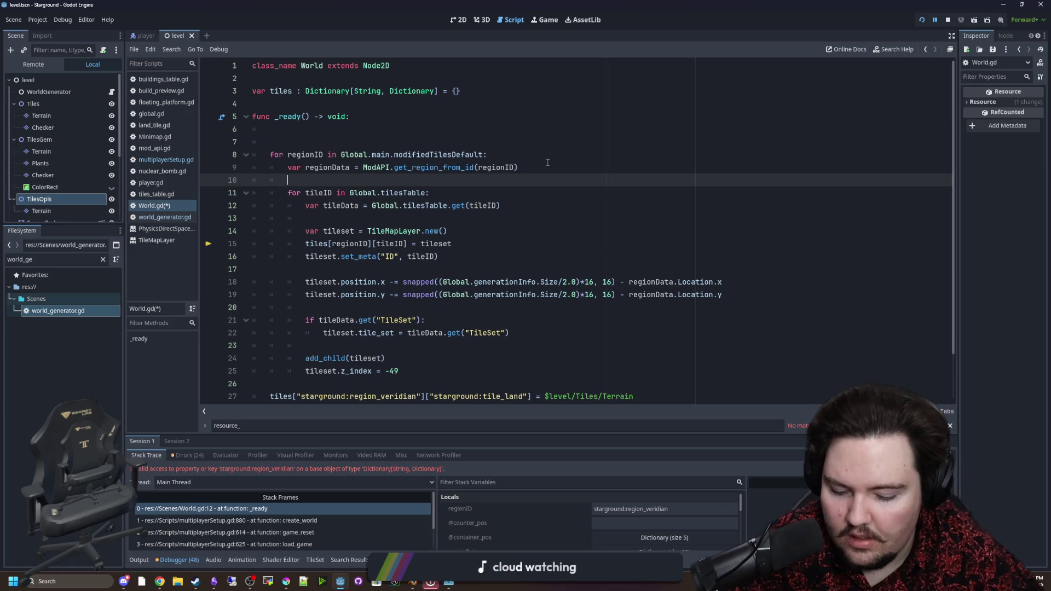
type("tiles[]")
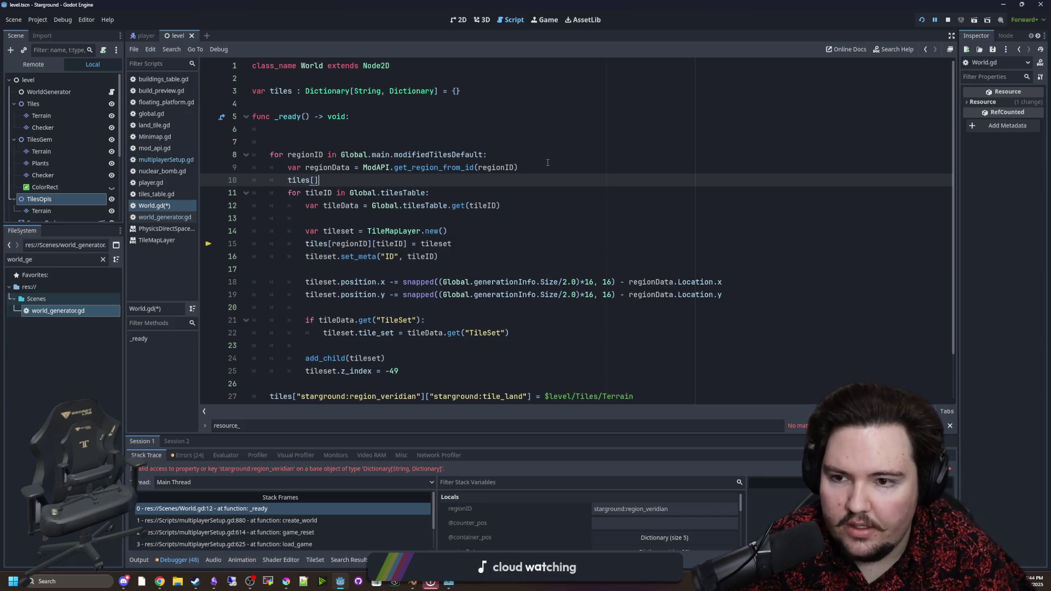
type("regionID")
type(" = {}")
left_click(548, 163)
key("ctrl+s")
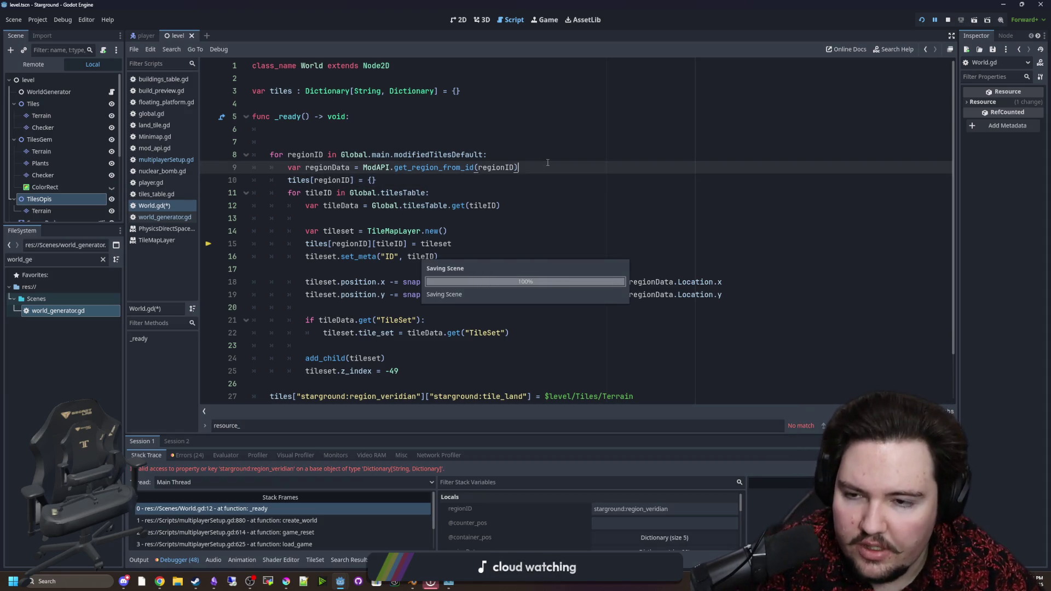
left_click(348, 135)
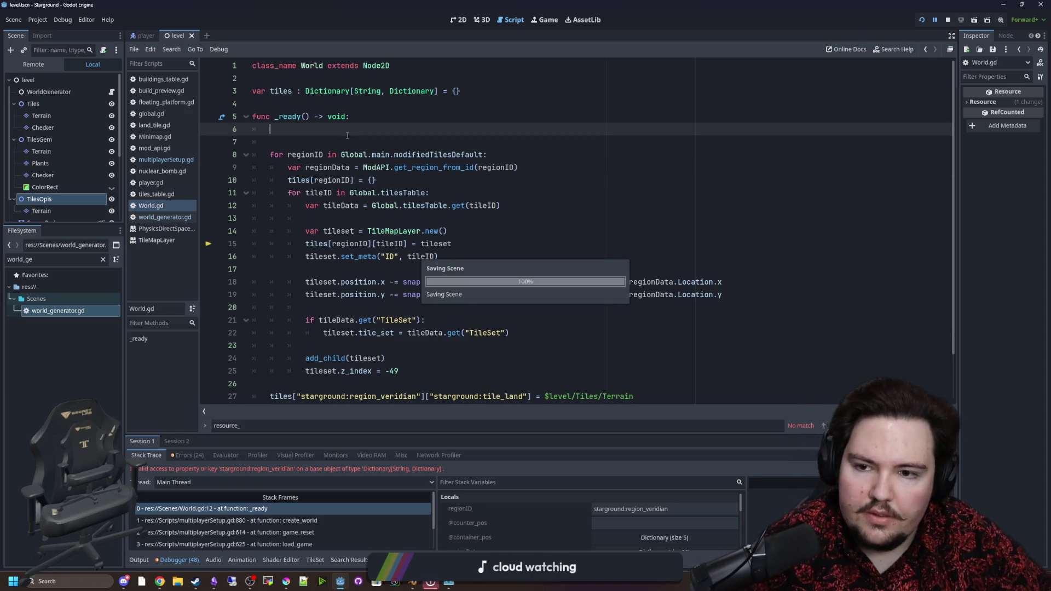
key("F12")
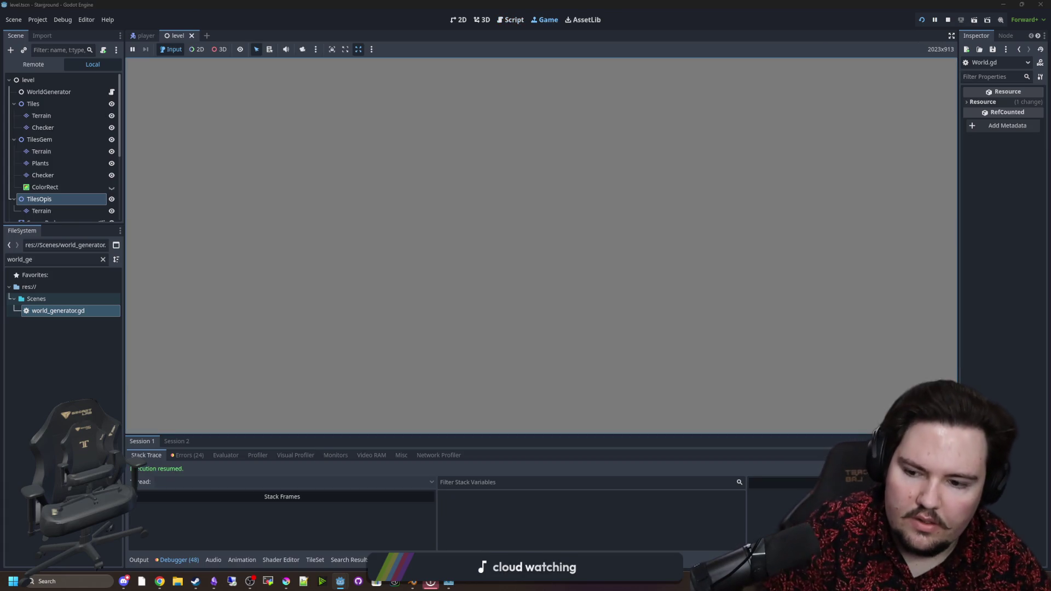
Restart the game and Continue the autosave, reaching Day 1 without the tiles error.
left_click(948, 20)
left_click(922, 19)
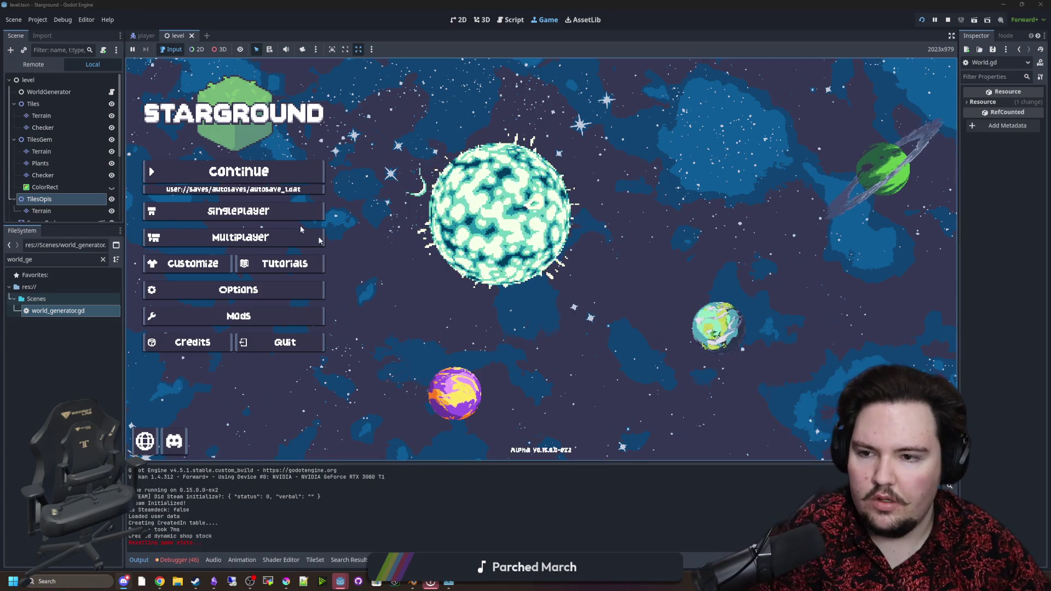
left_click(312, 181)
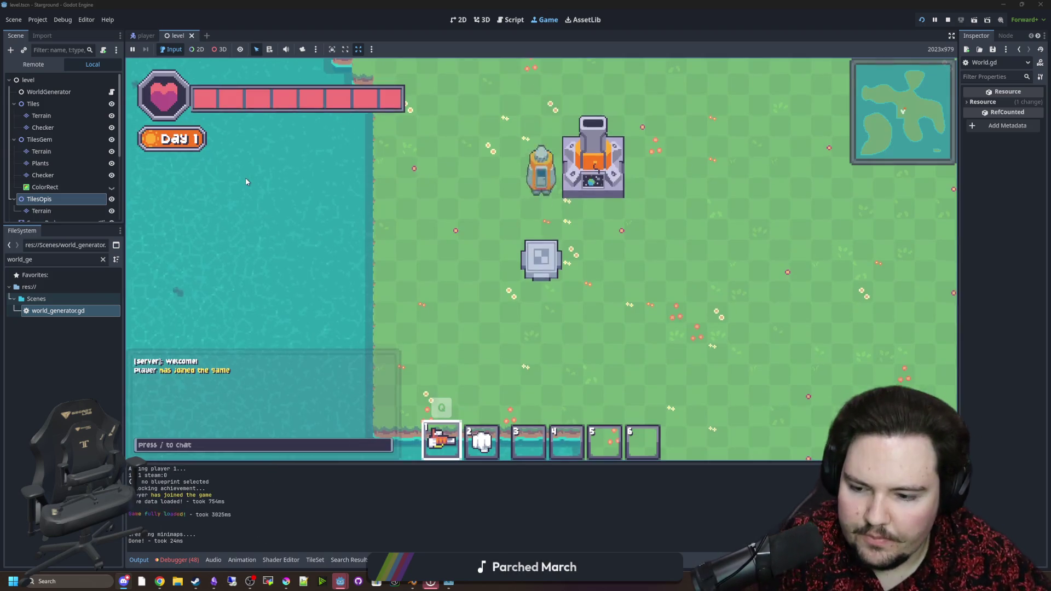
Enable creative mode with /gamemode creative and place a Land Tile beside the player.
type("/gam")
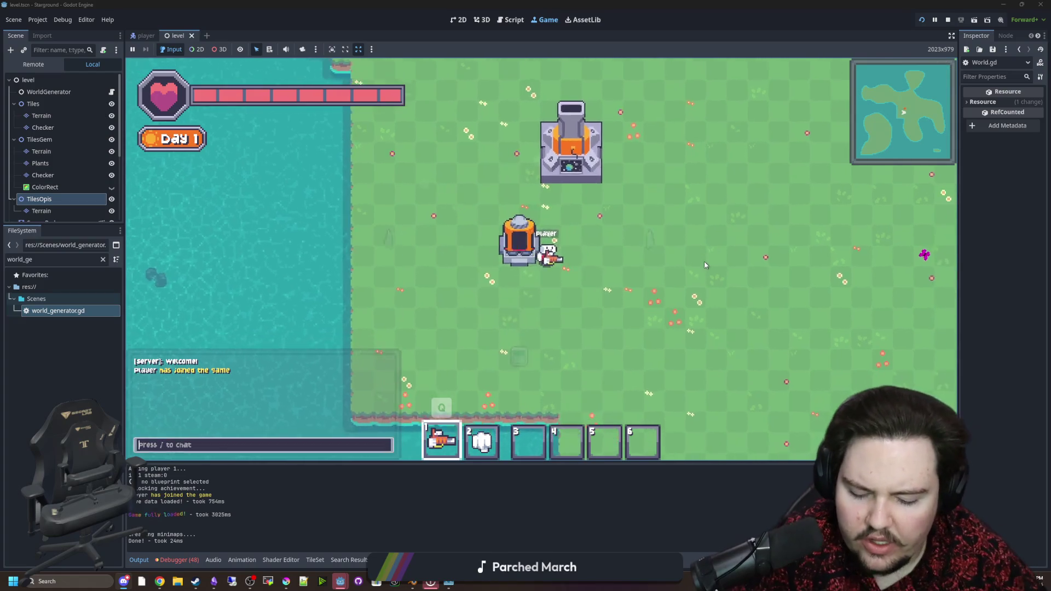
type("emode creative")
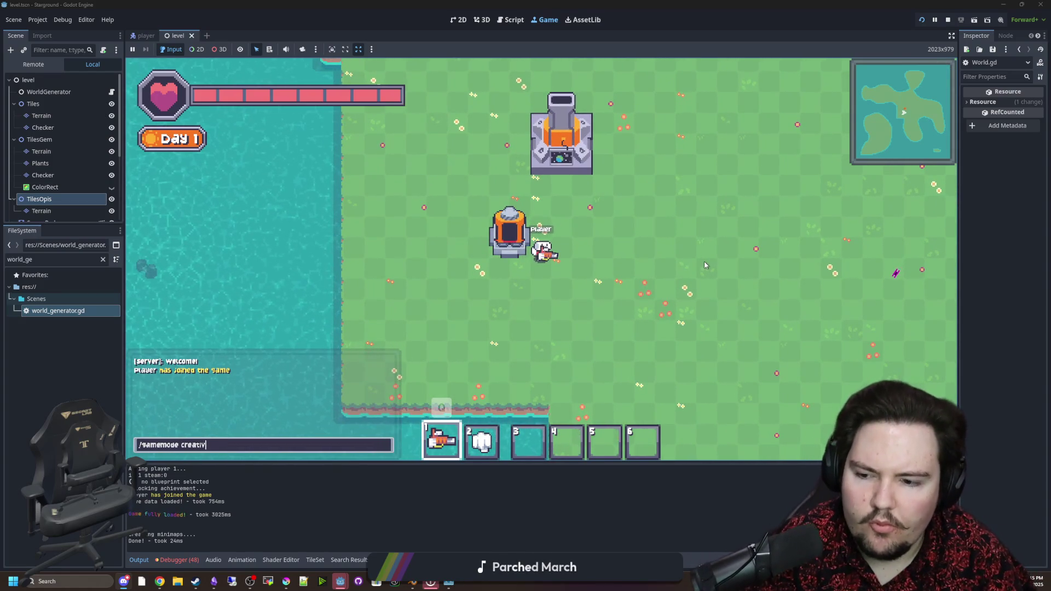
key("Return")
key("b")
key("d")
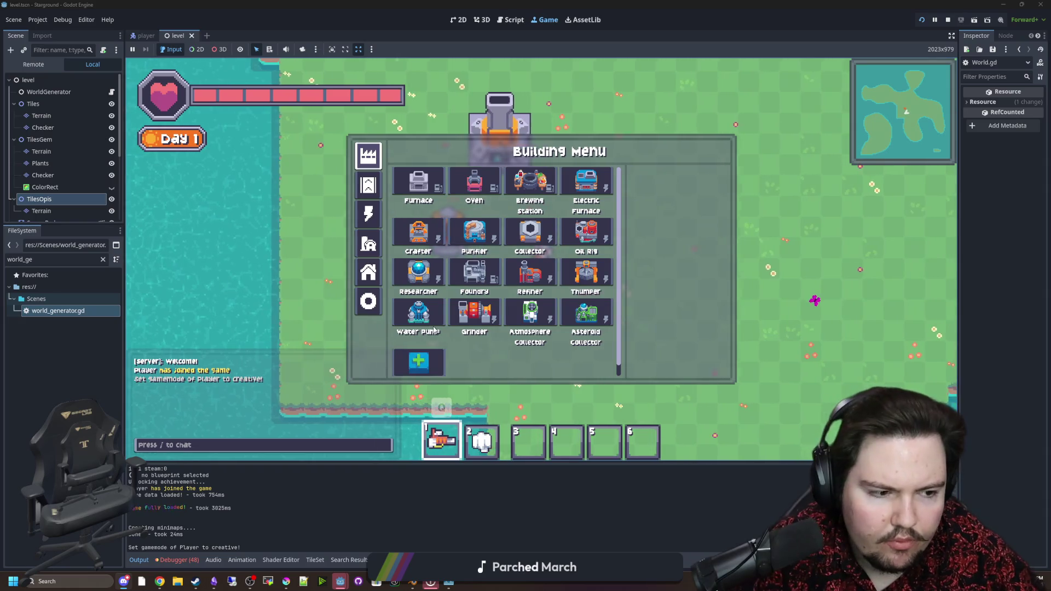
scroll(433, 328, "down", 1)
left_click(415, 265)
left_click(368, 301)
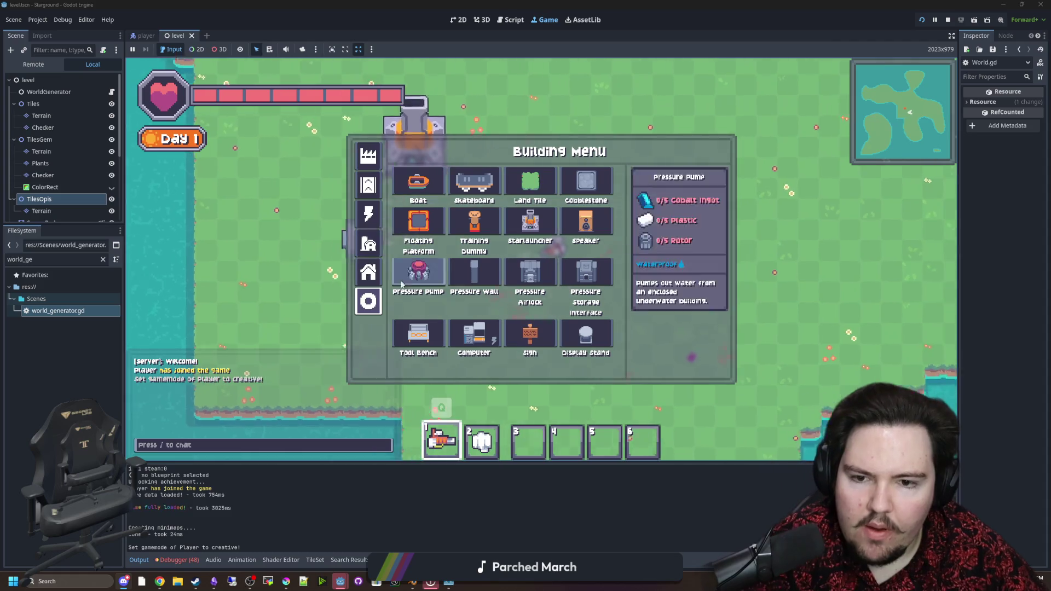
left_click(530, 183)
left_click(681, 200)
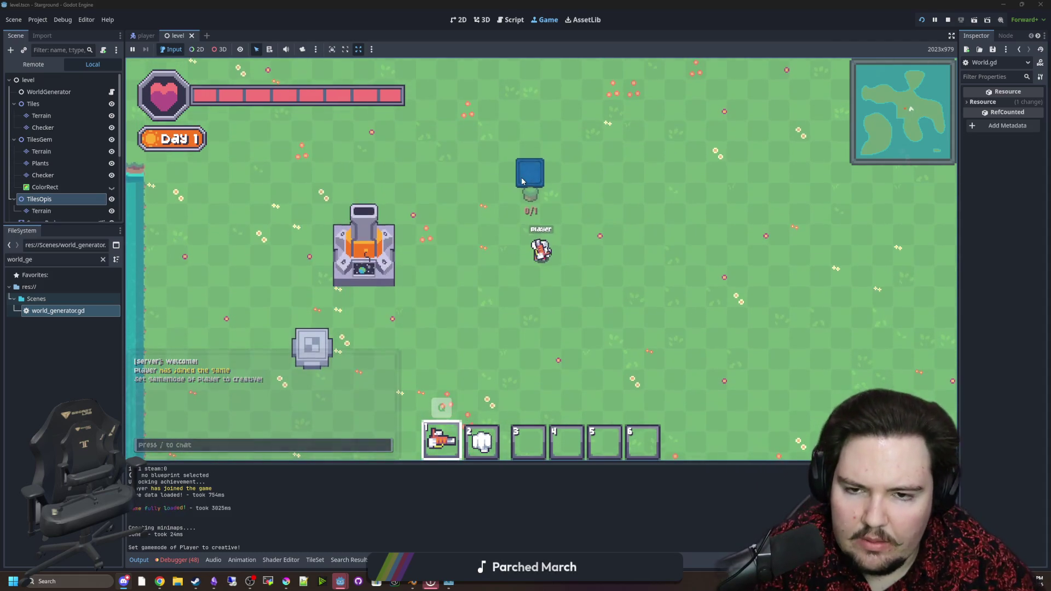
left_click(530, 171)
Equip the pickaxe and break the rocks on the new land.
key("q")
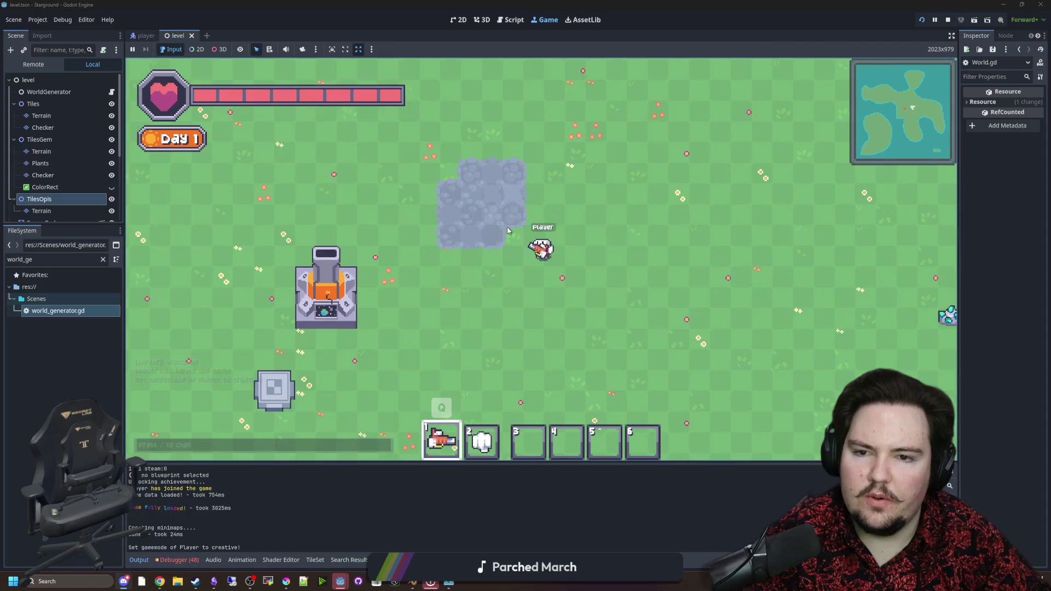
left_click(555, 213)
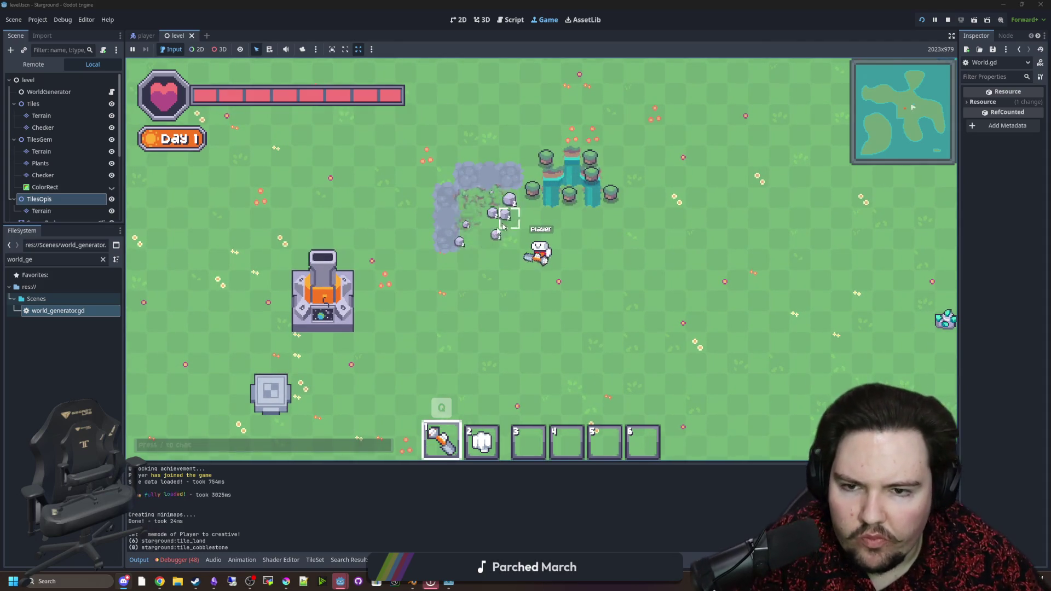
left_click(504, 176)
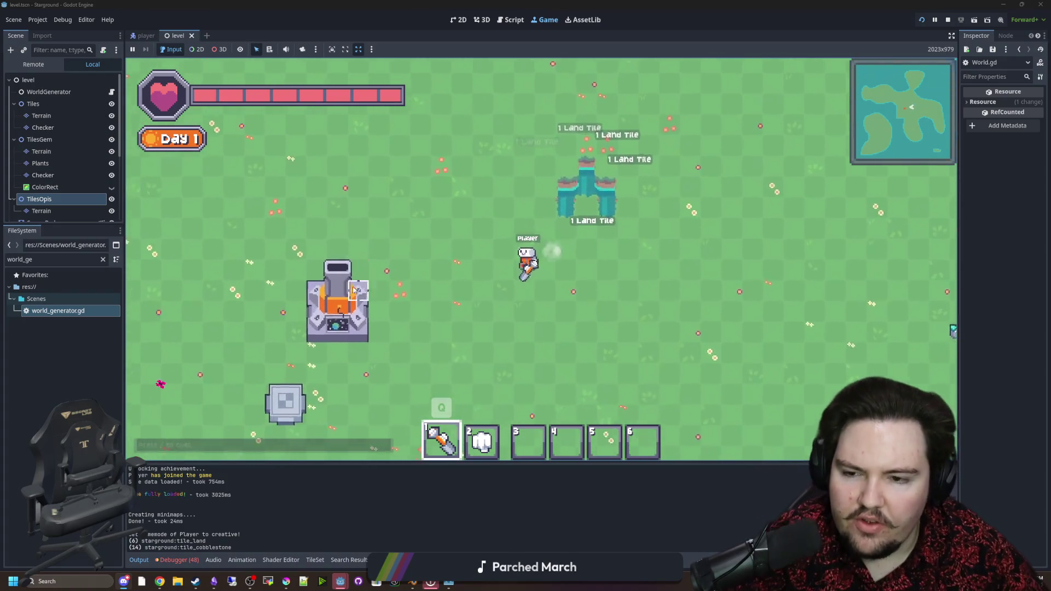
left_click(411, 290)
key("Escape")
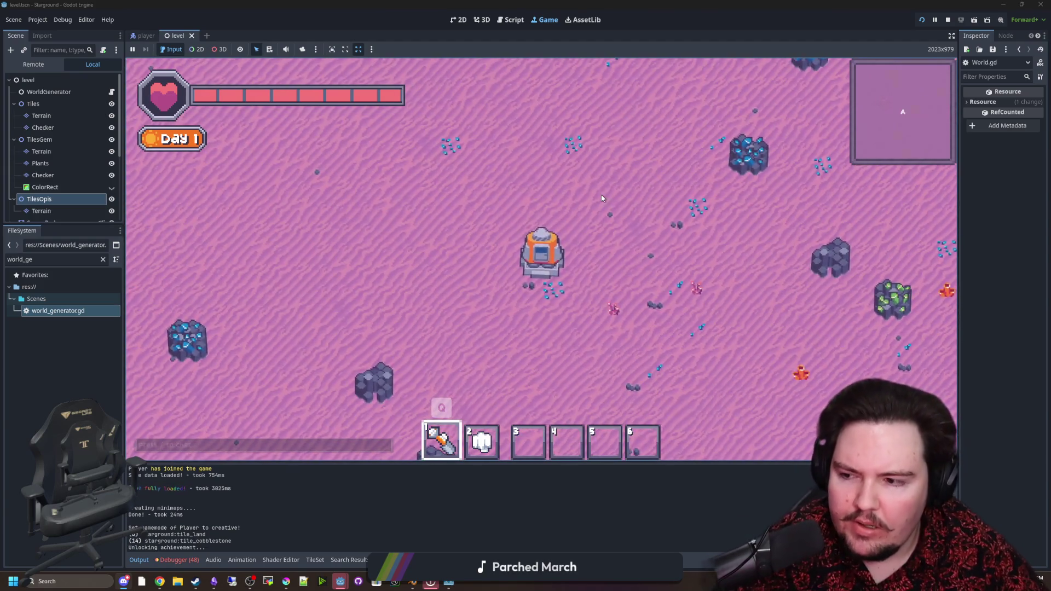
Select Cobblestone and lay it over the pink ground down-left of the player.
key("b")
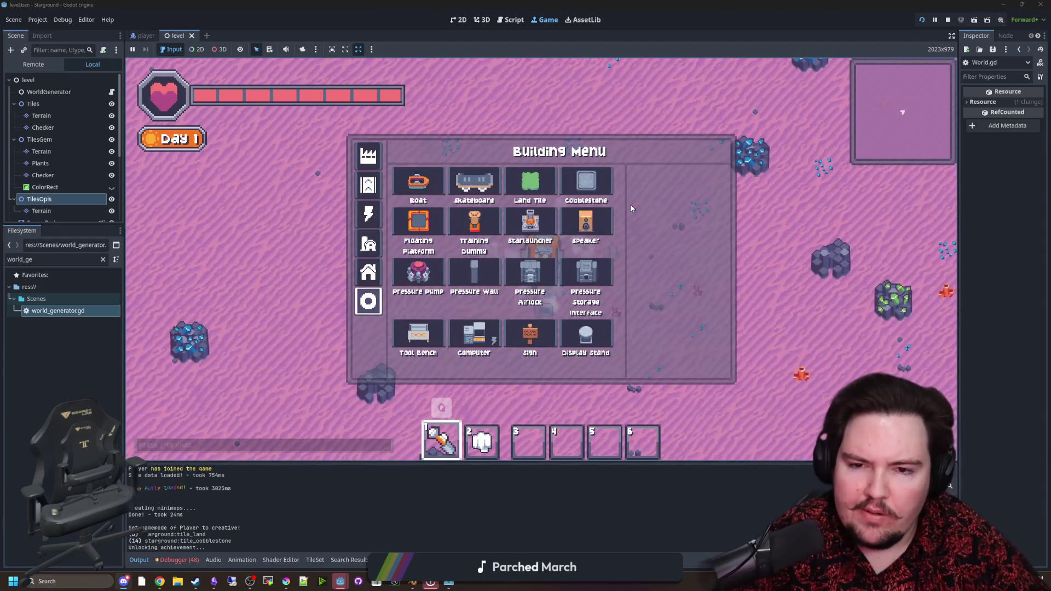
left_click(575, 188)
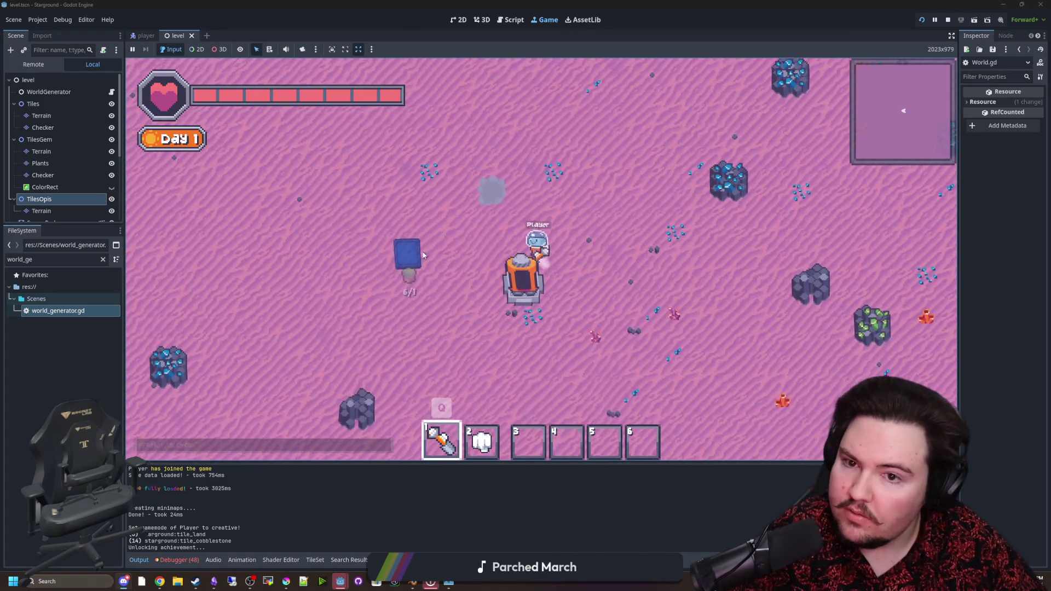
key("a")
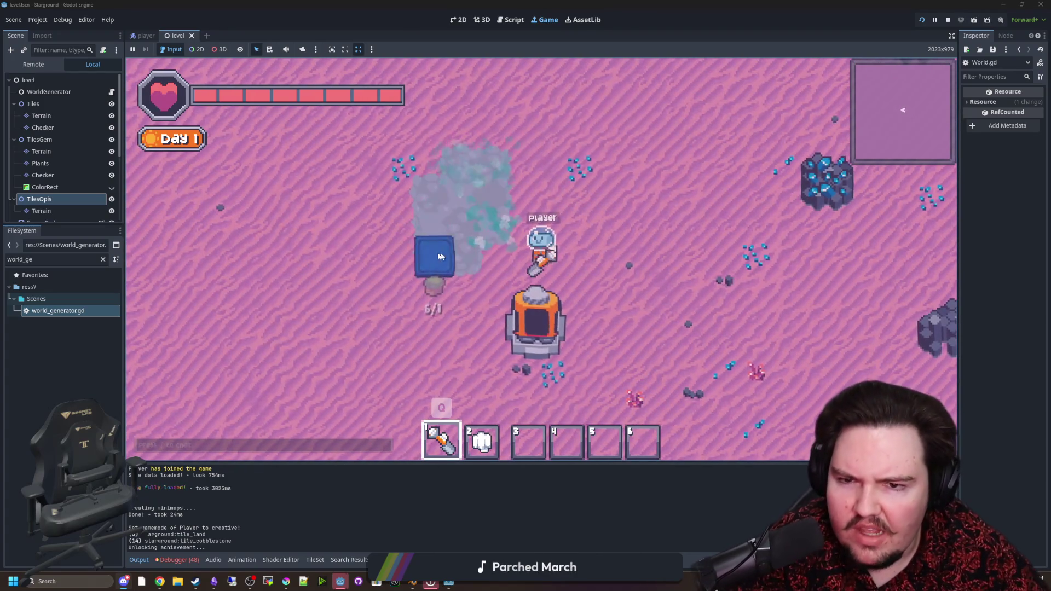
scroll(400, 224, "down", 3)
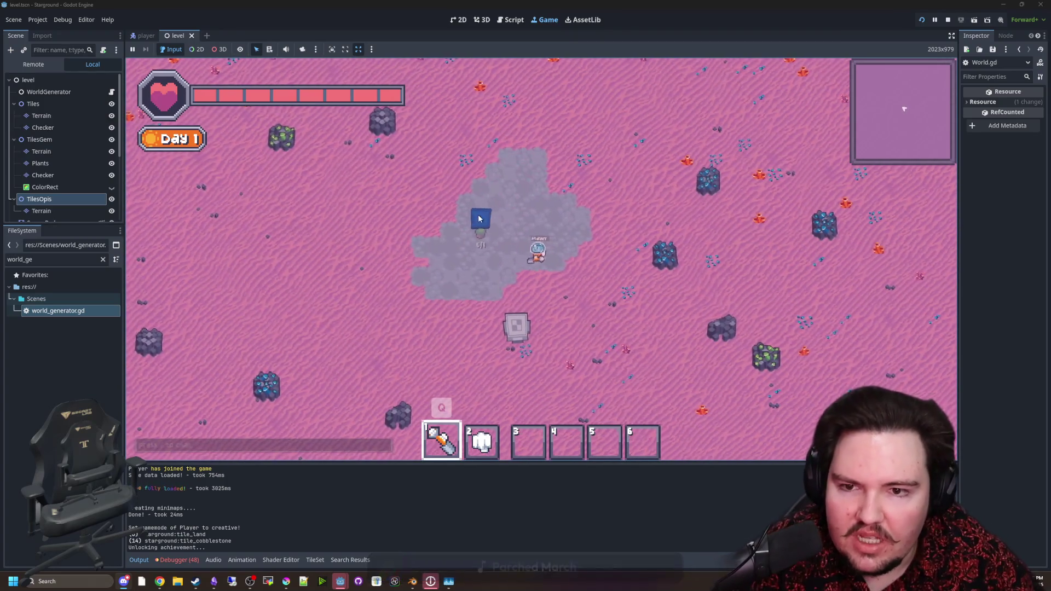
key("a")
key("s")
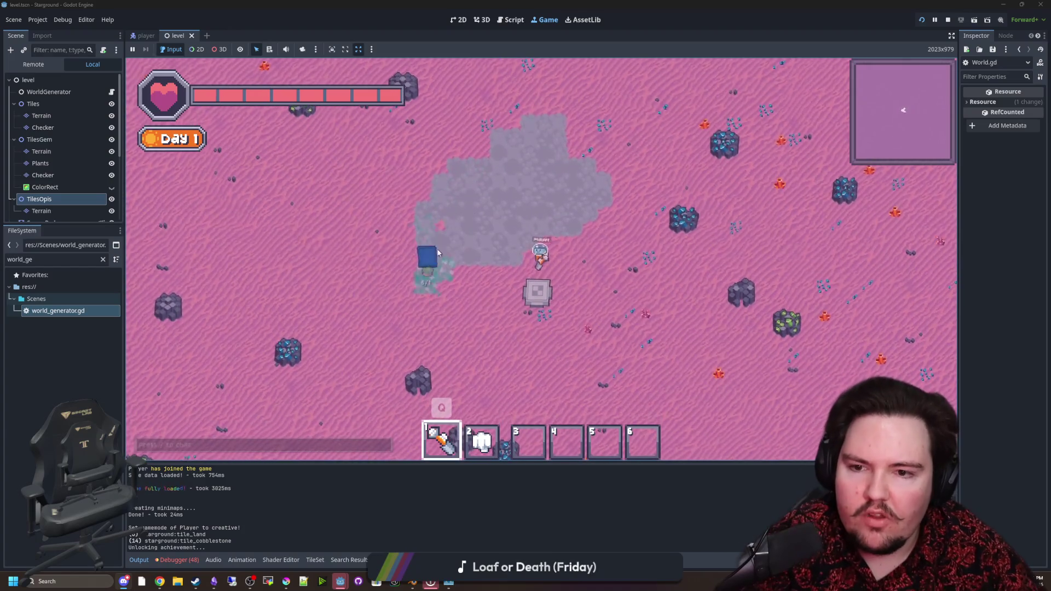
mouse_move(438, 253)
left_mouse_down()
mouse_move(450, 276)
mouse_move(484, 215)
left_mouse_up()
key("s")
key("a")
scroll(477, 284, "up", 2)
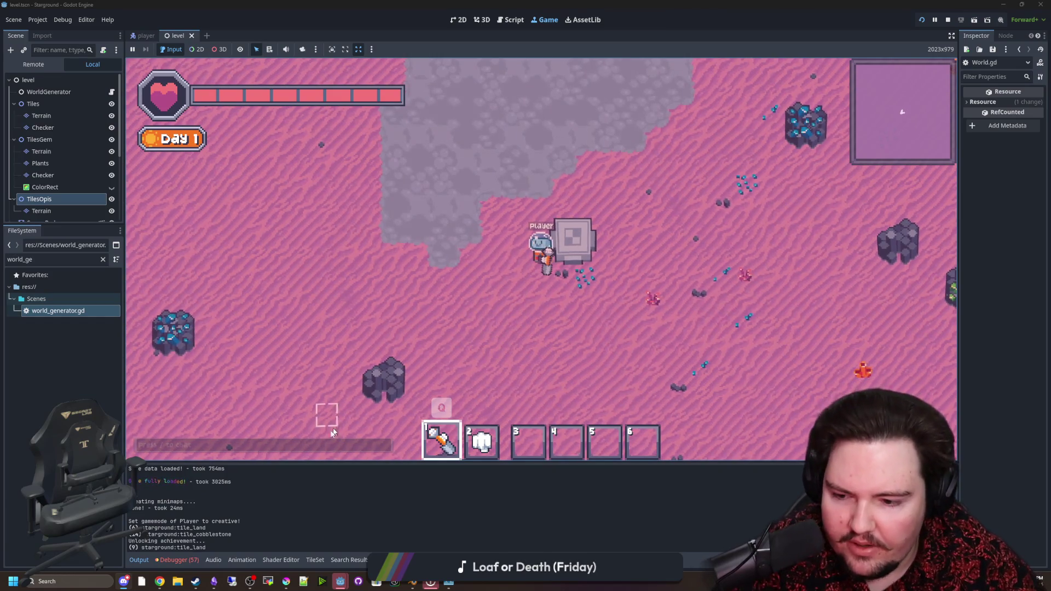
Show the debugger's Errors list and mine away the placed cobblestone with the pickaxe.
left_click(186, 455)
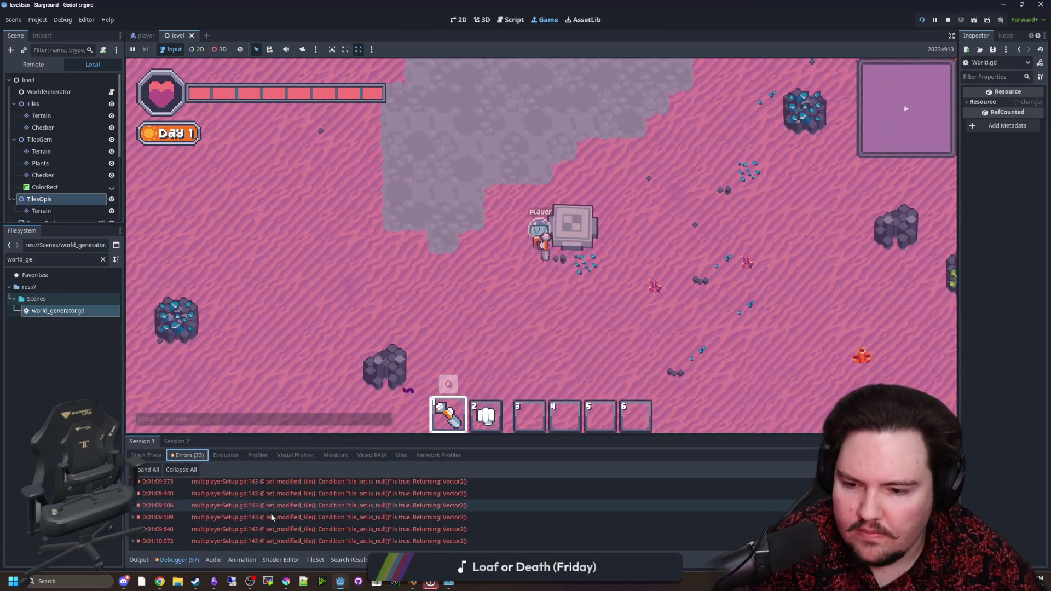
key("w")
scroll(554, 259, "down", 2)
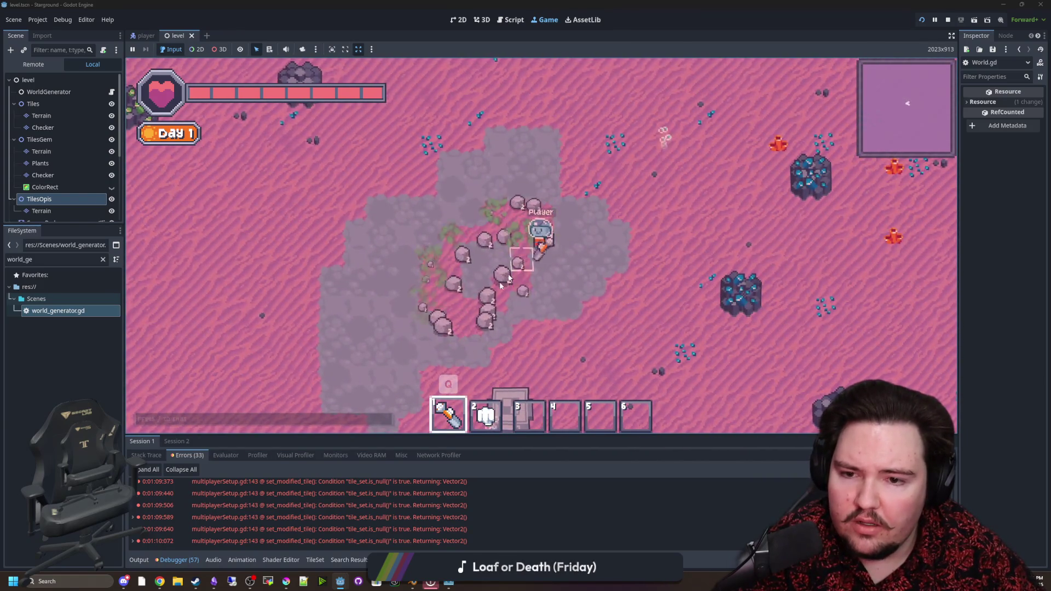
mouse_move(539, 271)
left_mouse_down()
mouse_move(564, 257)
mouse_move(633, 265)
mouse_move(659, 216)
mouse_move(638, 117)
mouse_move(547, 115)
mouse_move(402, 296)
mouse_move(445, 157)
mouse_move(394, 284)
mouse_move(471, 235)
mouse_move(476, 115)
mouse_move(476, 301)
mouse_move(629, 181)
mouse_move(606, 176)
mouse_move(624, 192)
mouse_move(577, 204)
left_mouse_up()
key("q")
left_click(554, 212)
Teleport to the origin with /tp 0 0 and launch to the green ringed planet.
left_click(562, 214)
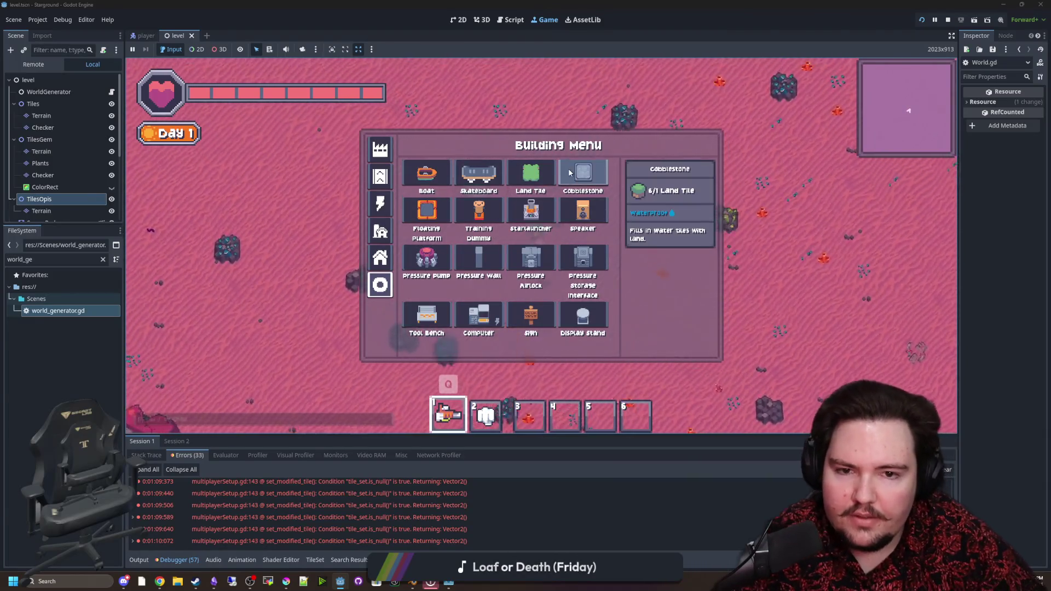
key("Escape")
type("/tp 0 0")
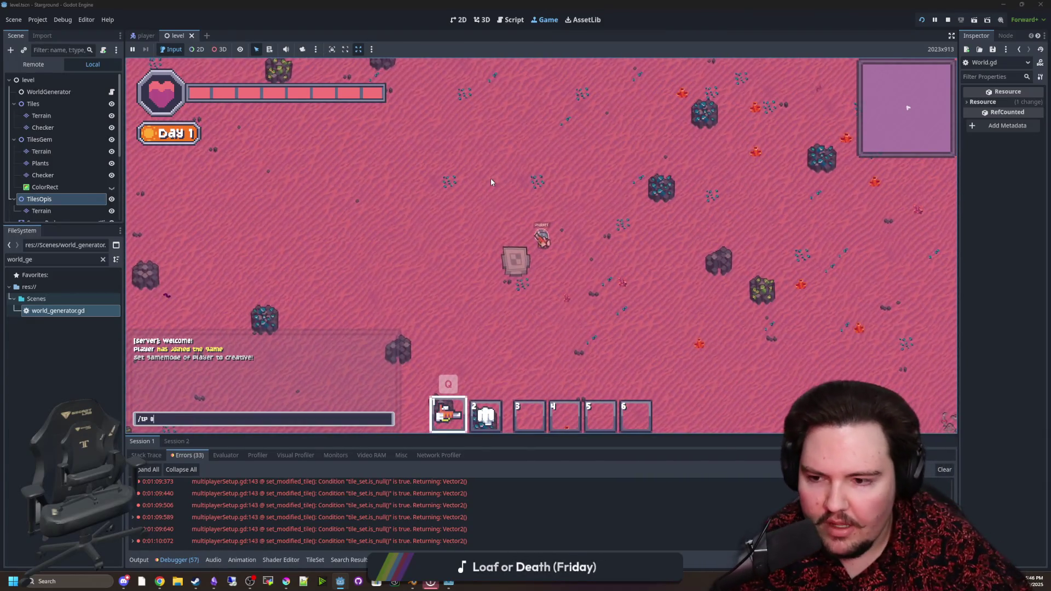
key("Return")
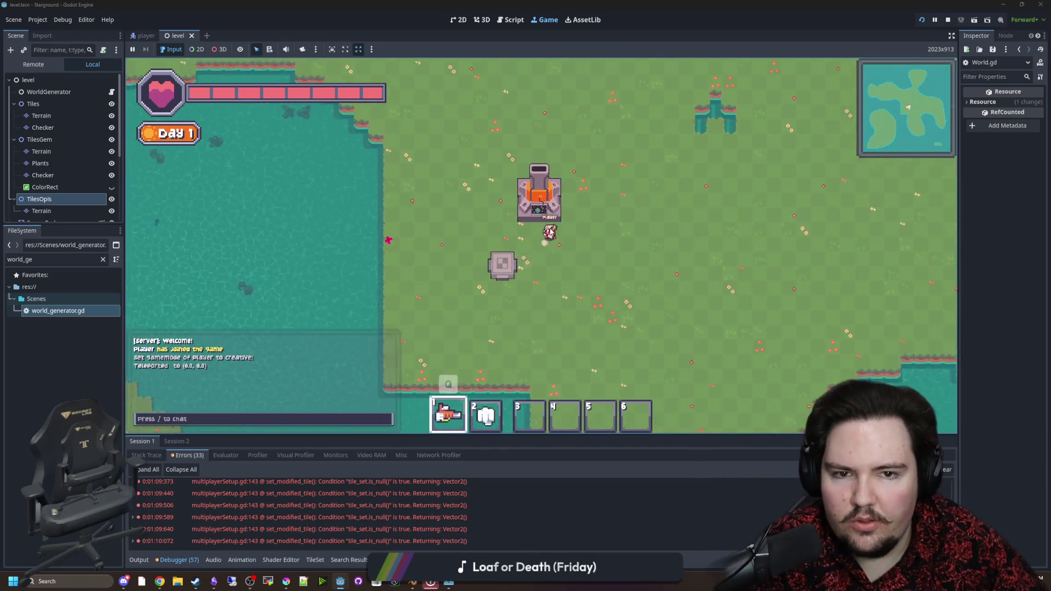
key("e")
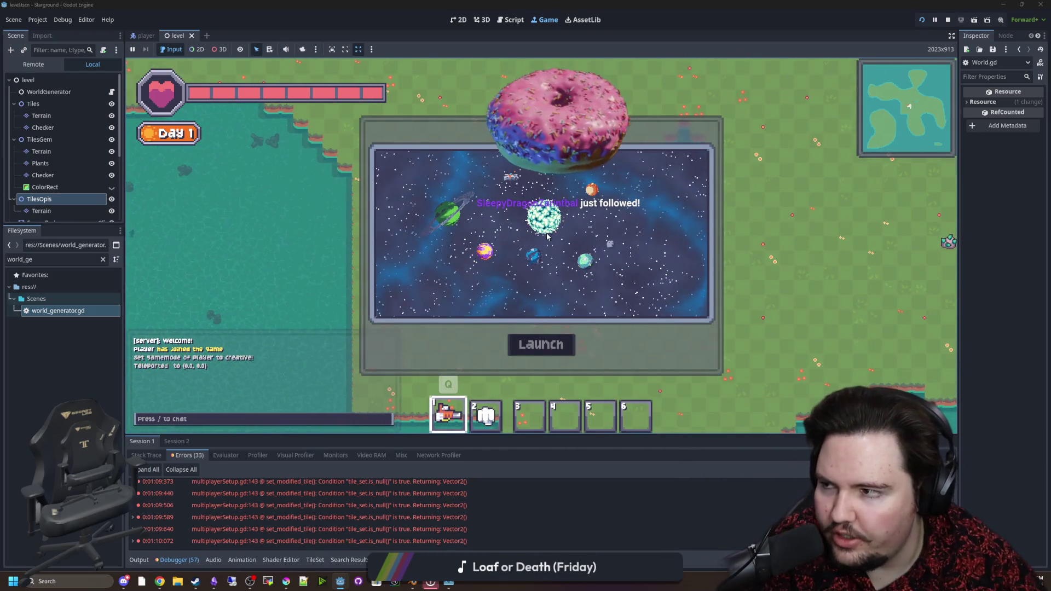
left_click(450, 221)
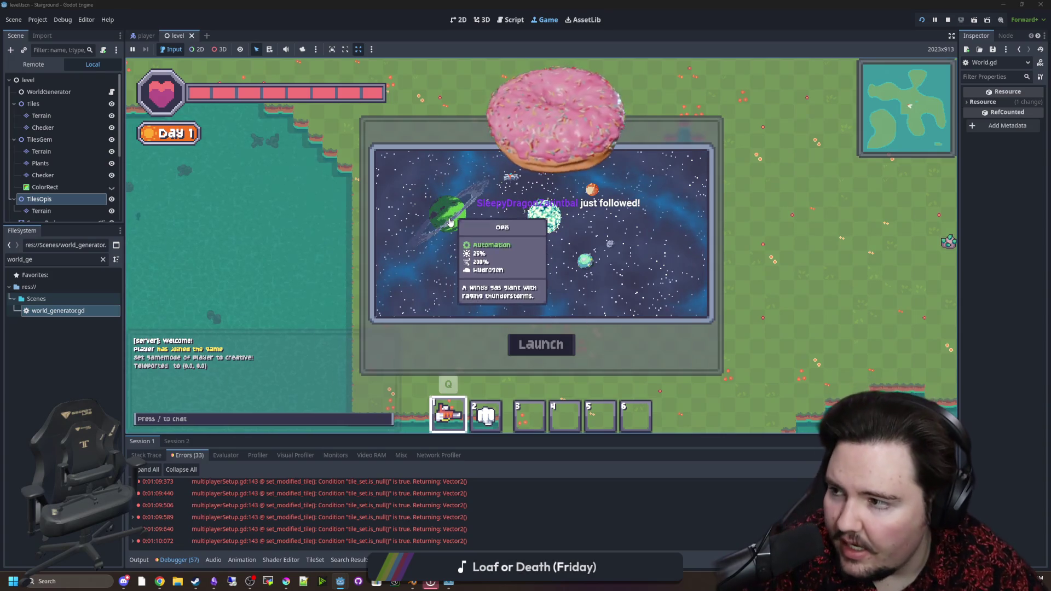
left_click(548, 346)
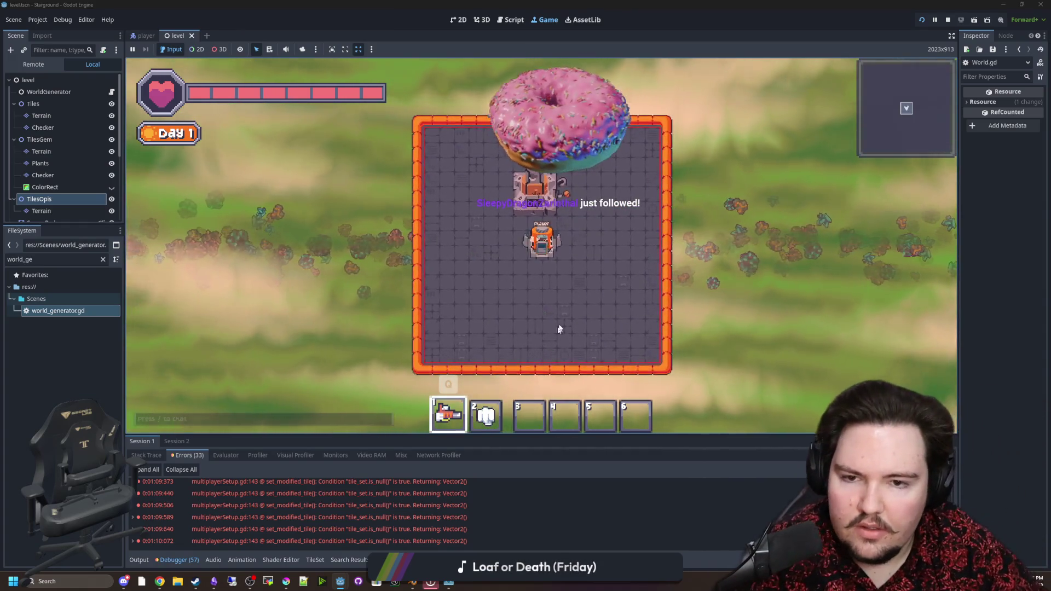
Place a Floating Platform at the island's left edge, triggering the buildable.gd line 220 break.
key("s")
key("b")
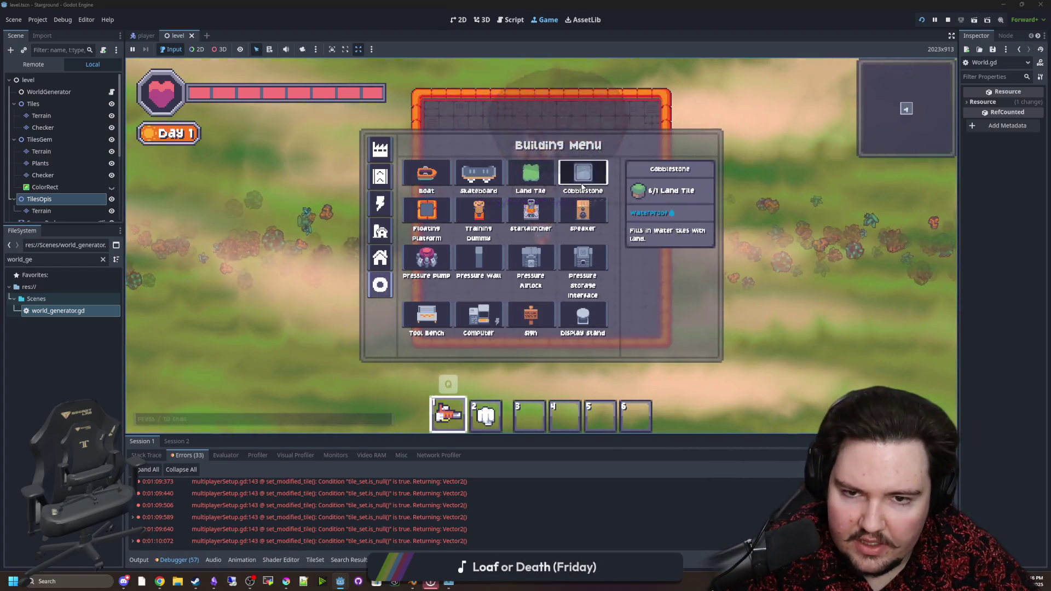
left_click(561, 325)
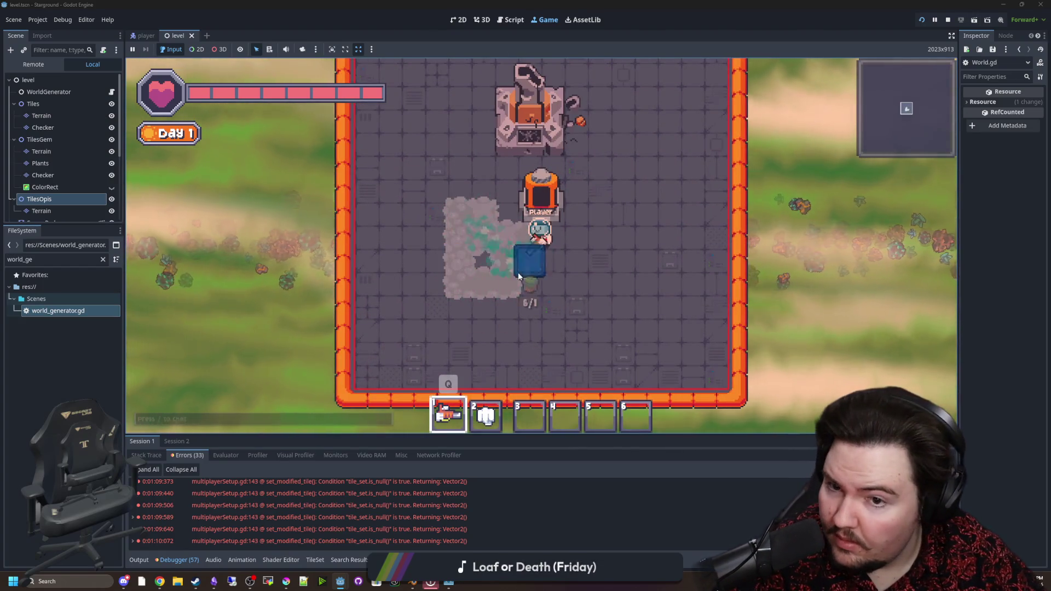
key("d")
key("d")
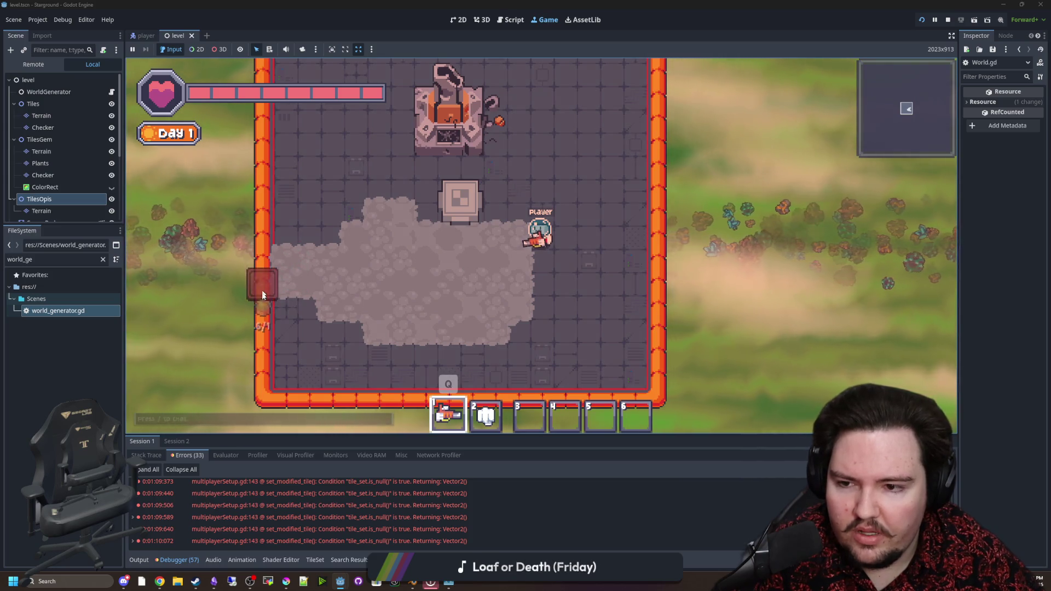
key("b")
left_click(438, 210)
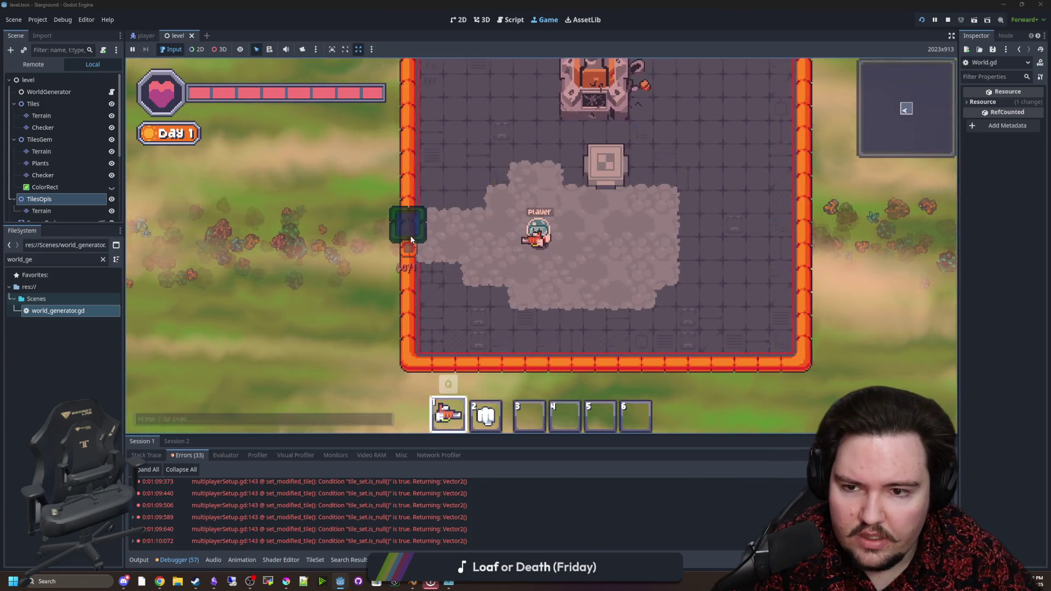
left_click(386, 279)
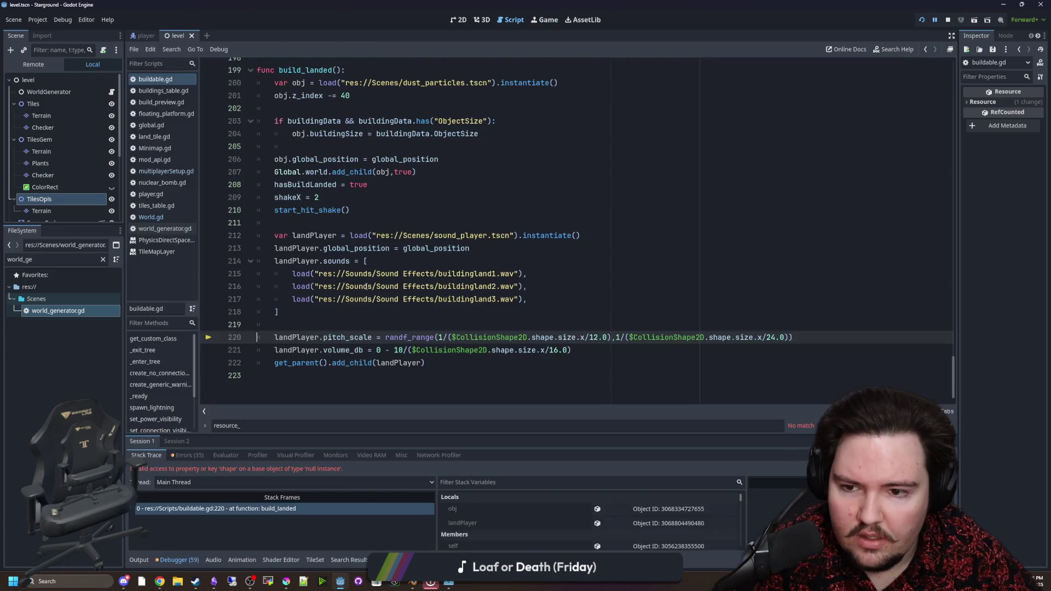
Inspect the erroring line 220 of buildable.gd through the stack frames.
left_click(423, 311)
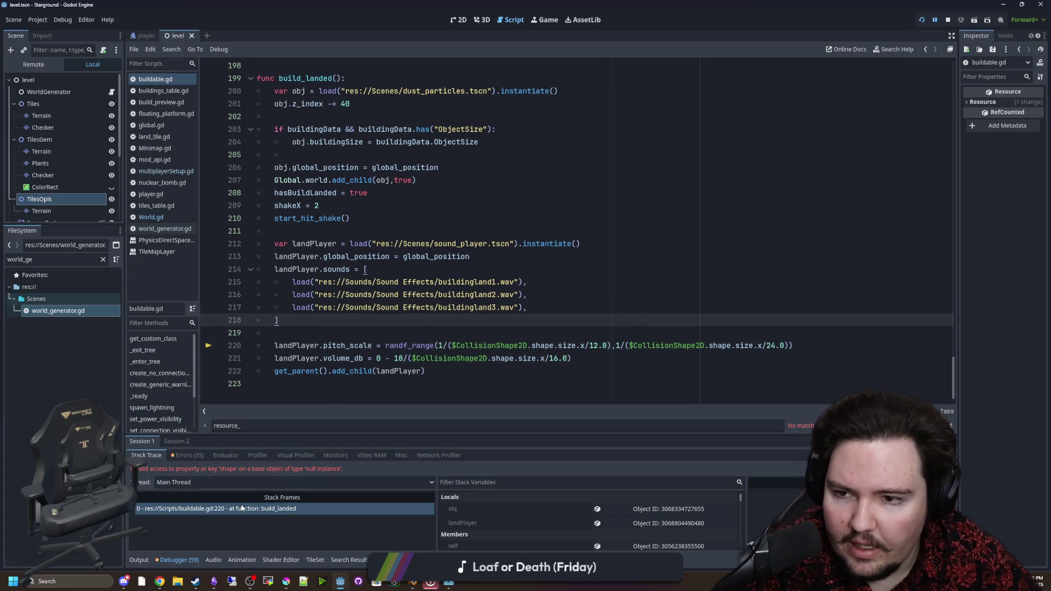
left_click(242, 508)
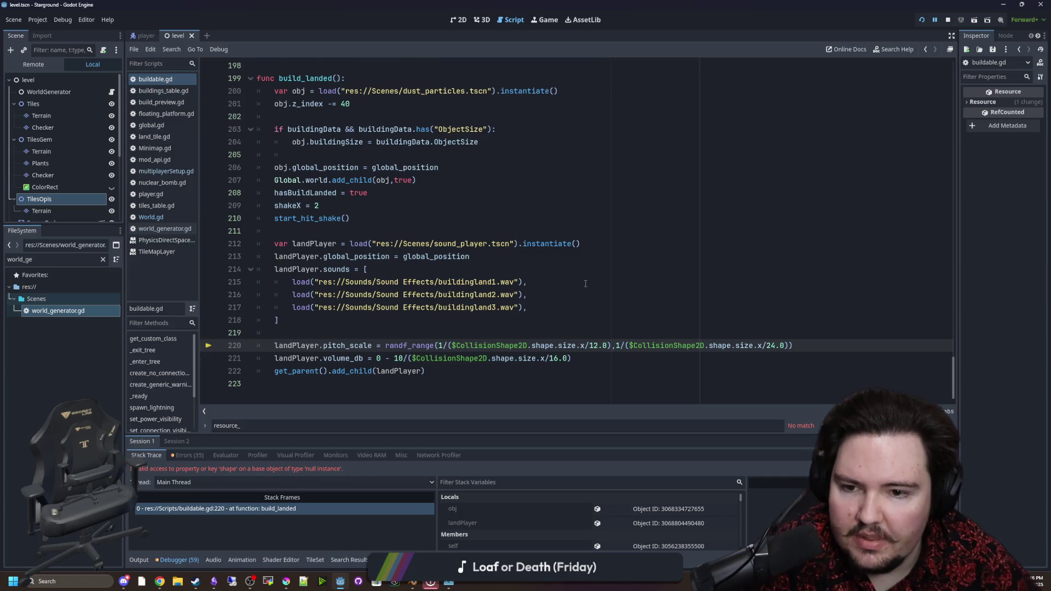
scroll(585, 284, "up", 7)
scroll(564, 275, "up", 10)
scroll(564, 275, "down", 17)
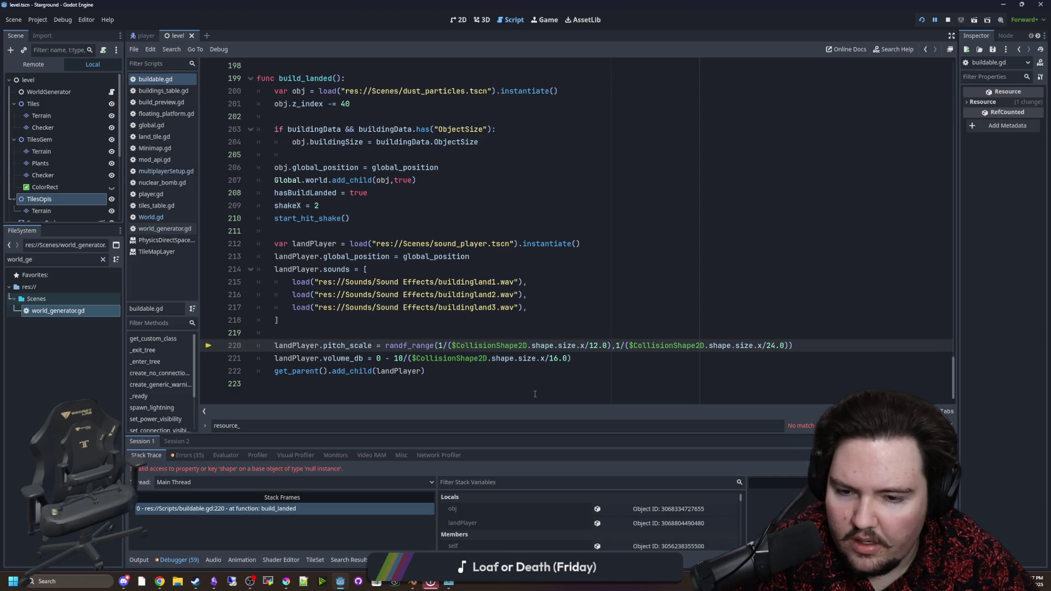
left_click(549, 383)
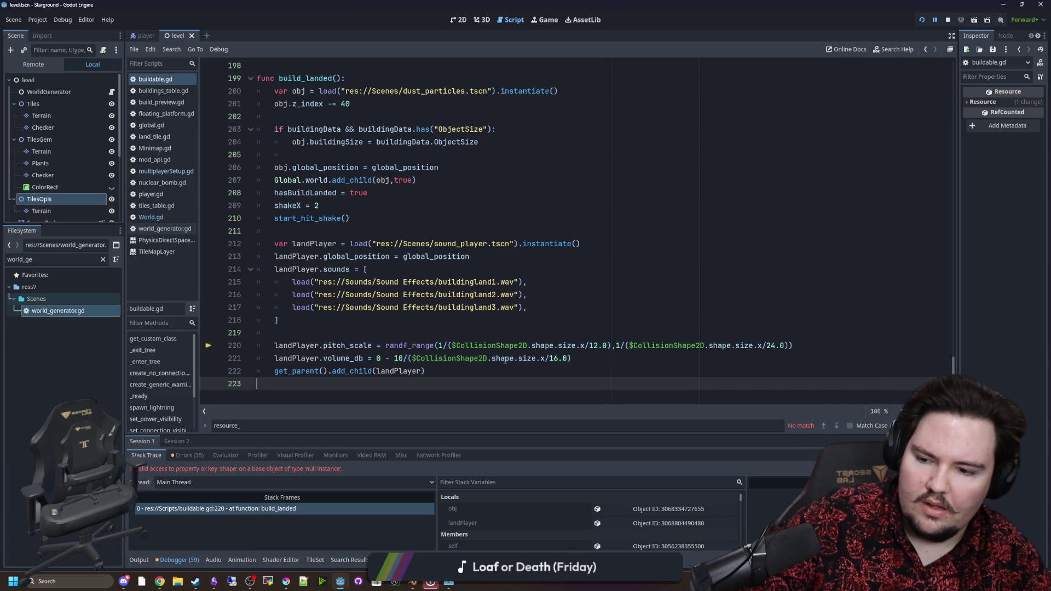
left_click(248, 510)
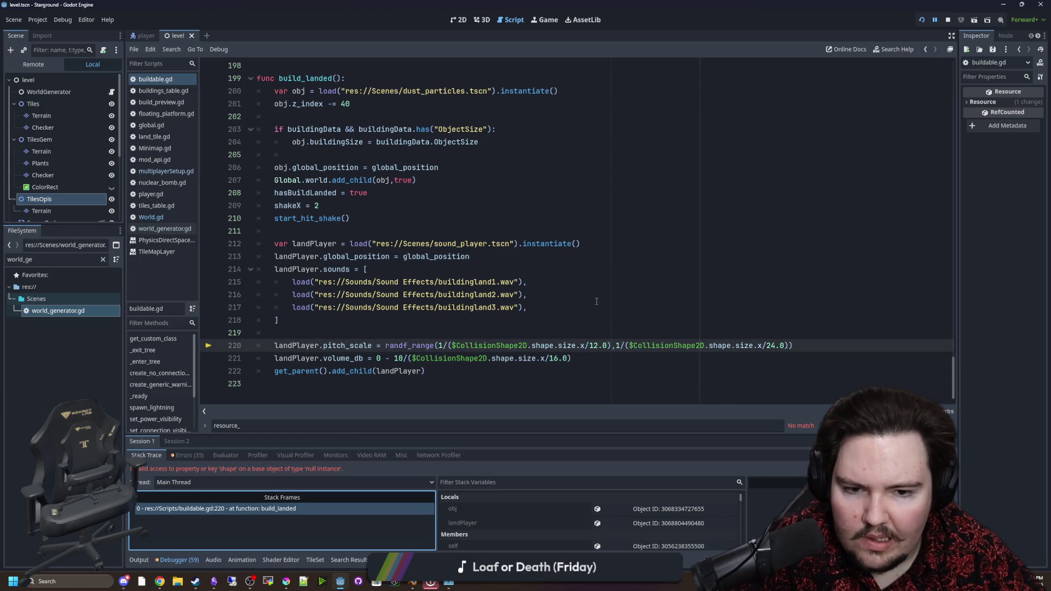
Resume past the break twice, open multiplayerSetup.gd, and stop the game.
left_click(499, 323)
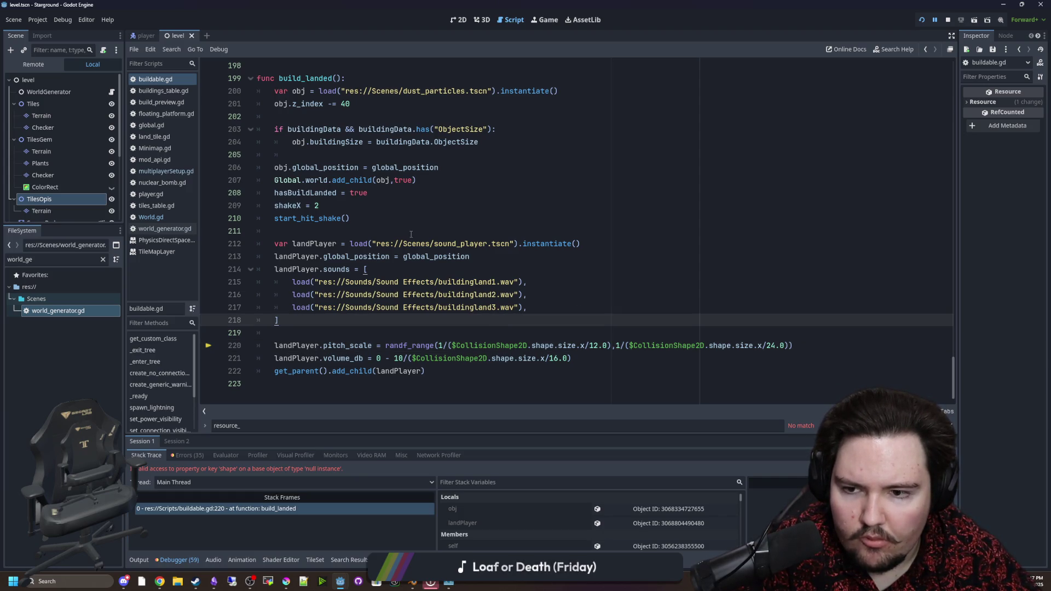
key("F12")
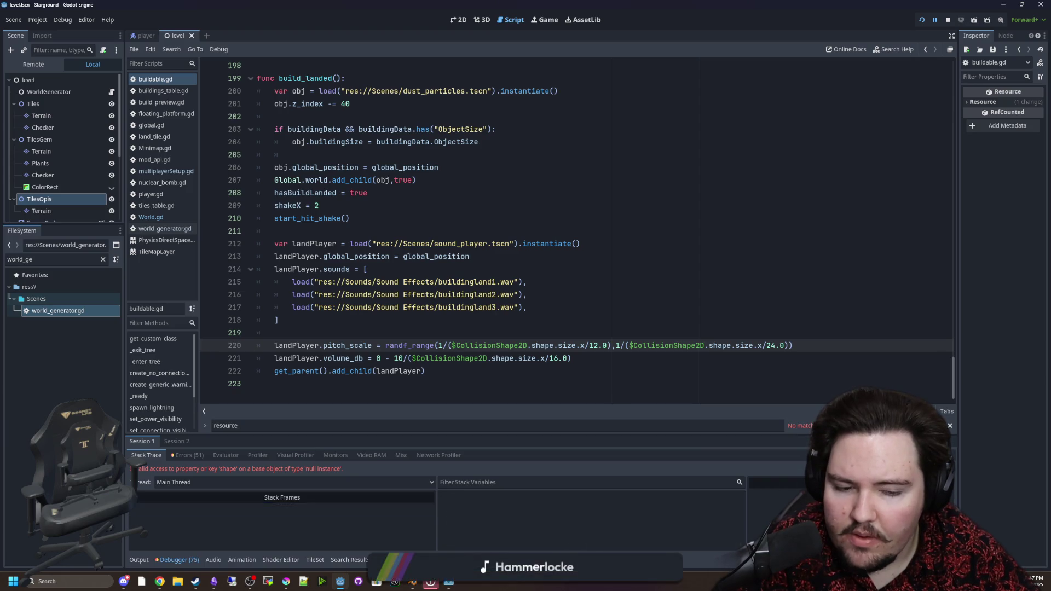
key("F12")
left_click(527, 294)
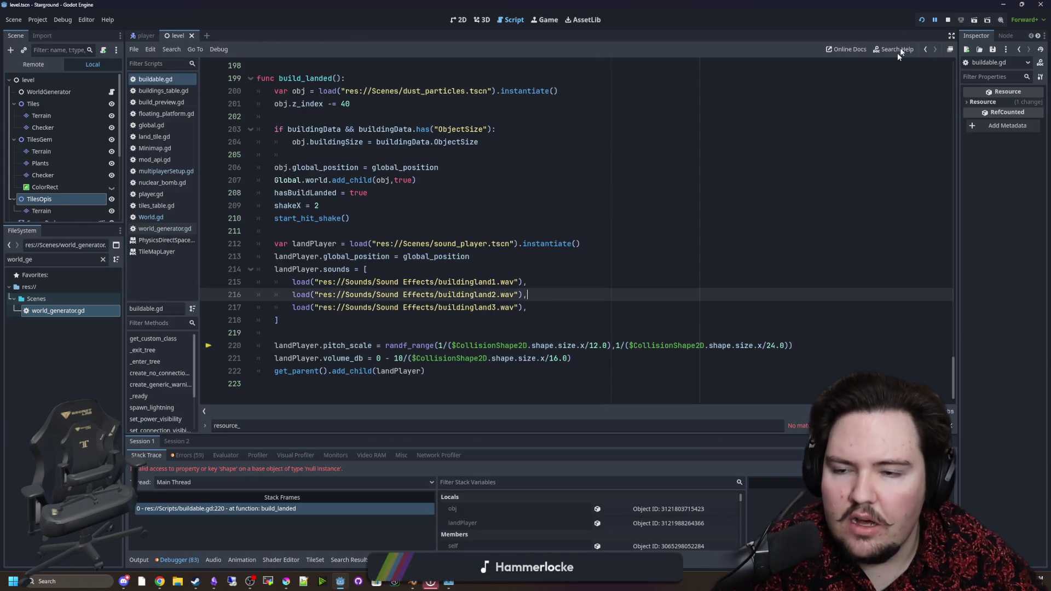
left_click(164, 171)
left_click(949, 22)
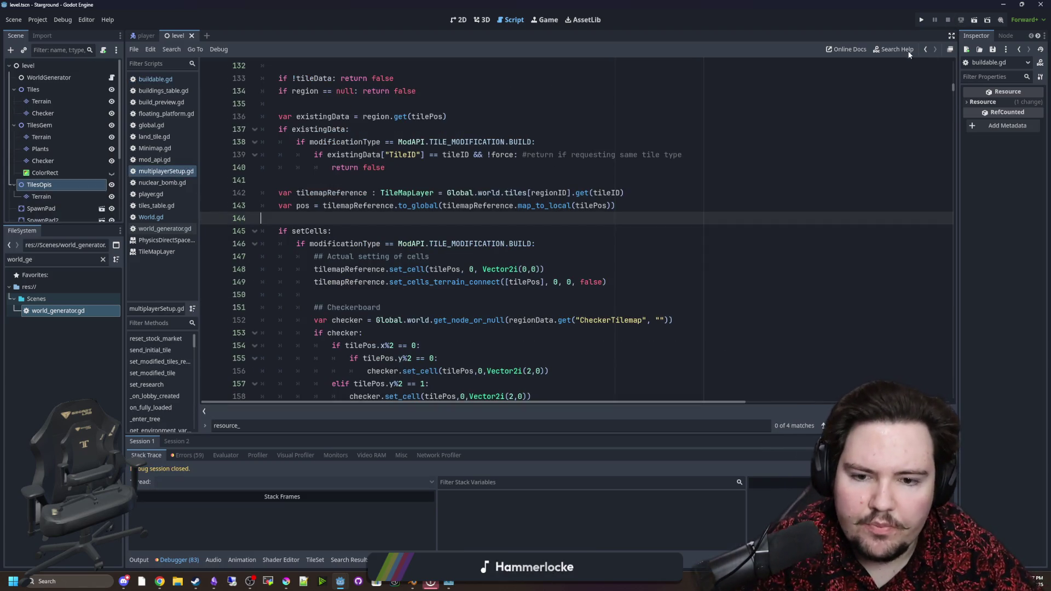
Find build_object by searching 'build_', delete the blank line under 'if tileID:', and save.
scroll(469, 282, "up", 5)
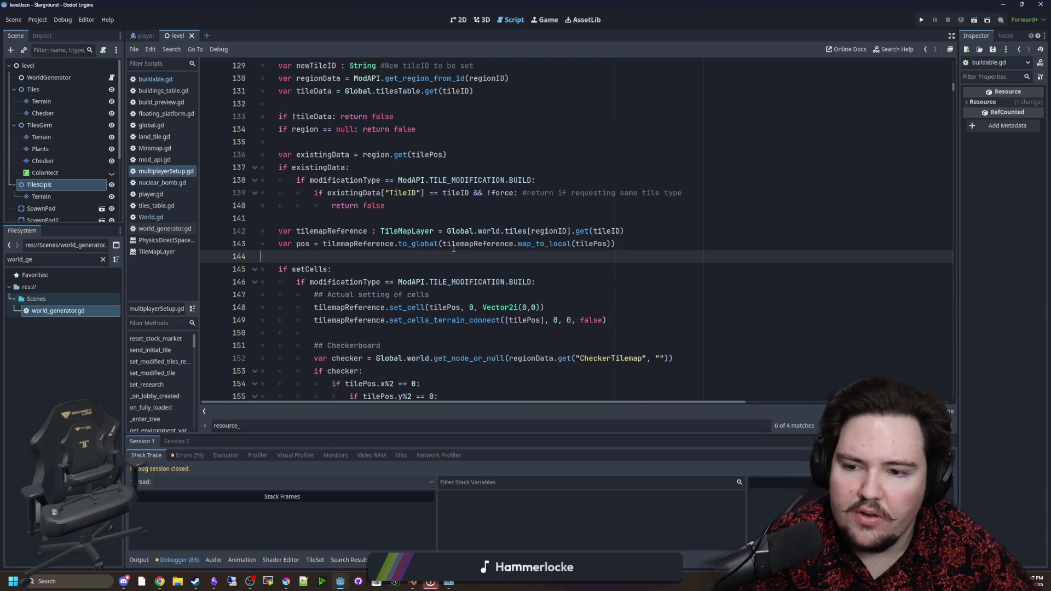
left_click(565, 143)
key("ctrl+f")
type("build_object")
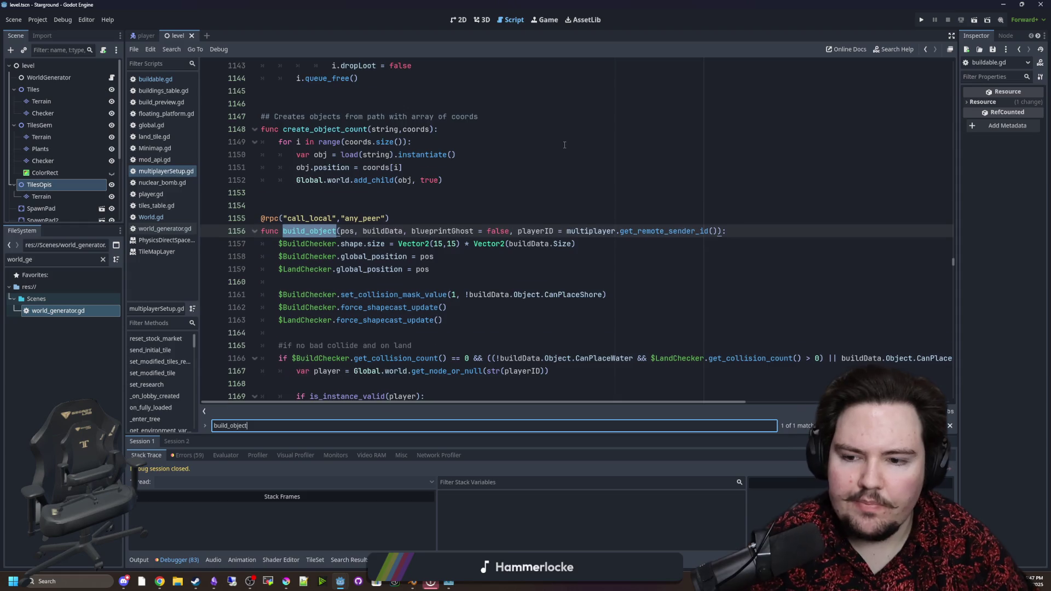
scroll(540, 164, "down", 4)
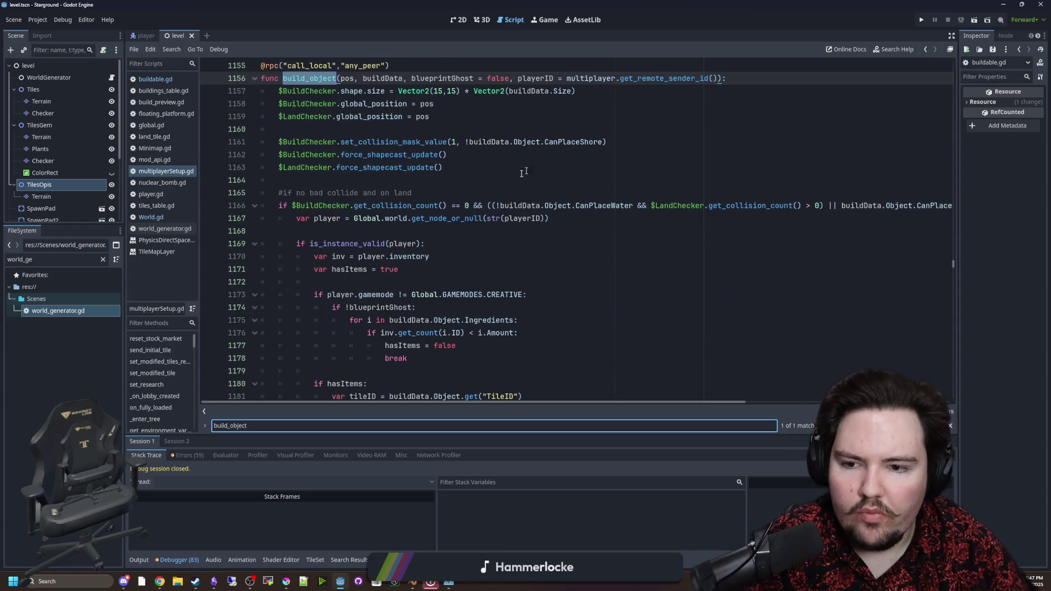
scroll(530, 216, "down", 4)
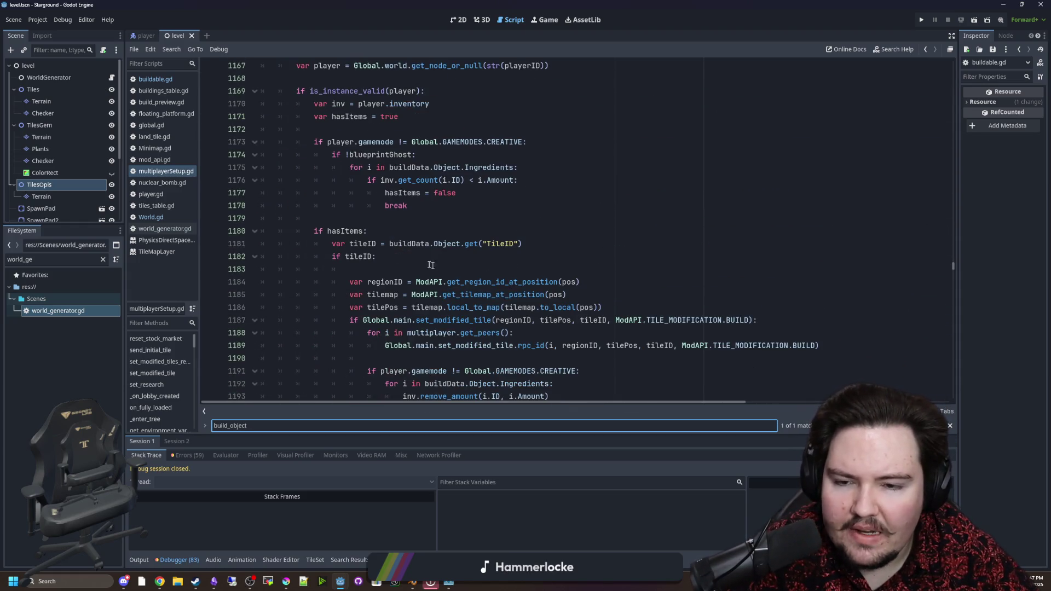
left_click(406, 255)
scroll(456, 244, "down", 2)
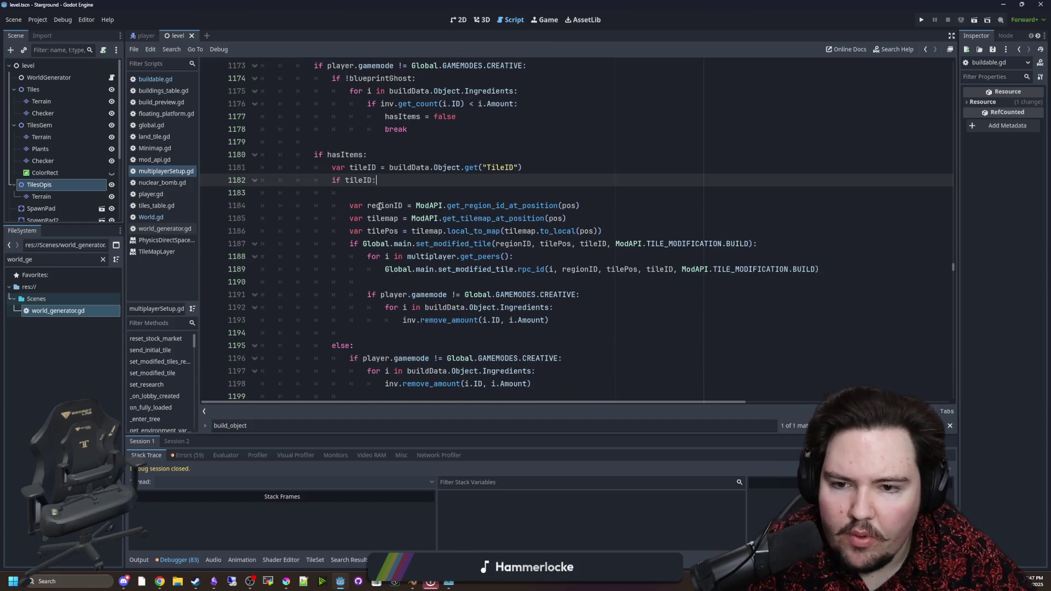
key("Delete")
key("Up")
key("Up")
key("Up")
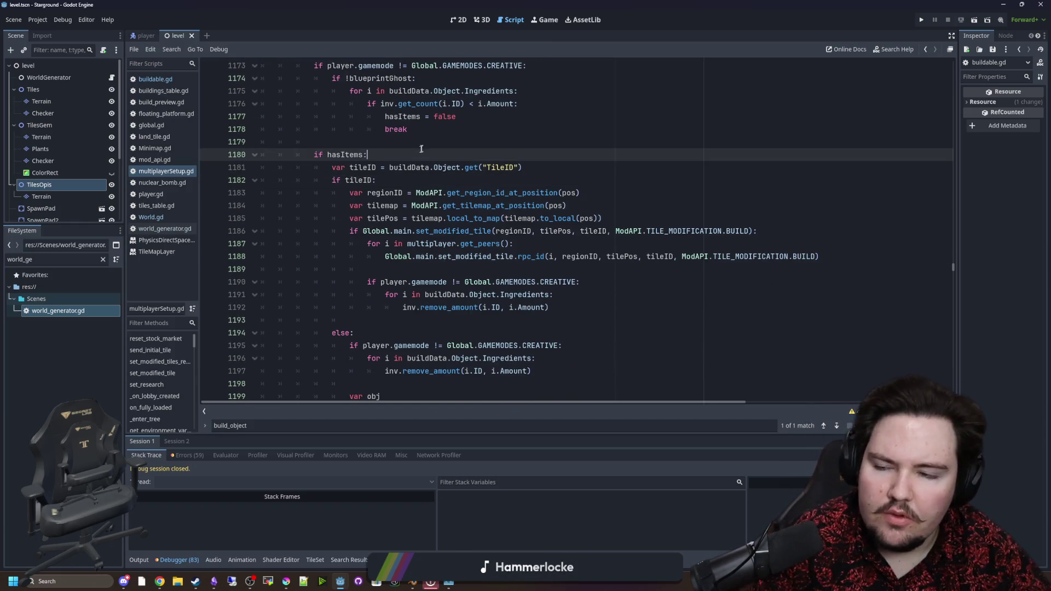
key("ctrl+s")
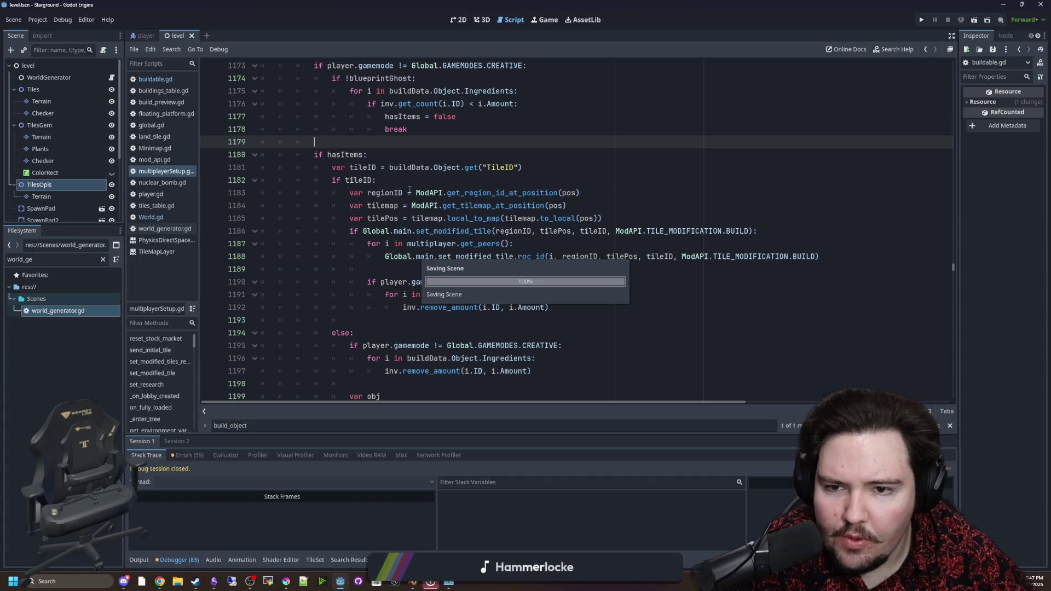
Check the TileID key on line 1181, then open buildings_table.gd.
scroll(434, 180, "up", 1)
left_click_drag(517, 205, 483, 205)
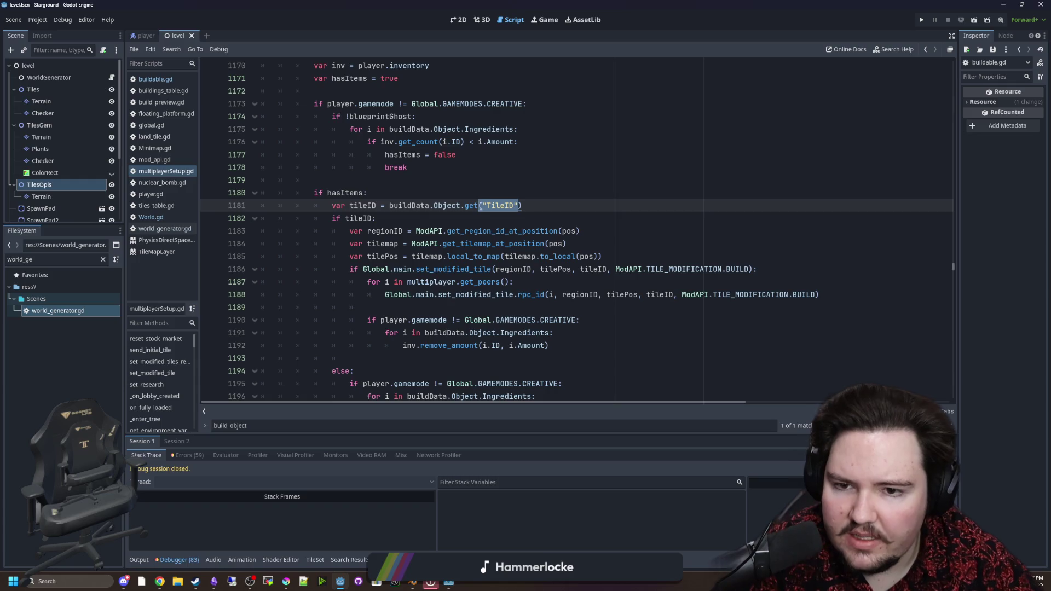
left_click(384, 180)
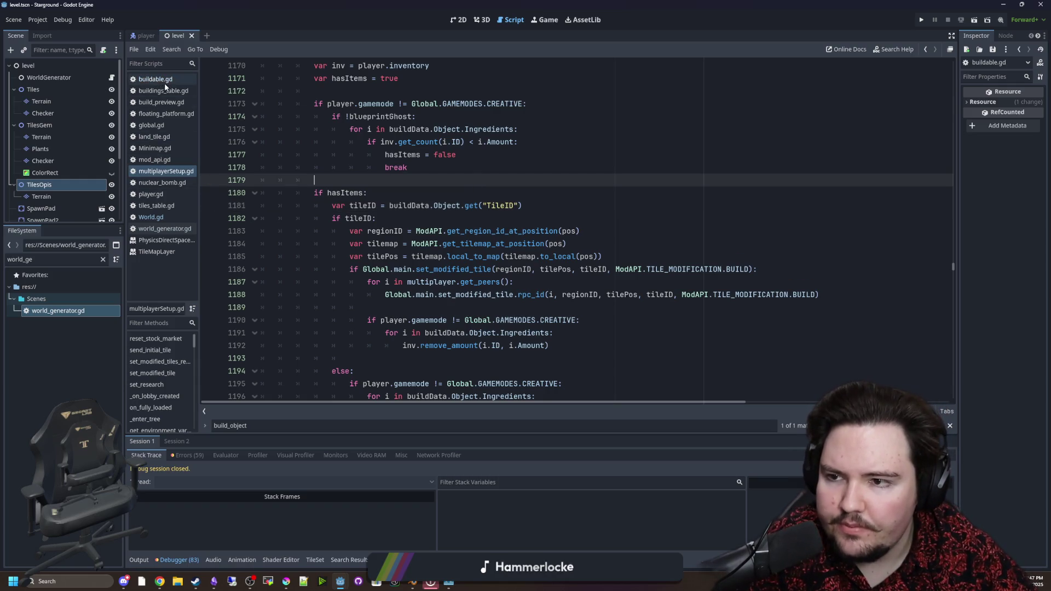
left_click(176, 91)
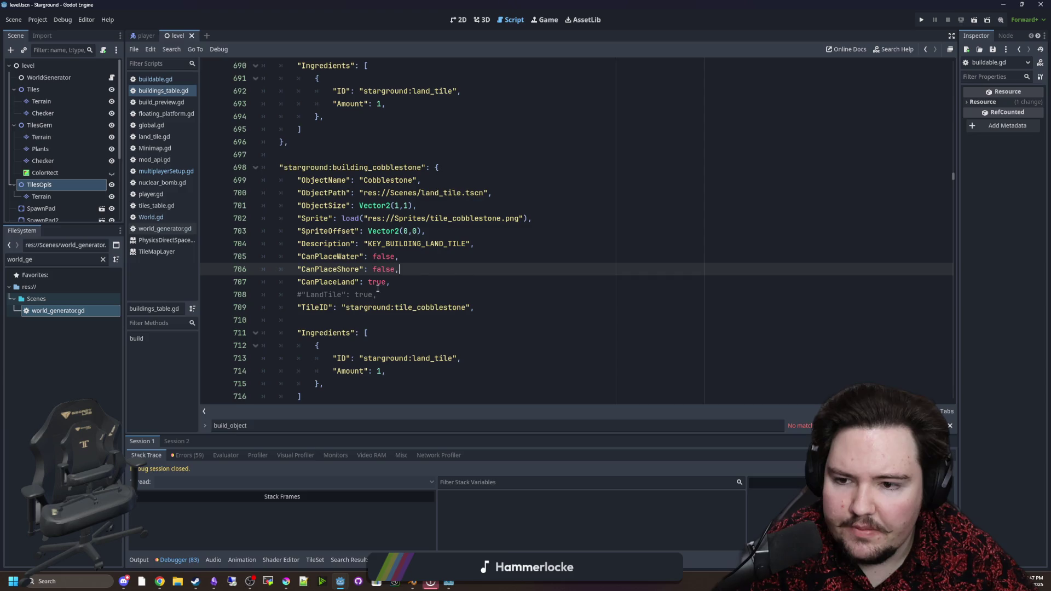
Replace Floating Platform's LandTile entry with TileID starground:tile_floating_platform in buildings_table.gd.
right_click(434, 292)
scroll(417, 252, "down", 6)
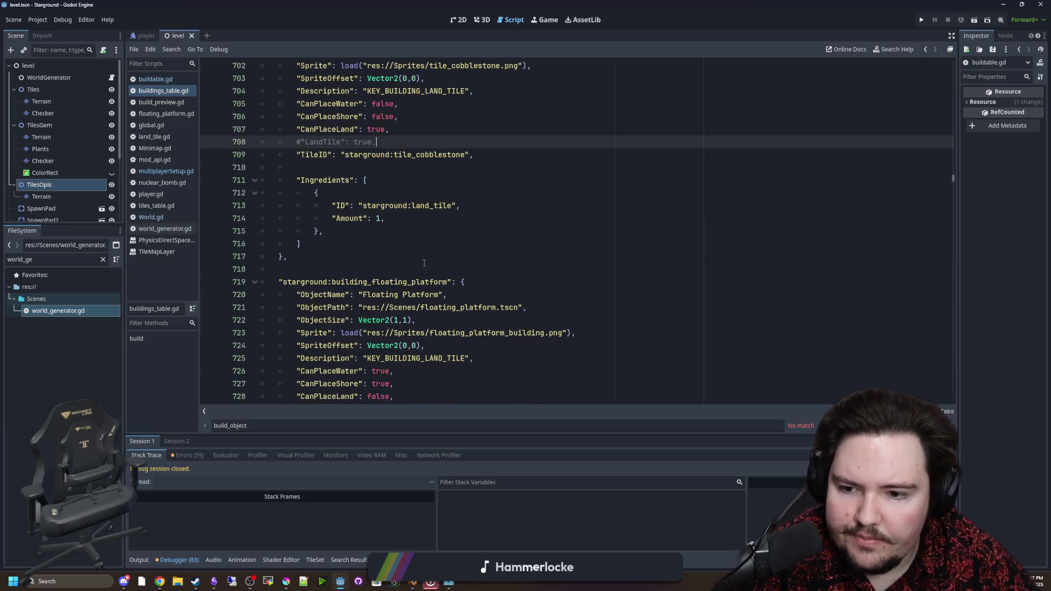
left_click(387, 347)
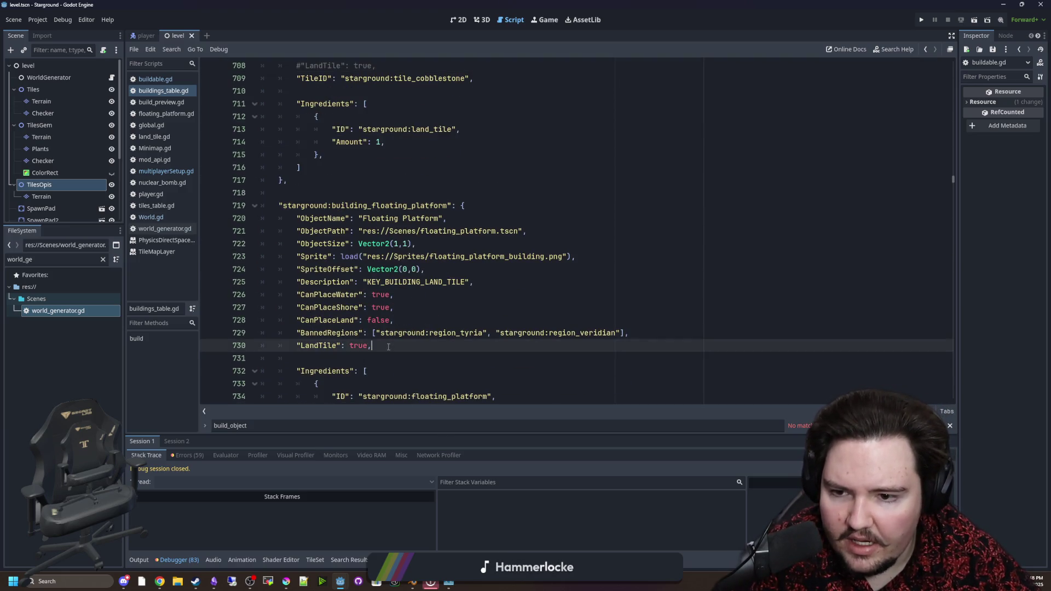
scroll(383, 356, "up", 2)
scroll(369, 372, "down", 2)
key("shift+Home")
type("\"TileID\"")
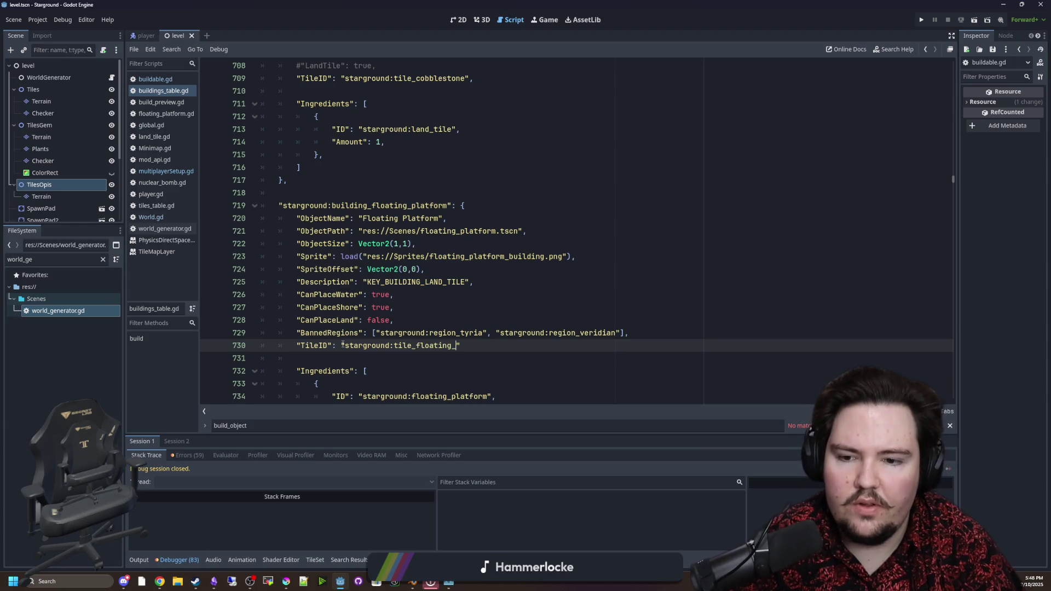
Change Cobblestone's ingredient from land_tile to stone with amount 2, and save.
scroll(389, 296, "up", 4)
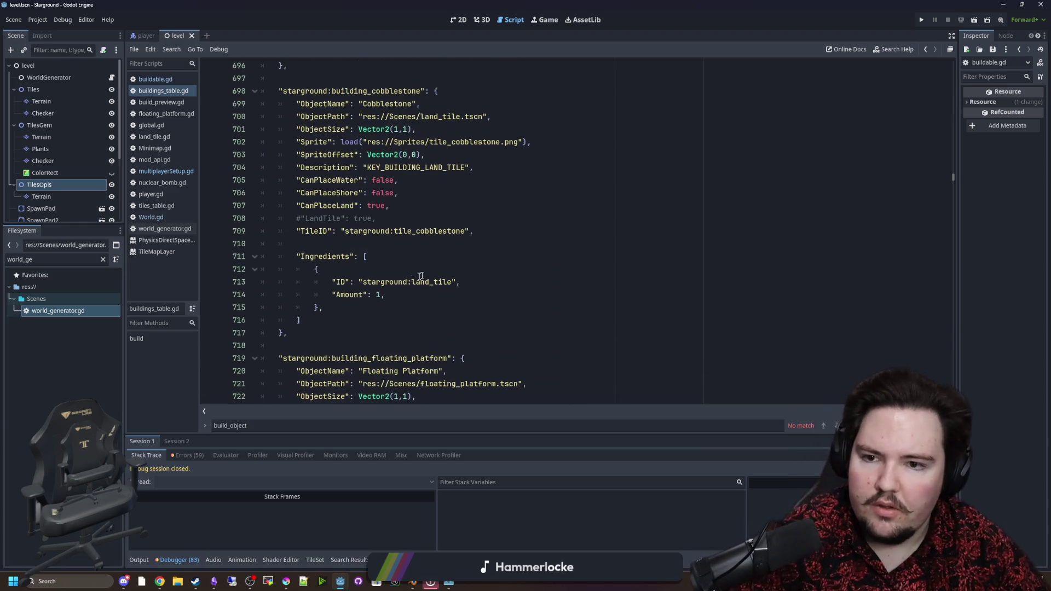
left_click(431, 270)
left_click_drag(452, 282, 412, 283)
type("sto")
left_click(380, 299)
key("BackSpace")
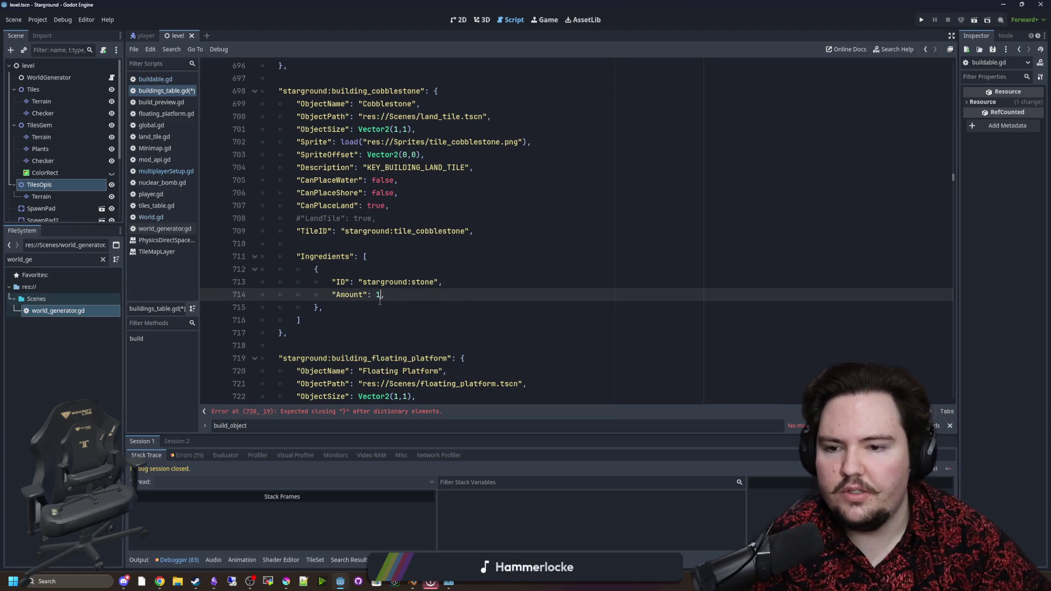
type("2")
key("Down")
key("Down")
key("ctrl+s")
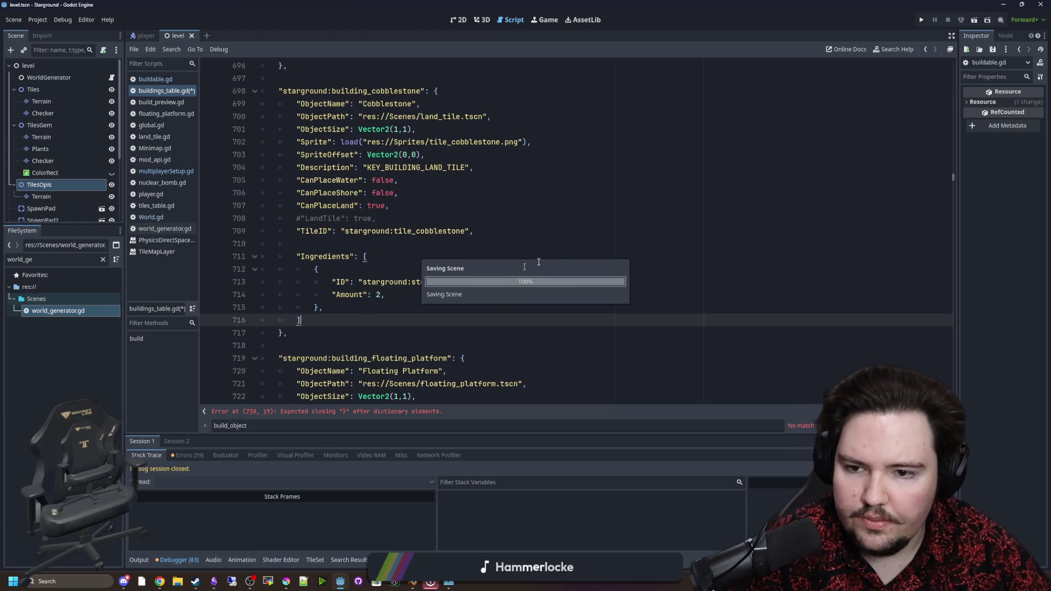
Run the game, fix the parse error at line 730, and save buildings_table.gd.
left_click(923, 22)
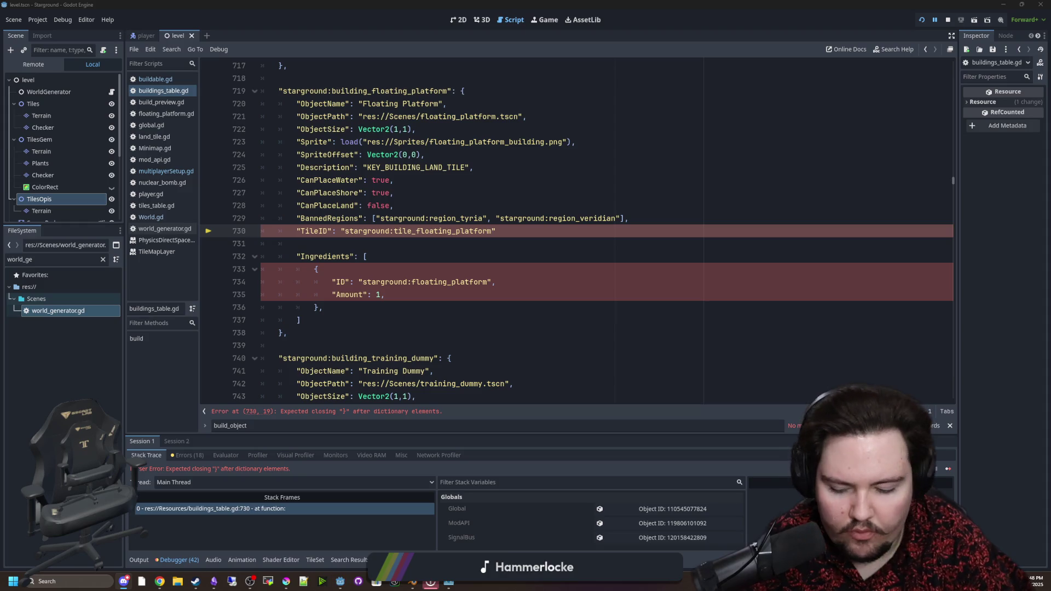
left_click(499, 226)
left_click(508, 243)
key("ctrl+s")
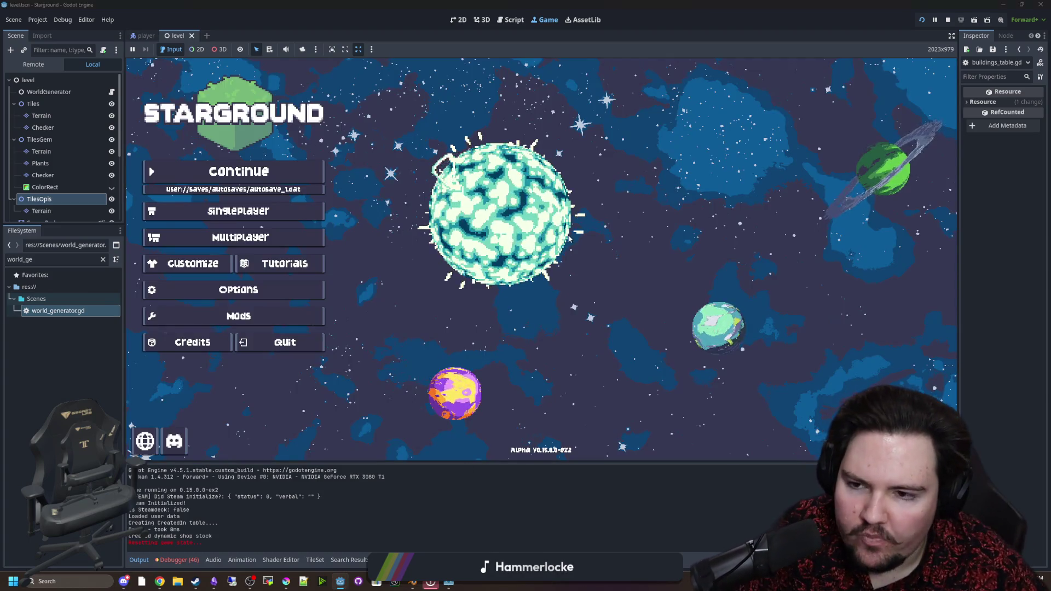
Resume the autosaved game and select Cobblestone floor from the Building Menu.
left_click(279, 167)
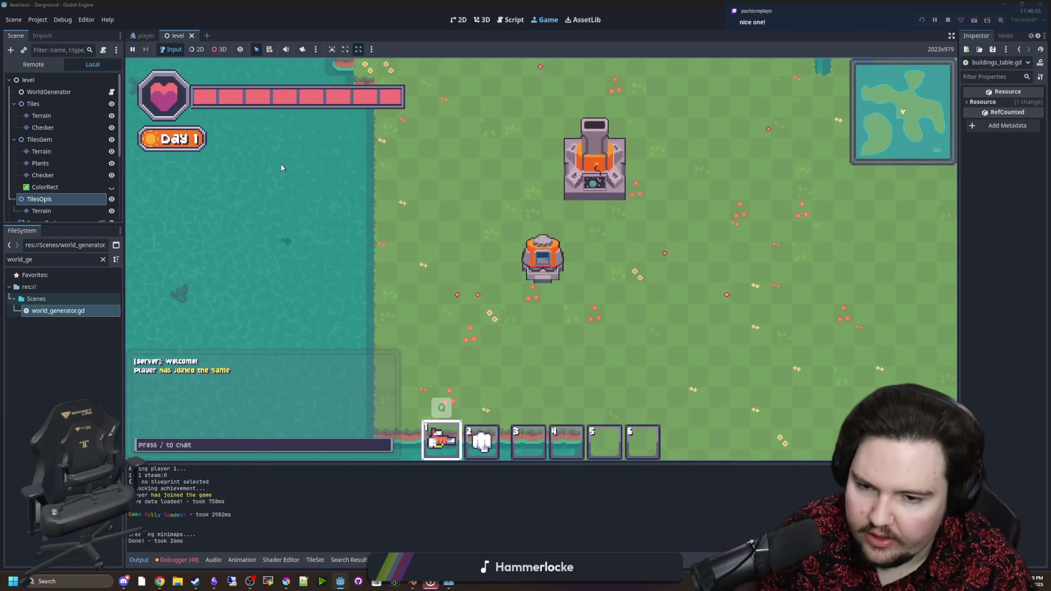
key("b")
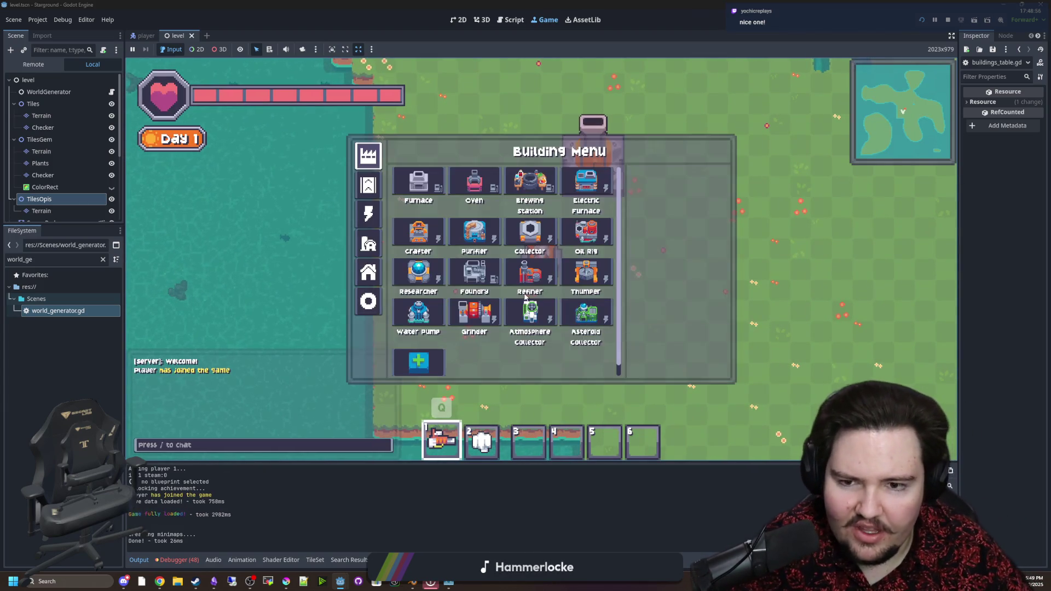
left_click(368, 301)
left_click(586, 181)
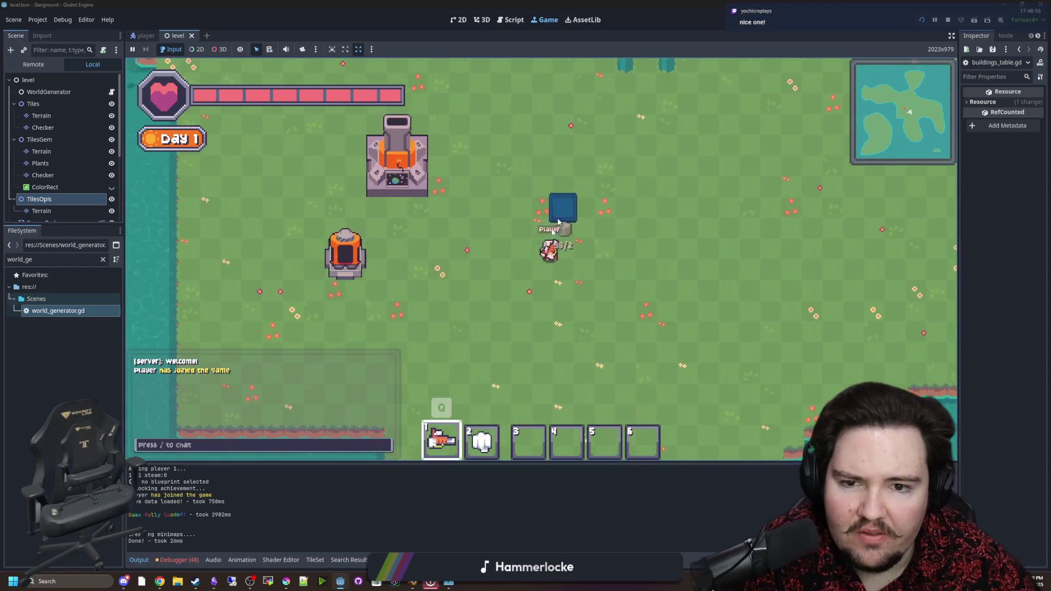
Lay cobblestone on the grass, walk to the launcher and open the Starlauncher map.
key("d")
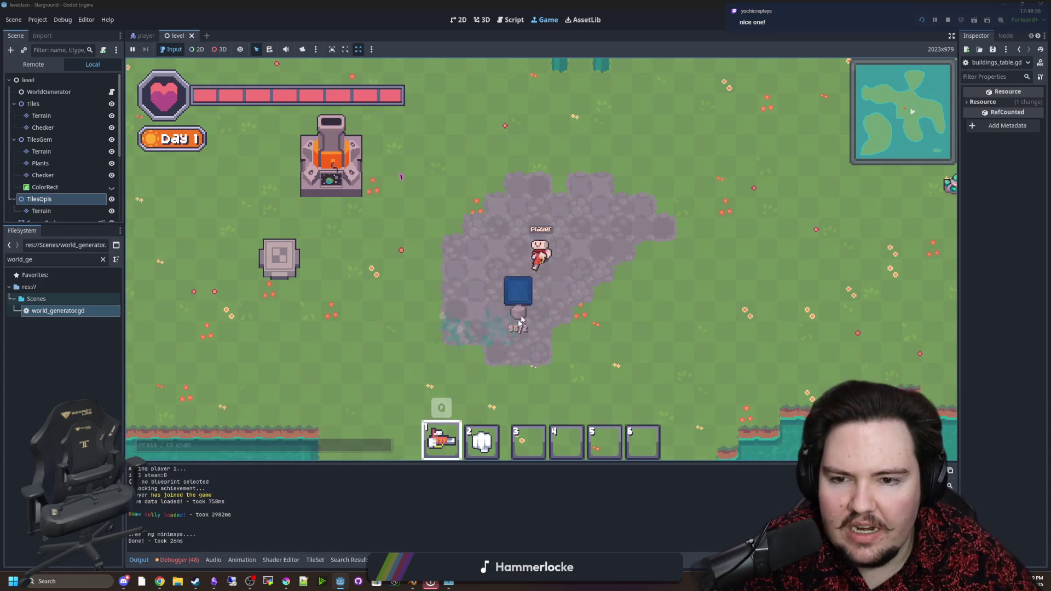
key("w")
key("a")
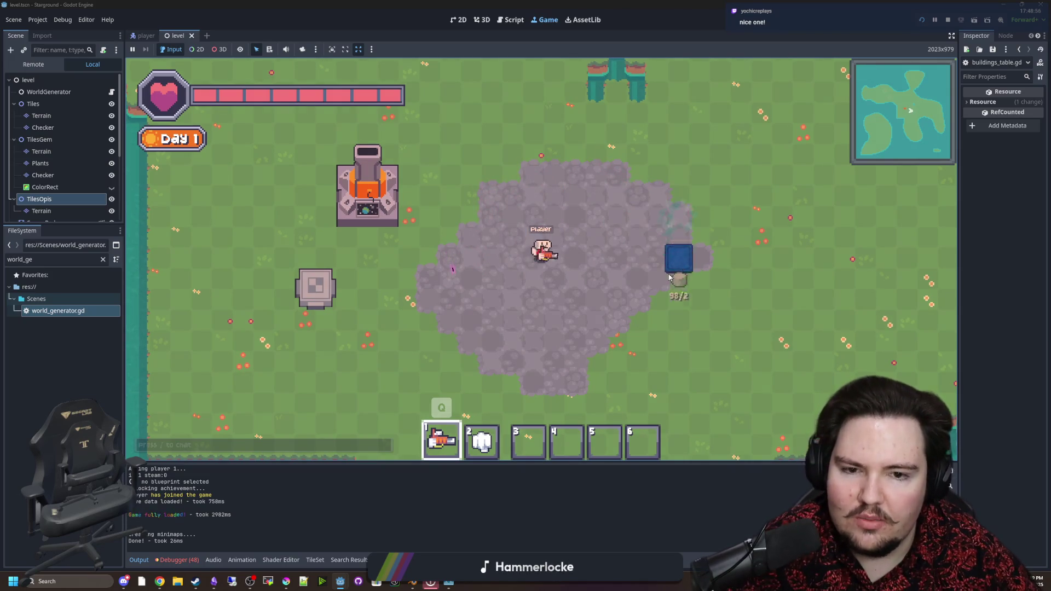
key("a")
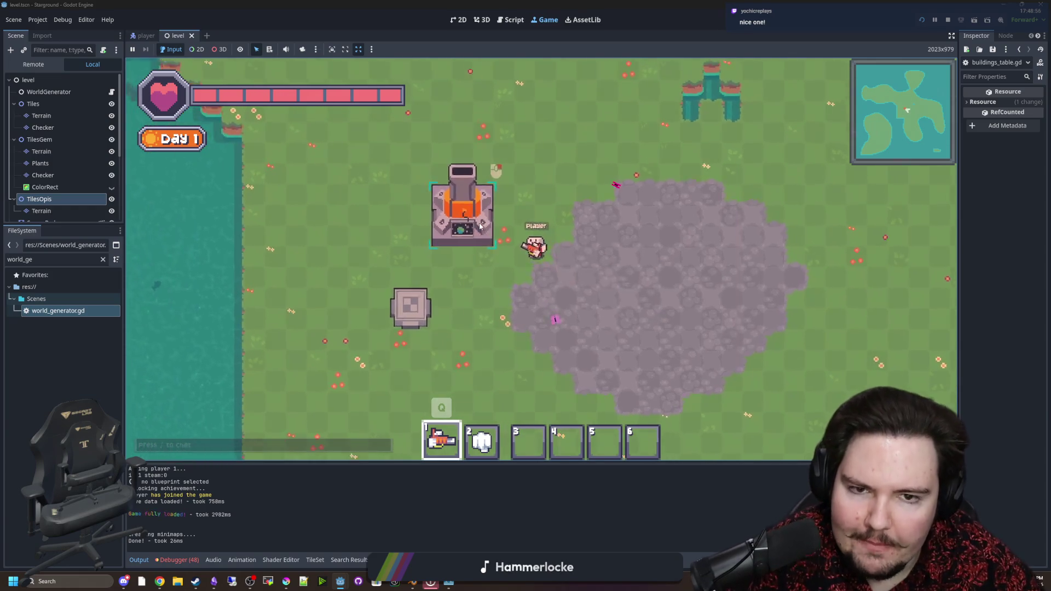
left_click(480, 225)
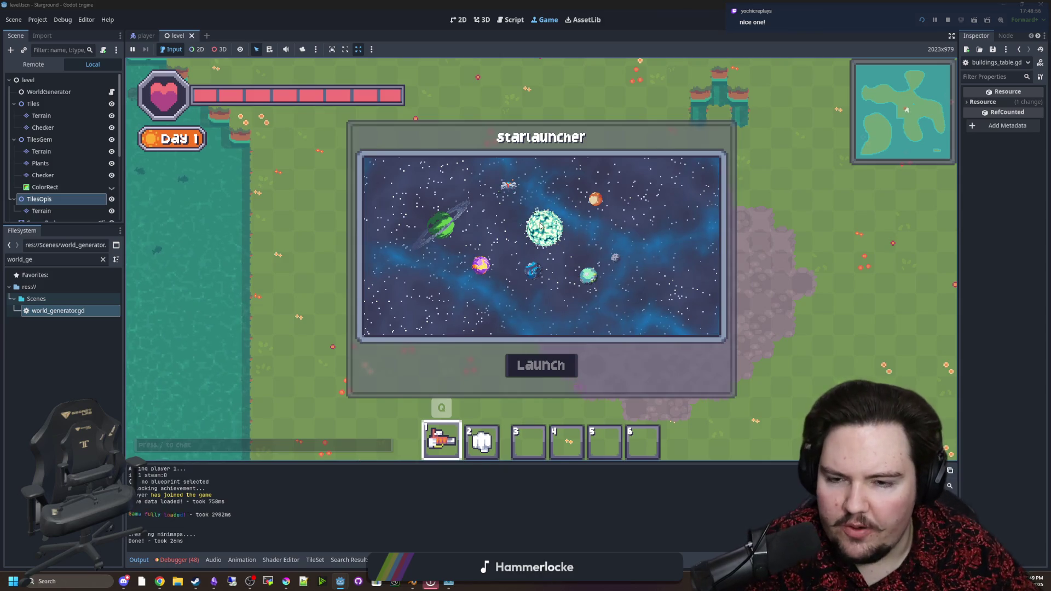
Launch to the red planet and walk through its rock field.
key("Escape")
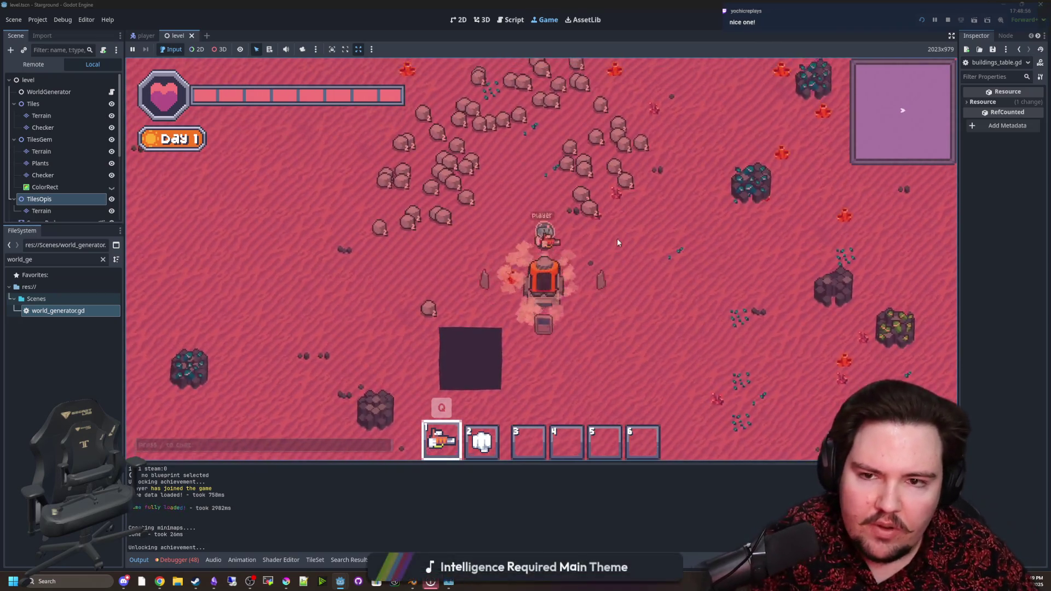
key("w")
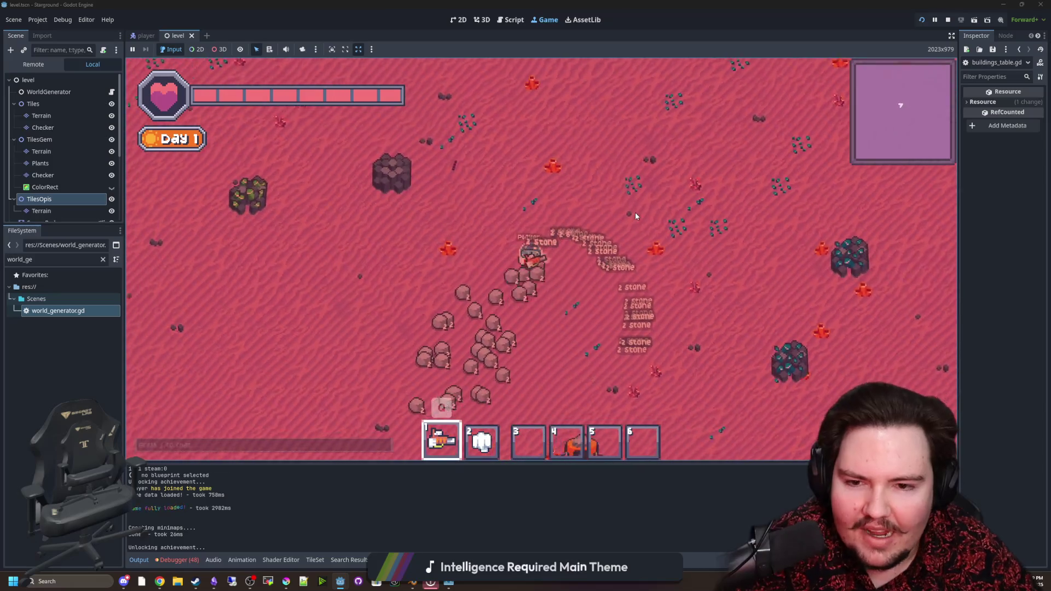
key("s")
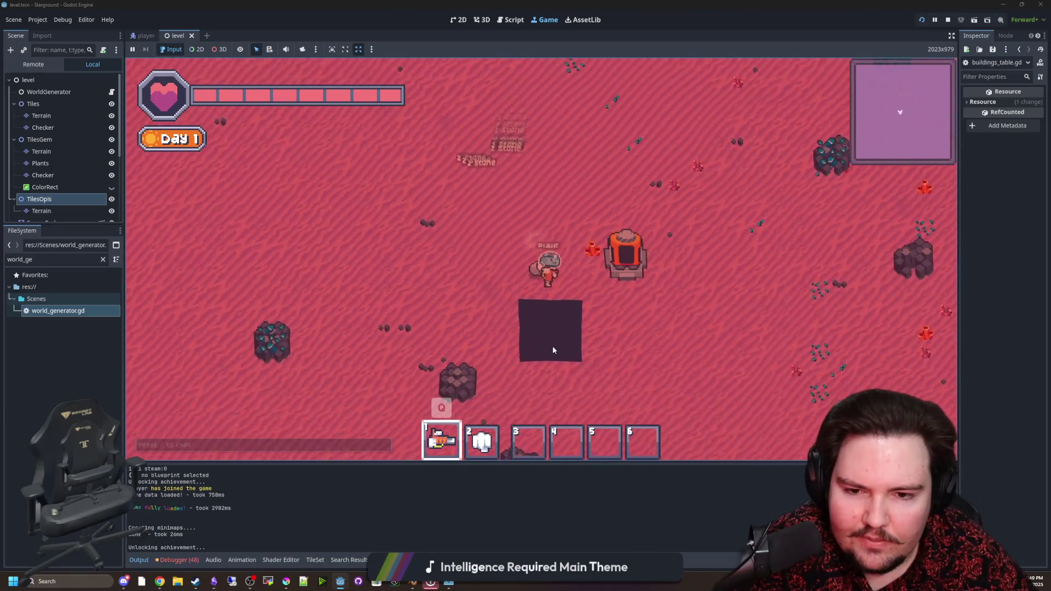
scroll(553, 351, "up", 3)
scroll(546, 278, "down", 4)
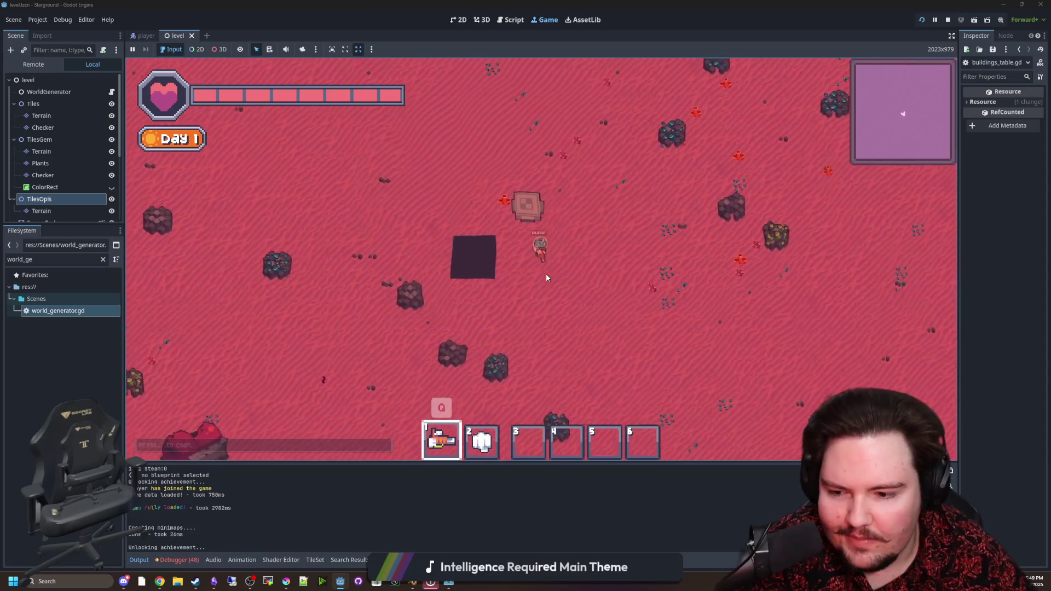
key("w")
key("a")
Select Cobblestone floor and lay a patch on the red planet.
key("q")
mouse_move(568, 263)
left_click(575, 192)
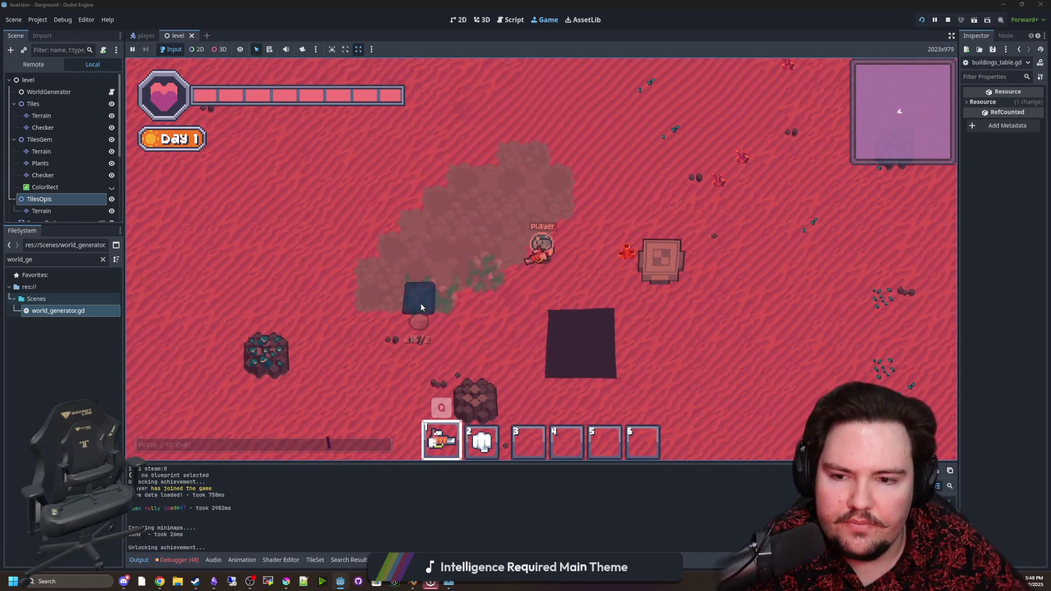
key("q")
key("q")
key("a")
key("e")
key("e")
Equip the mining tool and mine the cobblestone patch into stone drops.
left_click(564, 207)
mouse_move(586, 193)
left_mouse_down()
mouse_move(481, 277)
mouse_move(499, 293)
mouse_move(504, 277)
mouse_move(474, 267)
left_mouse_up()
key("a")
key("d")
key("s")
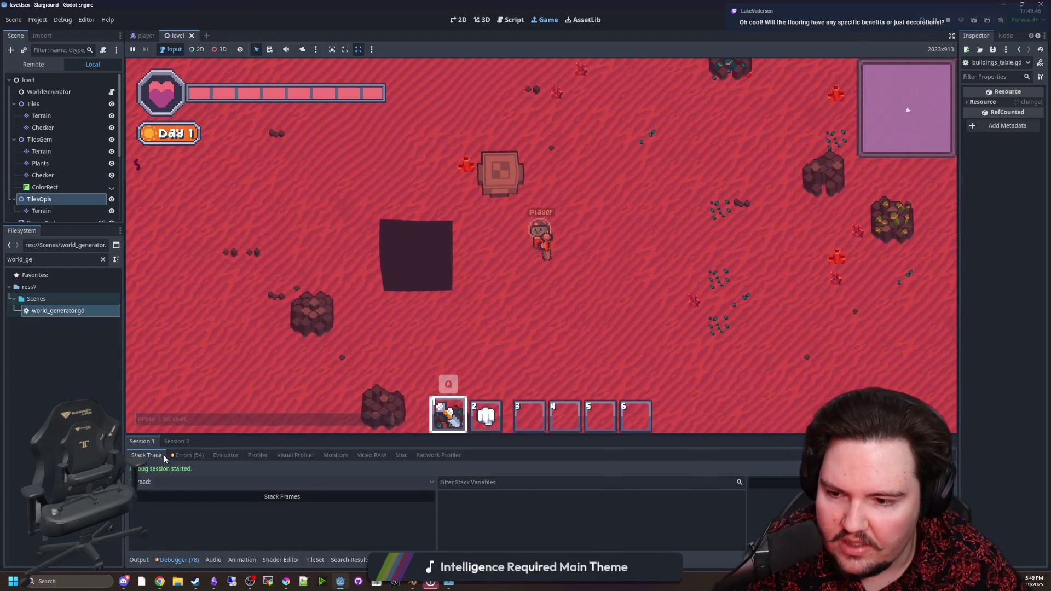
Review the Debugger's Errors list, then return to the Output log.
left_click(183, 456)
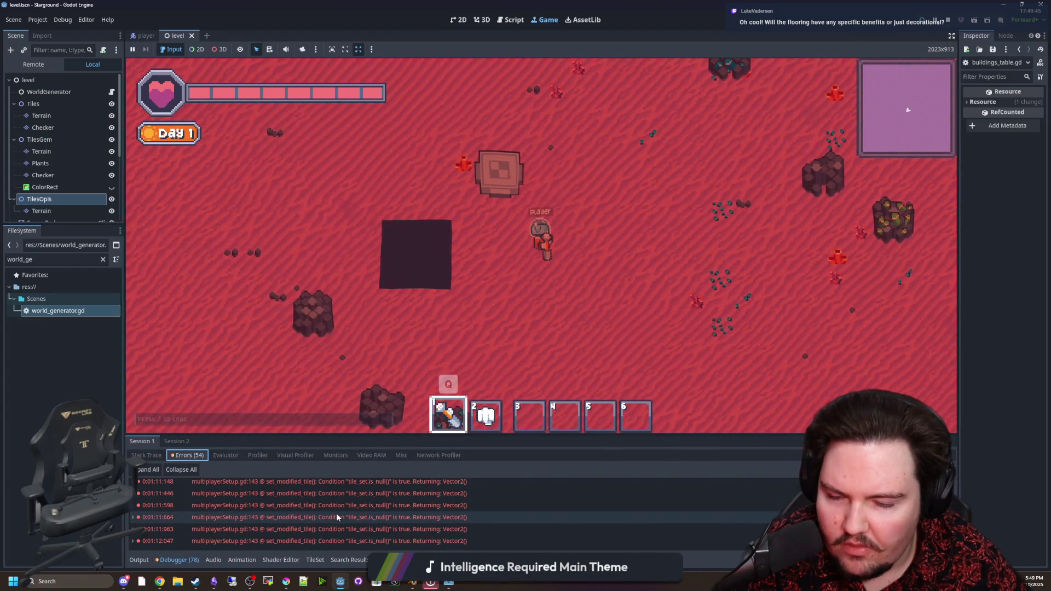
scroll(181, 540, "up", 3)
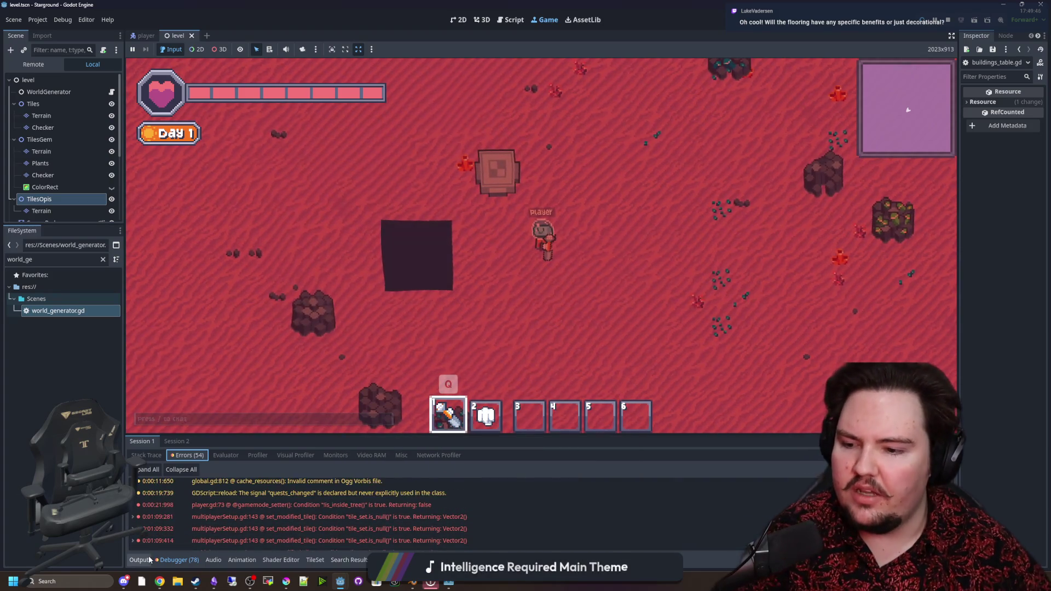
left_click(143, 560)
scroll(478, 291, "down", 2)
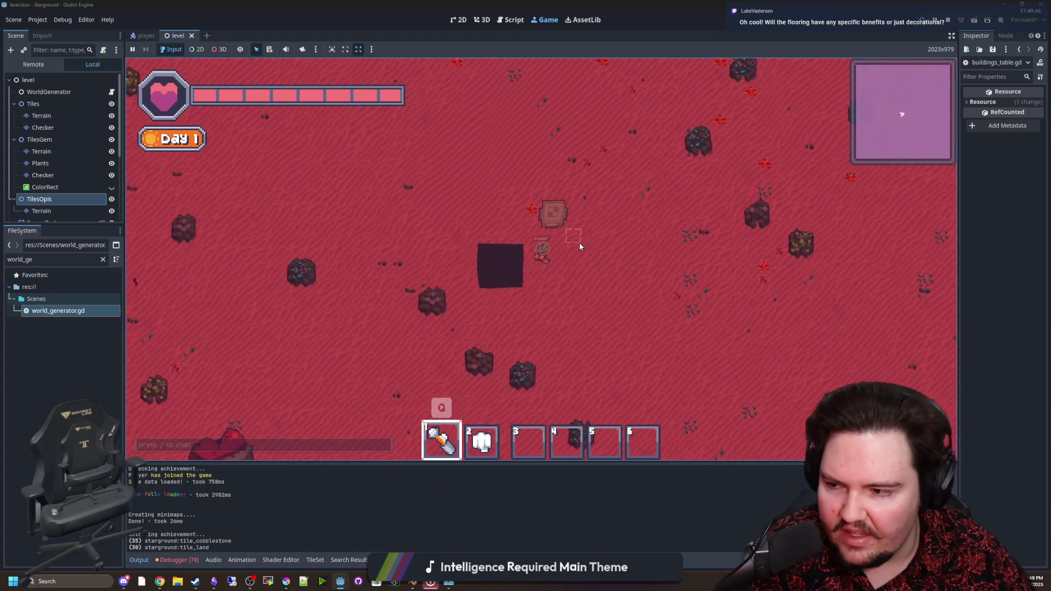
Teleport to the origin with /tp 0 0 and launch to the walled base planet.
type("w/tp 0 0")
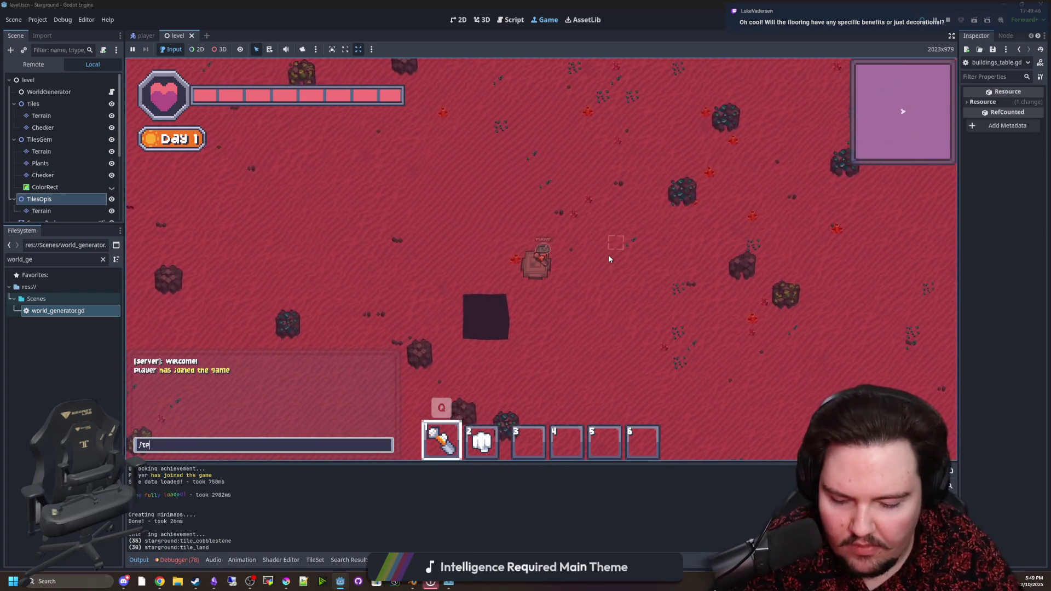
key("Return")
key("e")
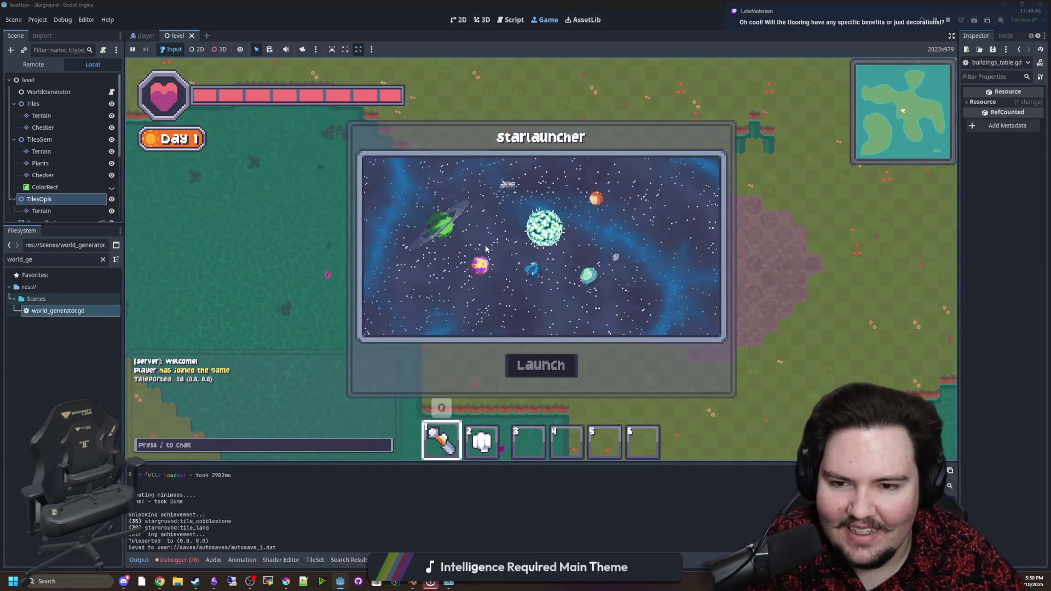
left_click(552, 377)
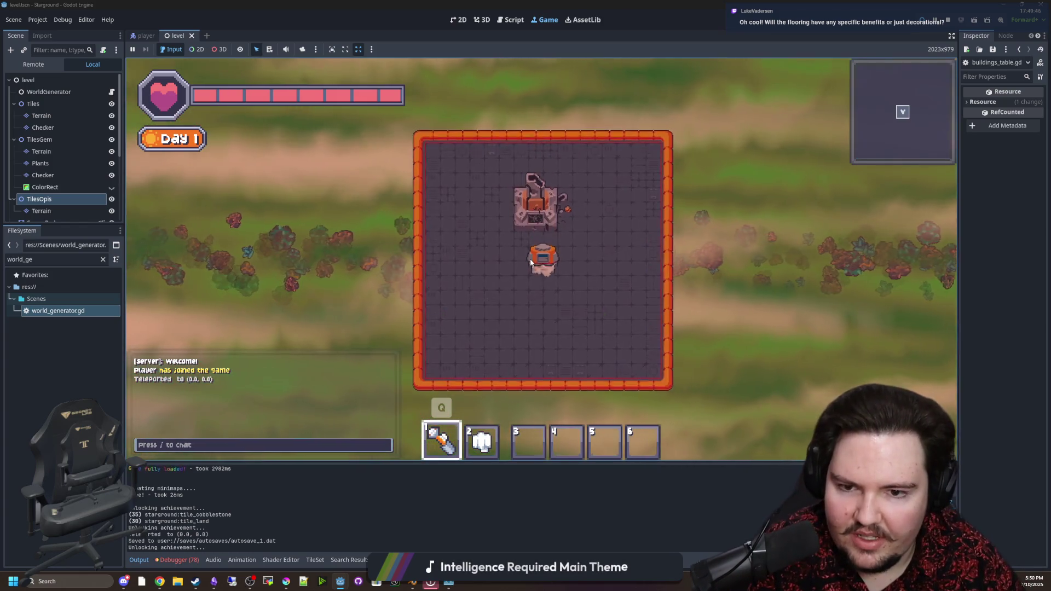
Lay Cobblestone floor in the base, then select the red floating platform to place.
key("q")
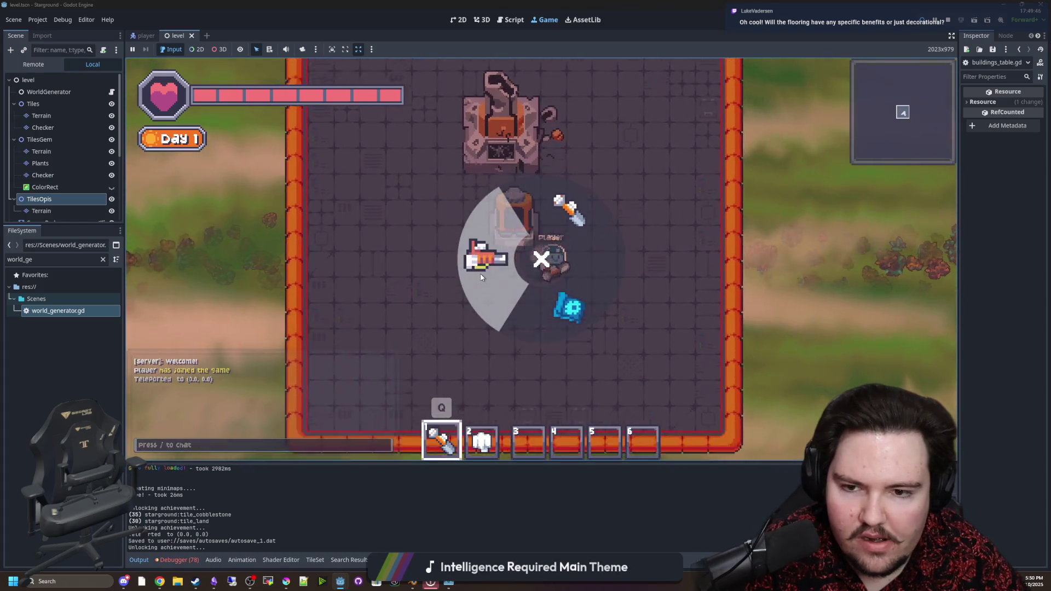
left_click(396, 310)
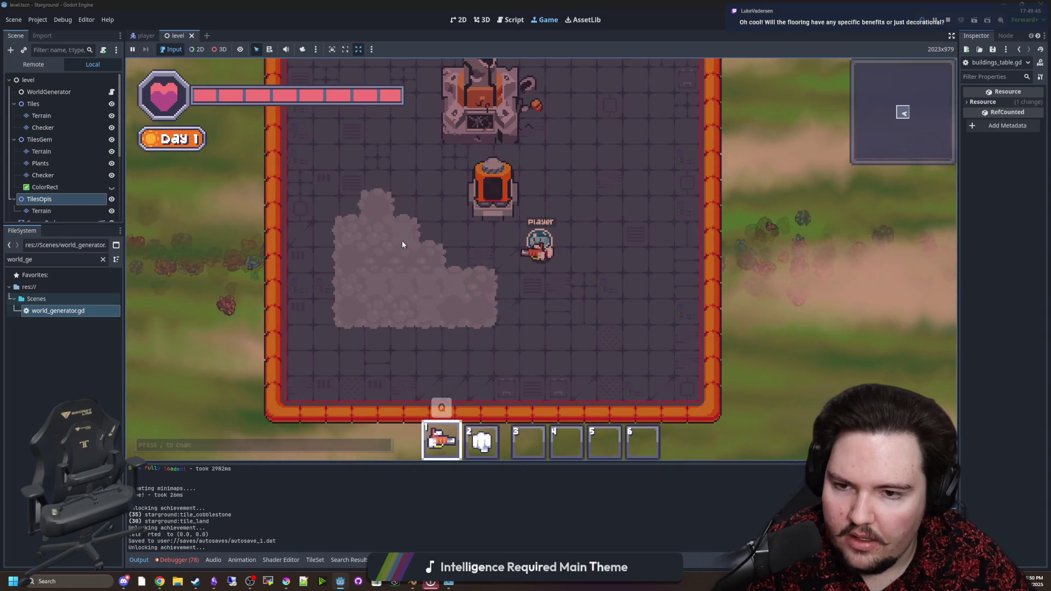
key("b")
left_click(476, 224)
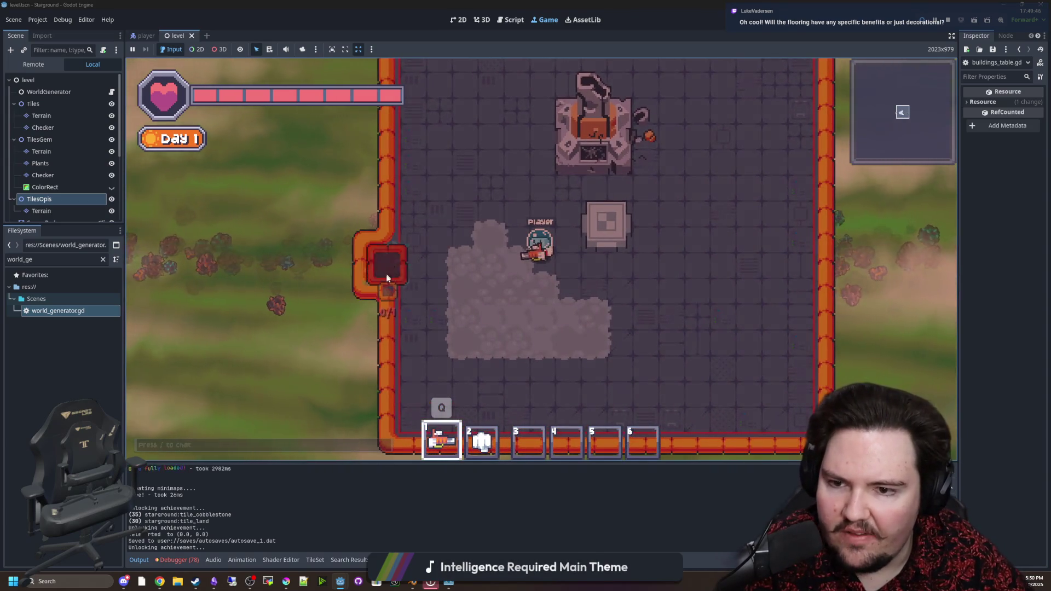
Spread cobblestone floor across the base's left side.
key("w")
key("a")
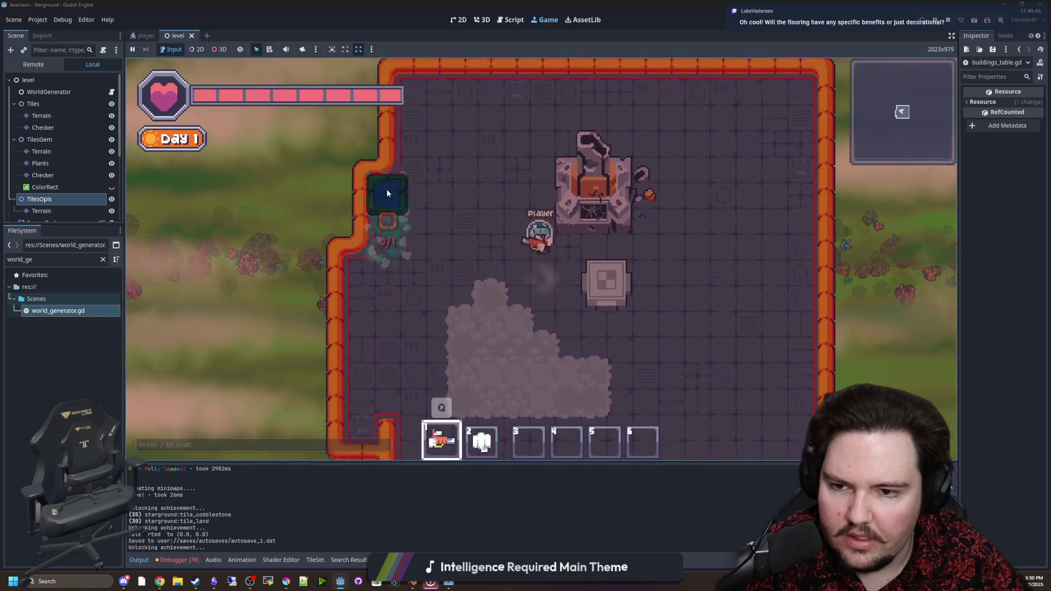
key("b")
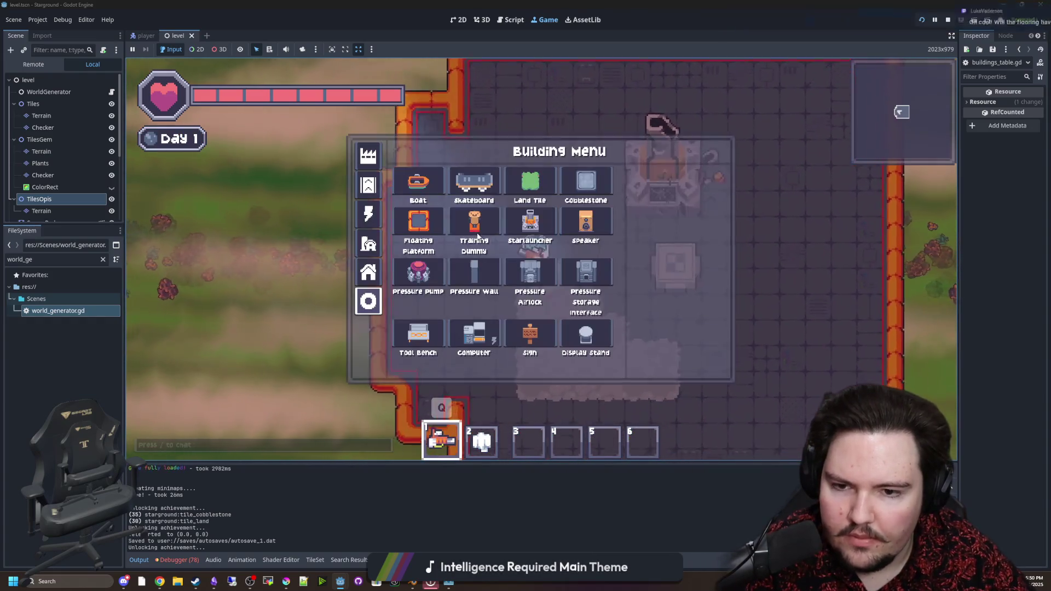
left_click(469, 270)
mouse_move(509, 241)
left_mouse_down()
mouse_move(459, 277)
mouse_move(383, 172)
mouse_move(385, 277)
mouse_move(439, 149)
mouse_move(512, 277)
mouse_move(446, 313)
mouse_move(418, 284)
mouse_move(509, 361)
left_mouse_up()
Cancel placement, mine the cobblestone floor in the base, and collect the stone drops.
key("d")
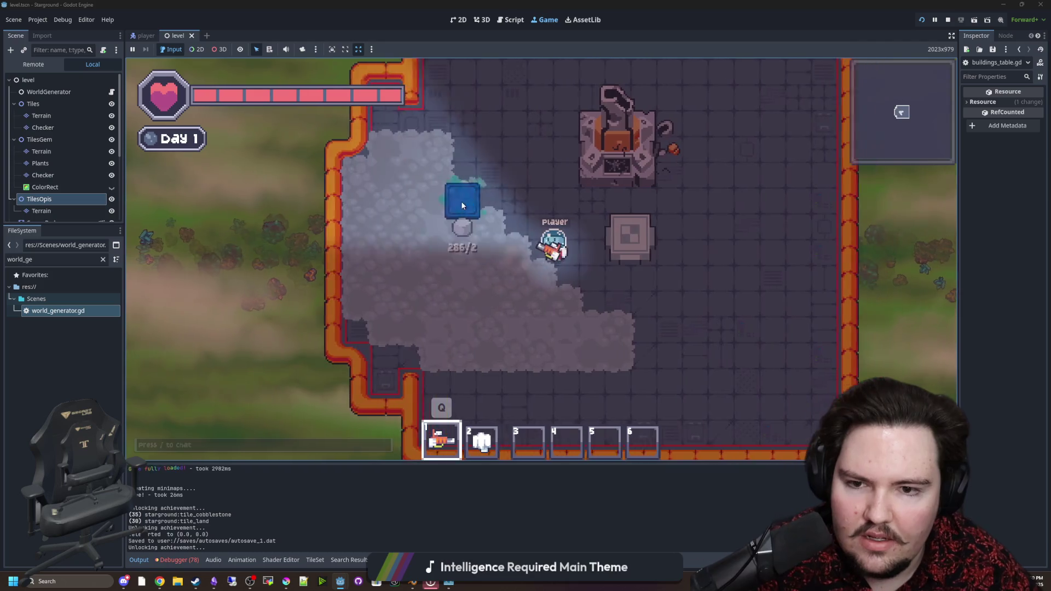
right_click(544, 267)
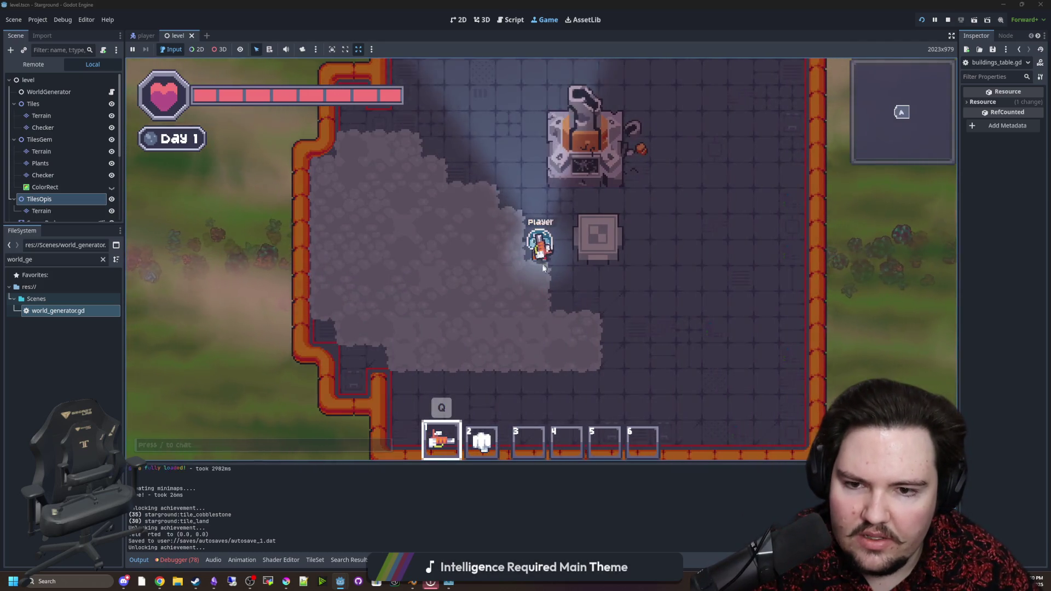
scroll(544, 267, "down", 2)
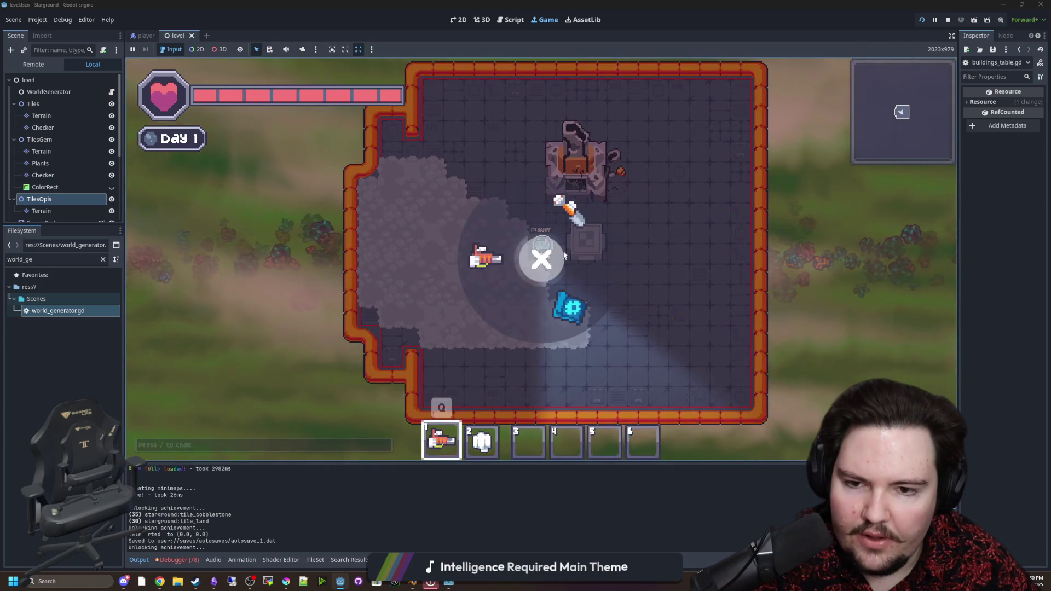
key("q")
mouse_move(548, 324)
left_mouse_down()
mouse_move(410, 274)
mouse_move(534, 322)
mouse_move(482, 290)
mouse_move(503, 247)
mouse_move(504, 268)
mouse_move(500, 213)
mouse_move(493, 300)
mouse_move(535, 315)
mouse_move(554, 335)
mouse_move(584, 201)
left_mouse_up()
key("a")
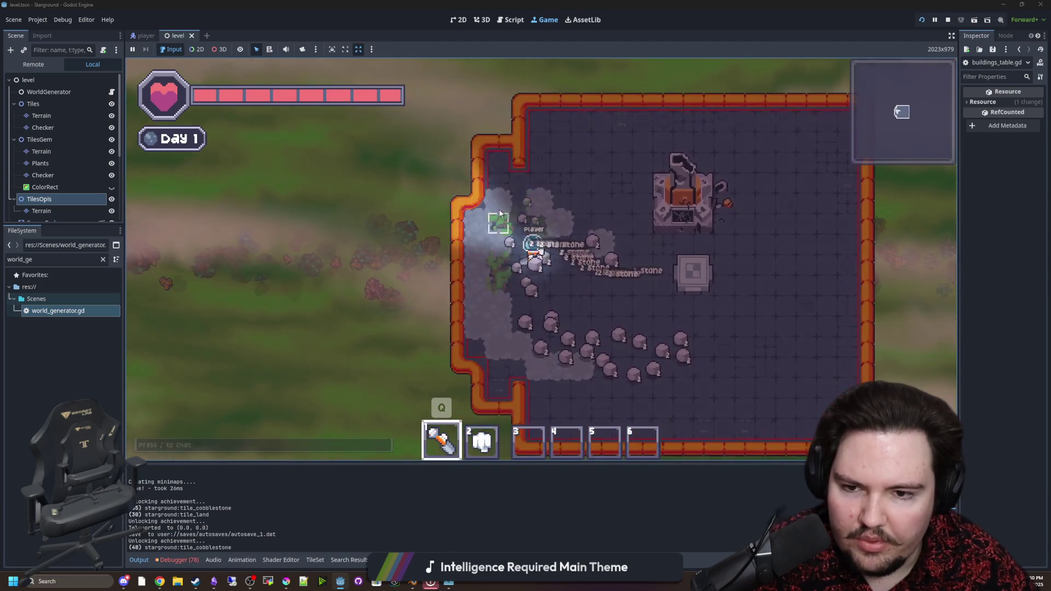
key("s")
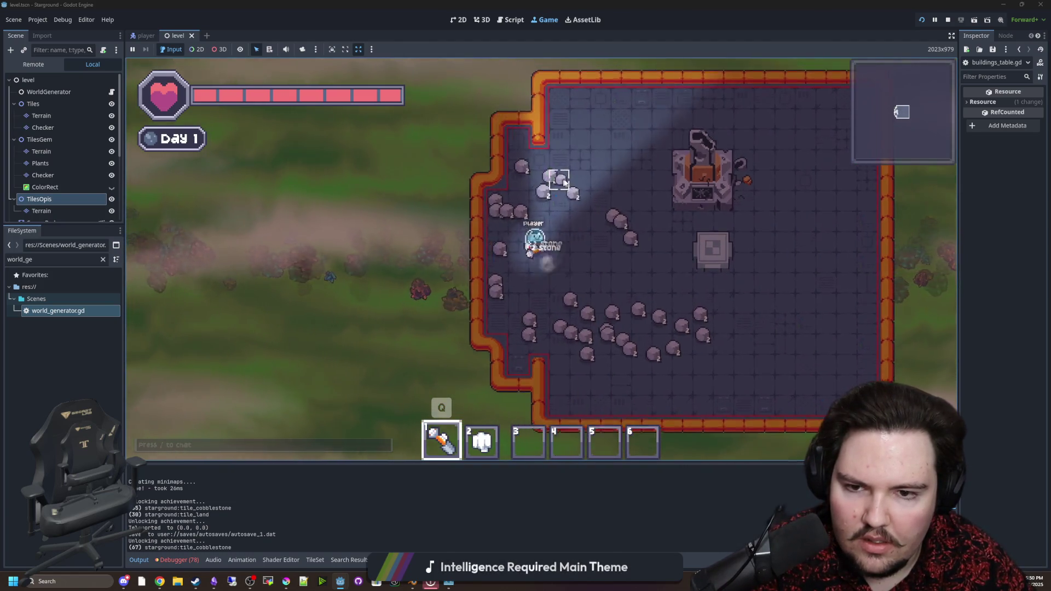
key("w")
key("d")
key("s")
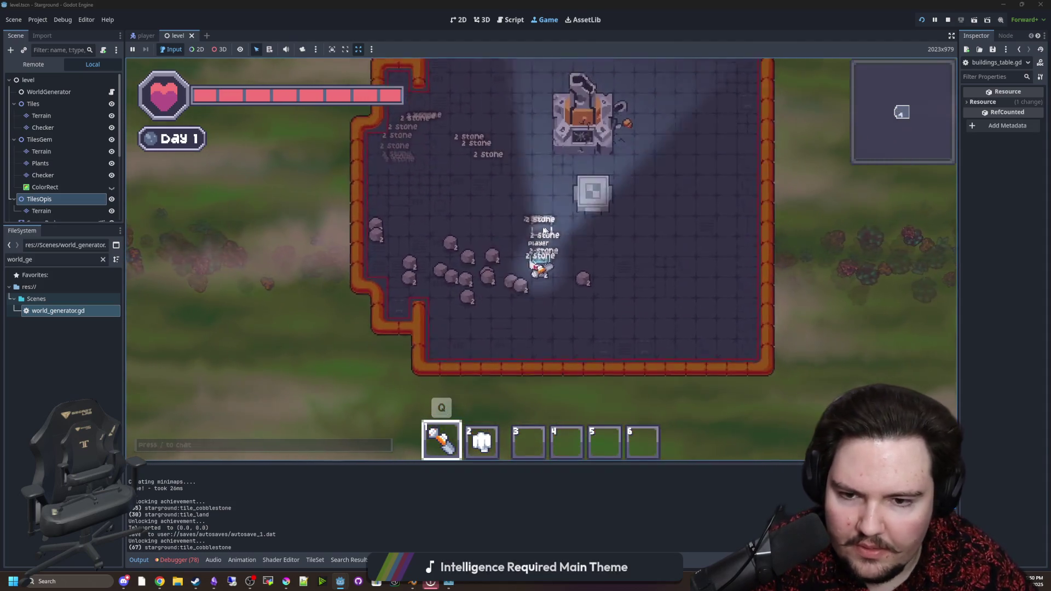
key("a")
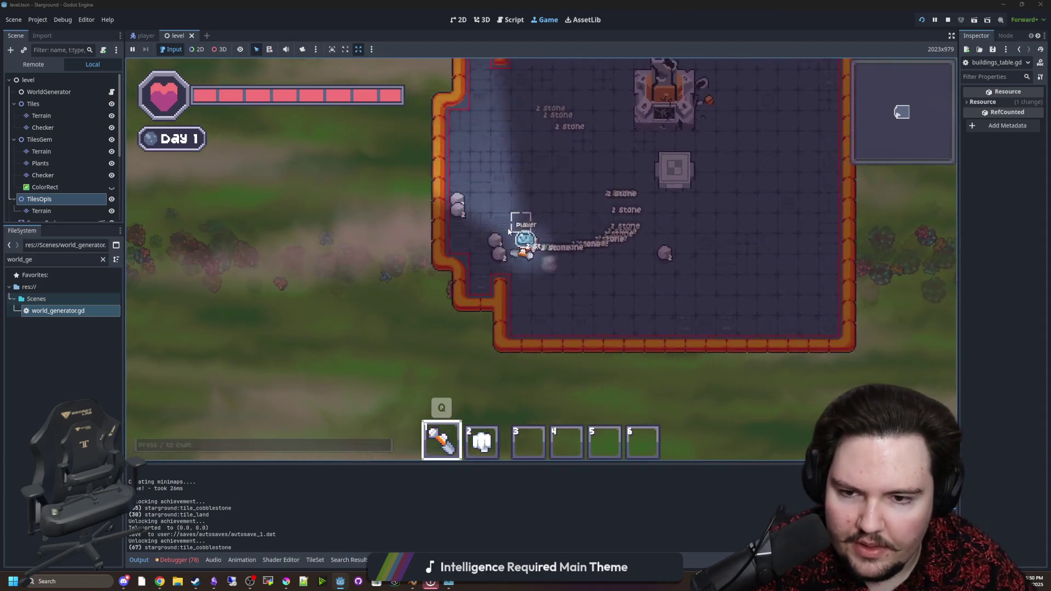
key("d")
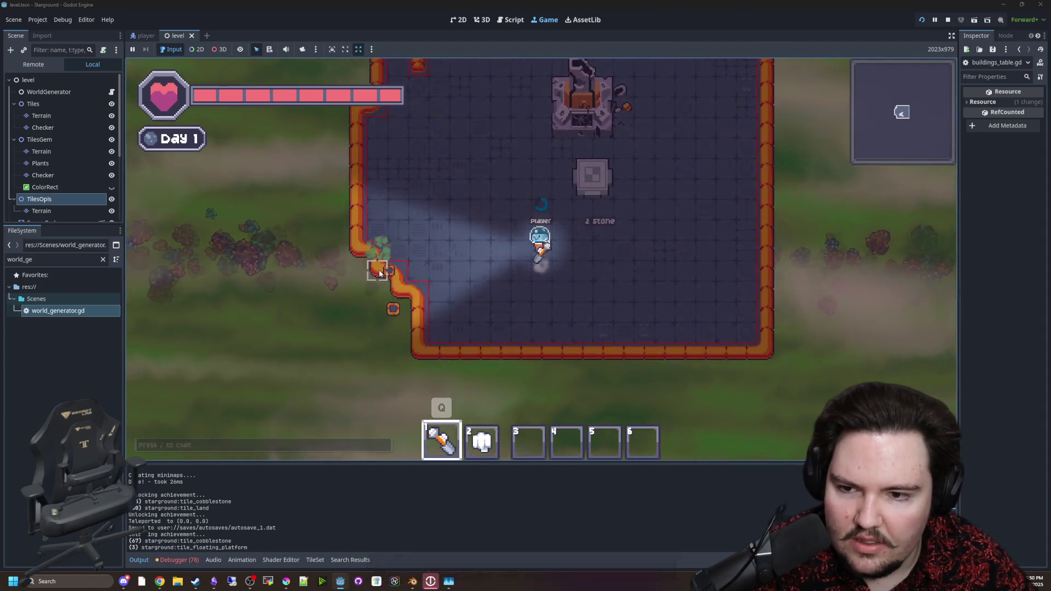
key("w")
key("a")
Mine the base's bottom-left corner tiles, pick up the dropped floating platforms, and open the Building Menu.
mouse_move(375, 216)
left_mouse_down()
mouse_move(418, 323)
mouse_move(406, 331)
left_mouse_up()
key("a")
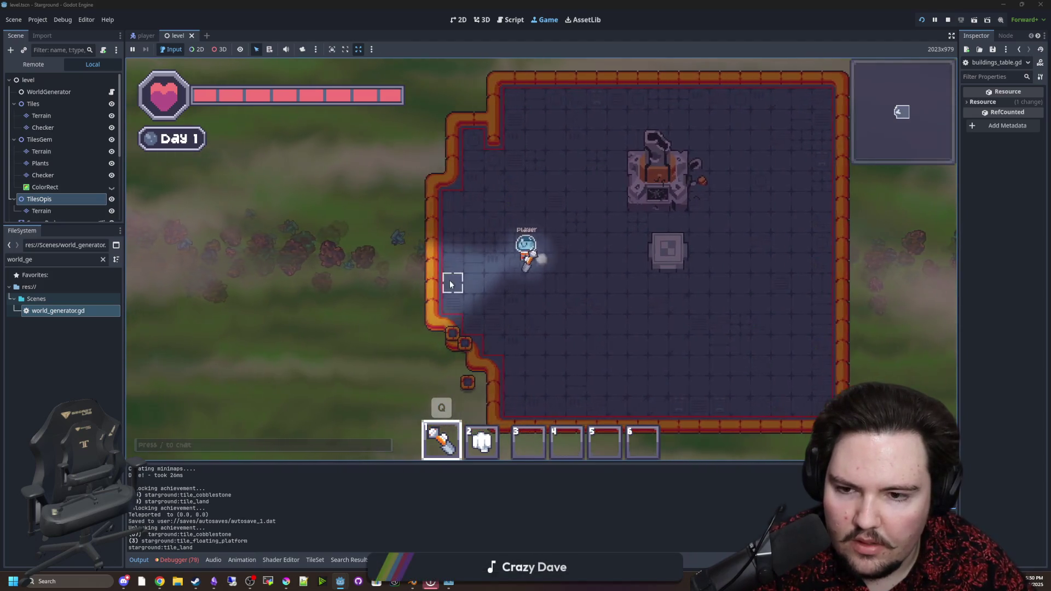
key("d")
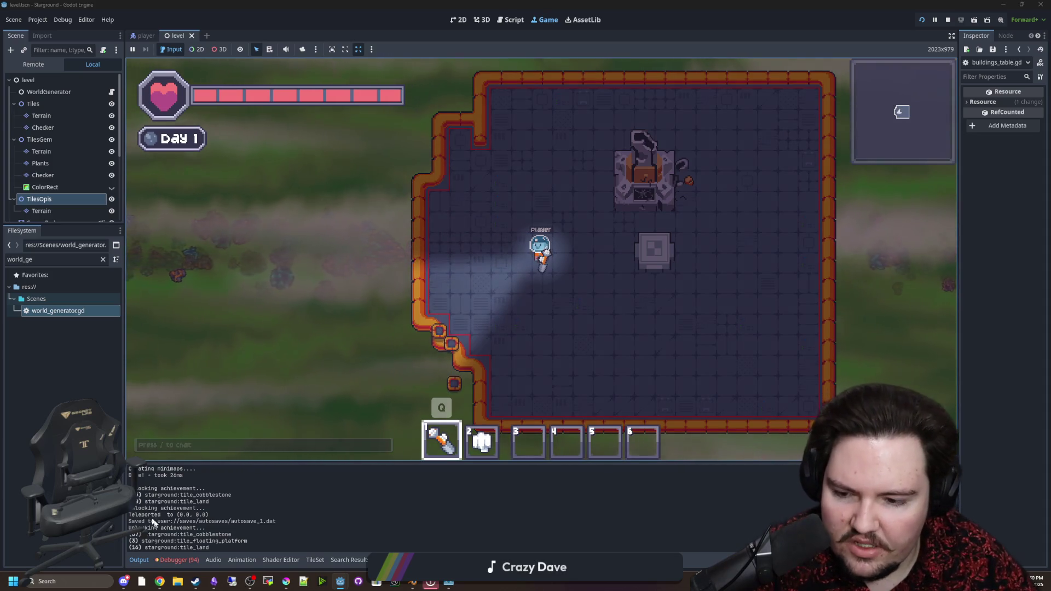
key("w")
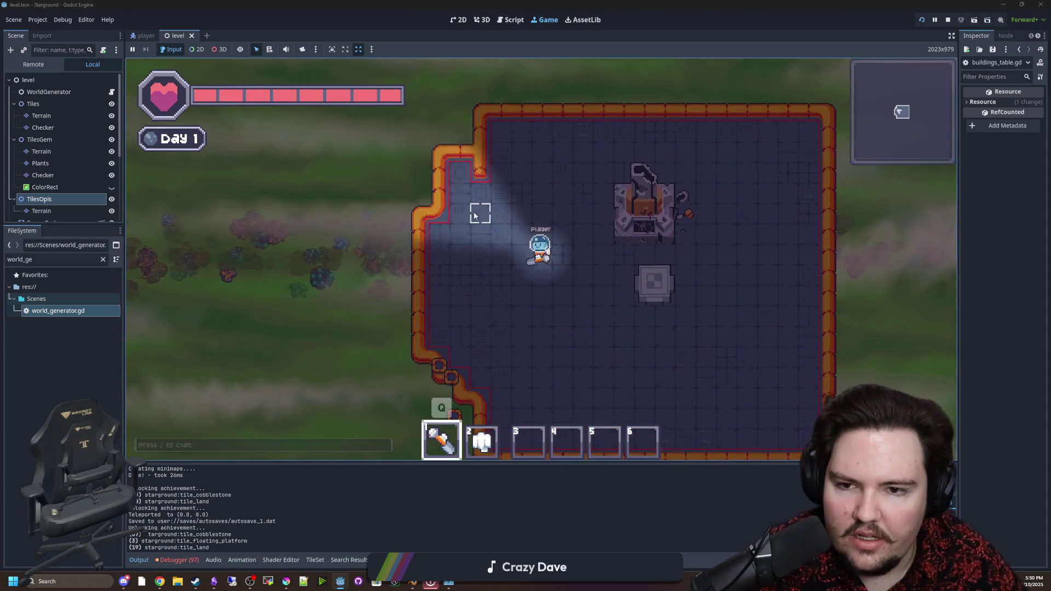
key("d")
key("s")
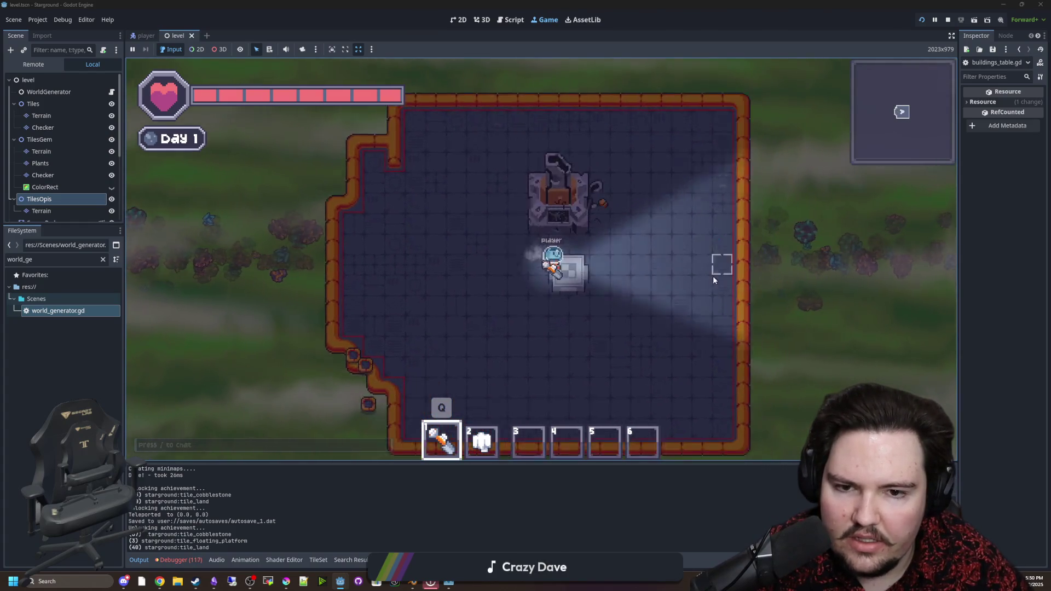
key("a")
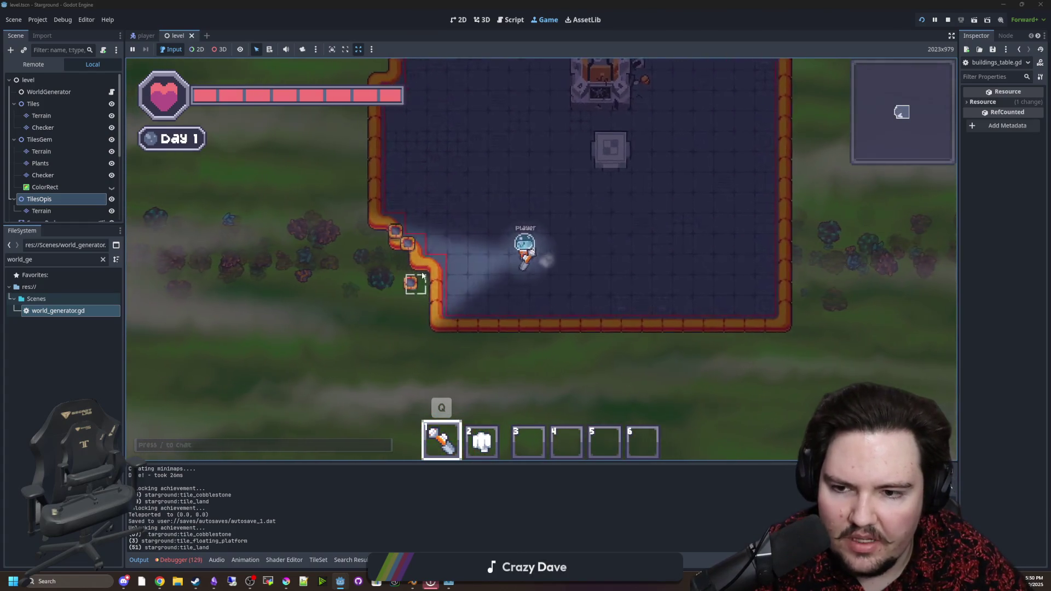
key("a")
key("w")
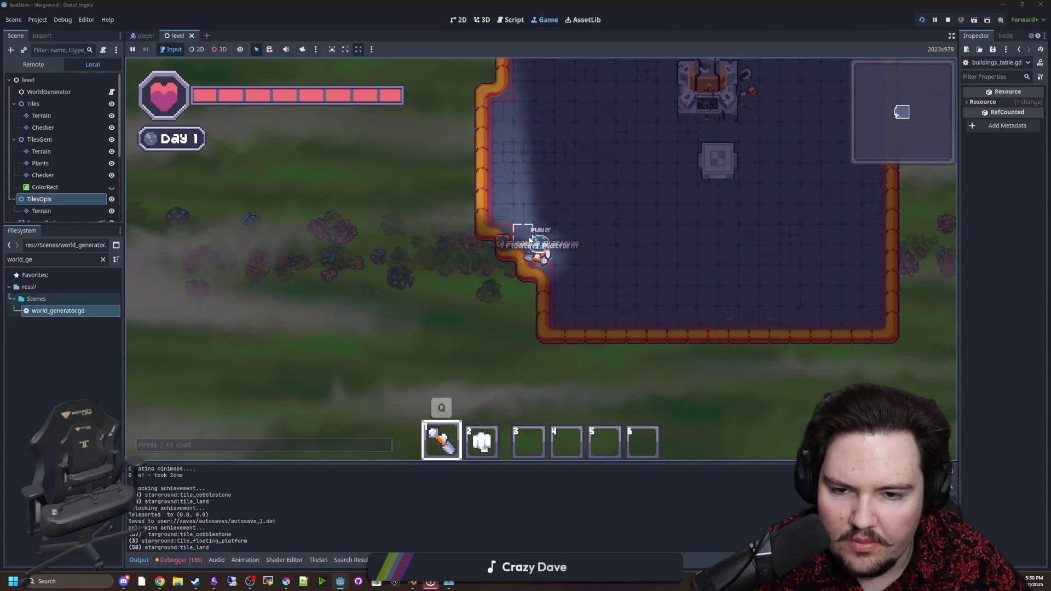
key("q")
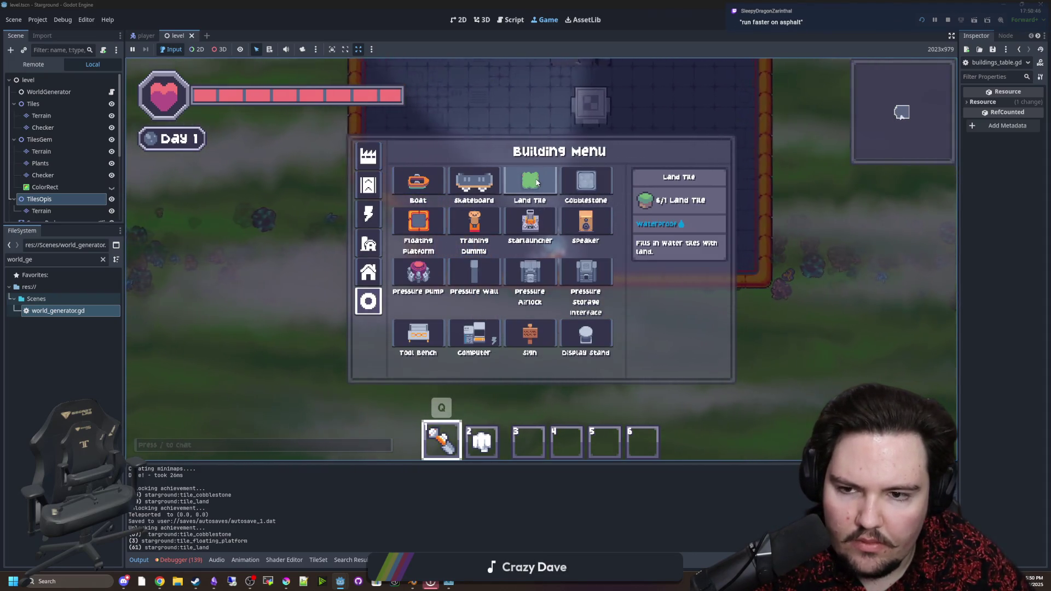
Choose Cobblestone, switch to the mining hammer and mine several cobblestone tiles.
left_click(588, 177)
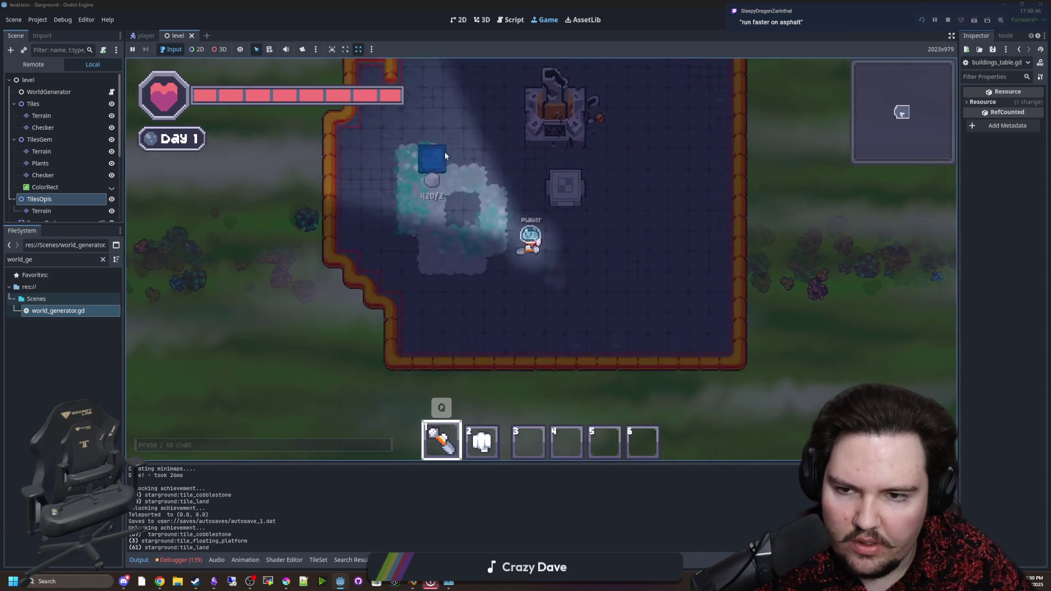
key("q")
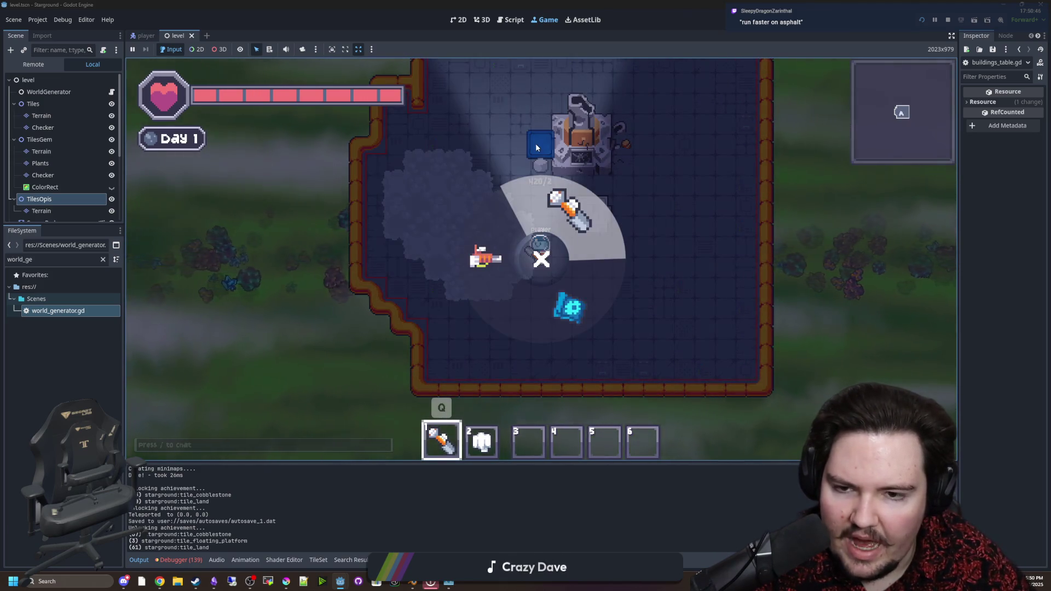
left_click(557, 205)
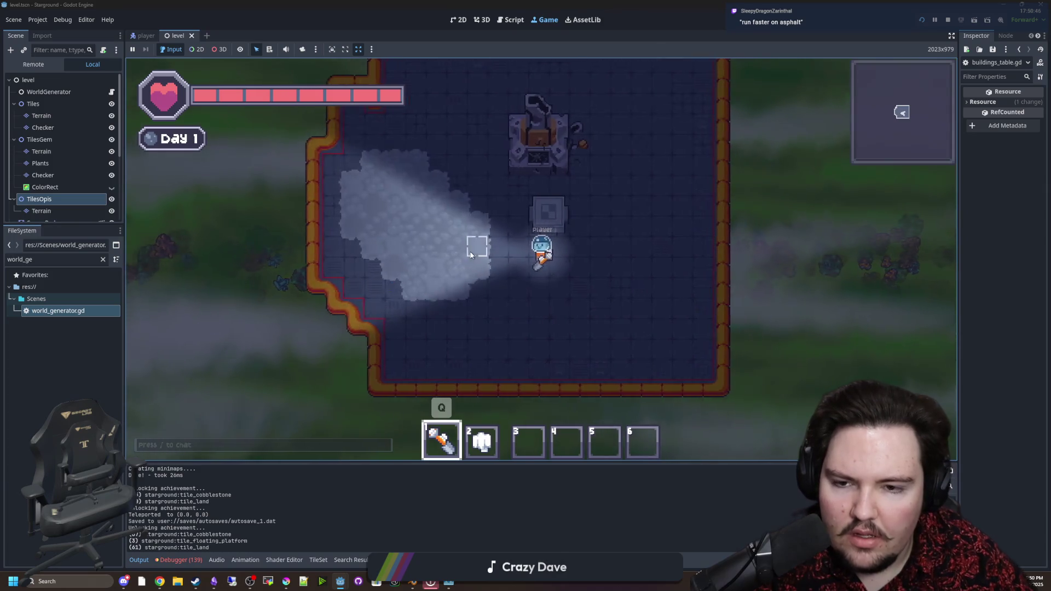
mouse_move(452, 232)
left_mouse_down()
mouse_move(431, 228)
mouse_move(497, 252)
mouse_move(453, 277)
mouse_move(477, 134)
mouse_move(480, 194)
mouse_move(459, 247)
mouse_move(490, 223)
left_mouse_up()
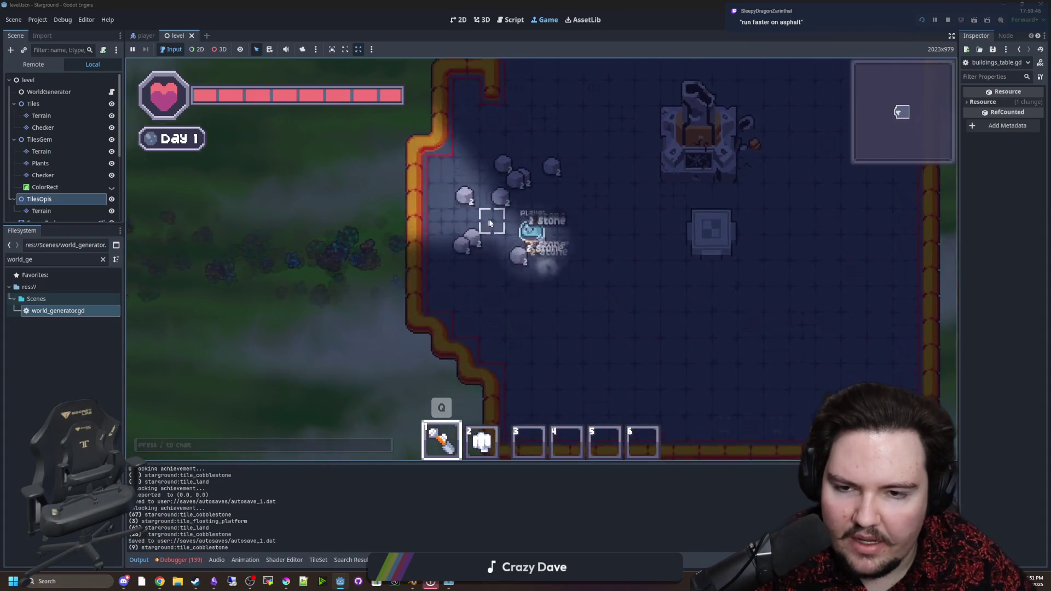
scroll(526, 214, "down", 3)
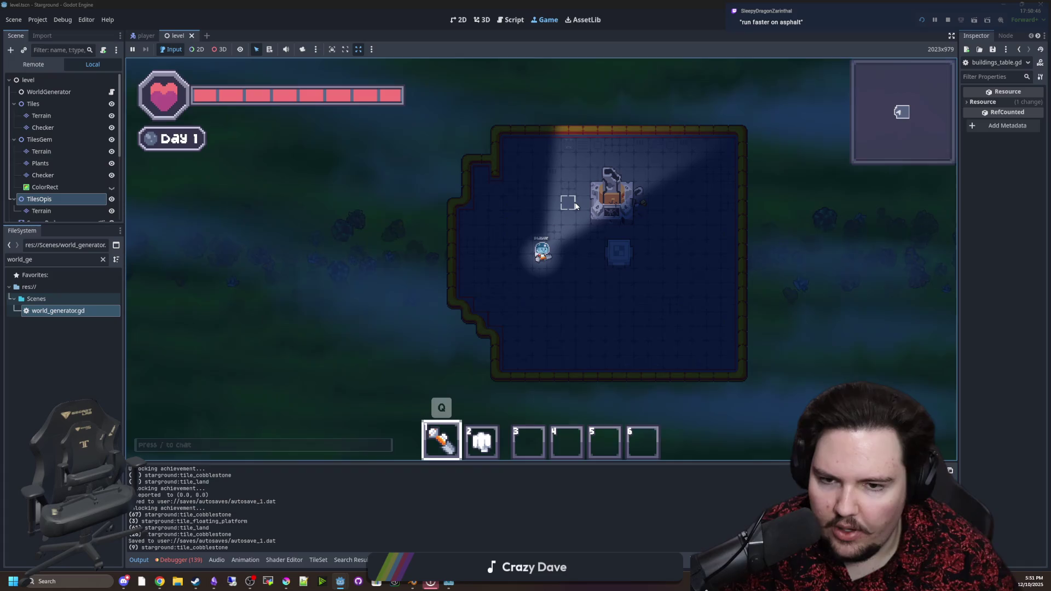
scroll(582, 253, "up", 3)
Reselect Cobblestone in the Building Menu, walk around, then cancel the placement.
key("b")
left_click(591, 179)
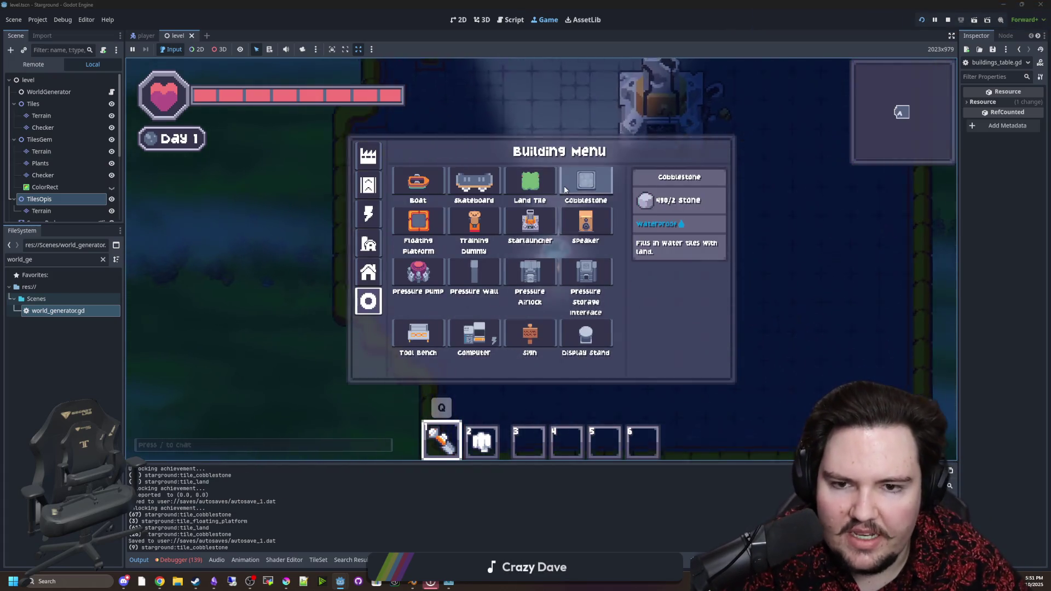
left_click(674, 176)
key("d")
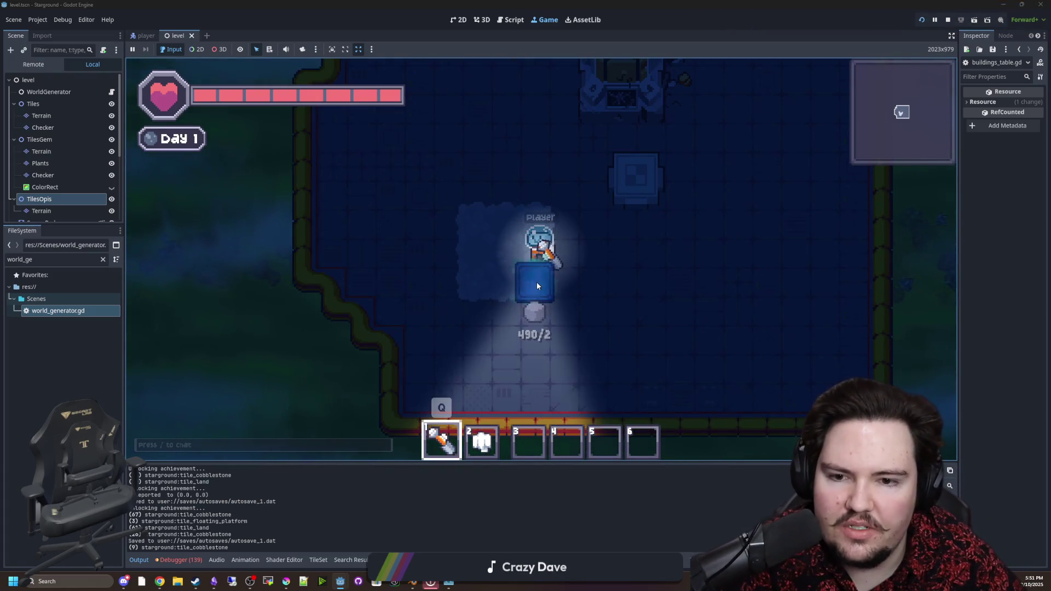
key("a")
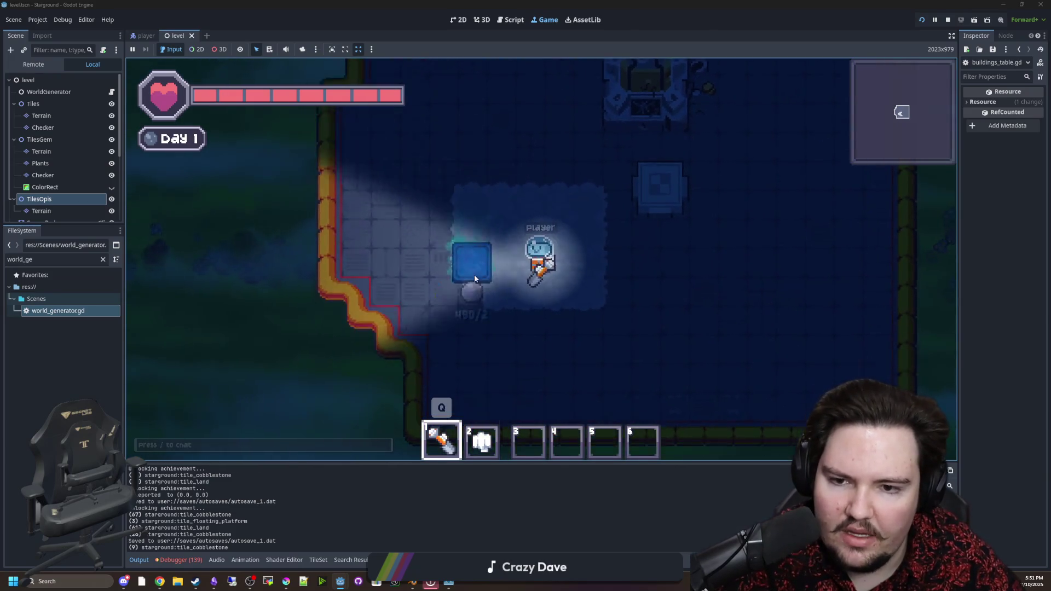
key("w")
right_click(501, 218)
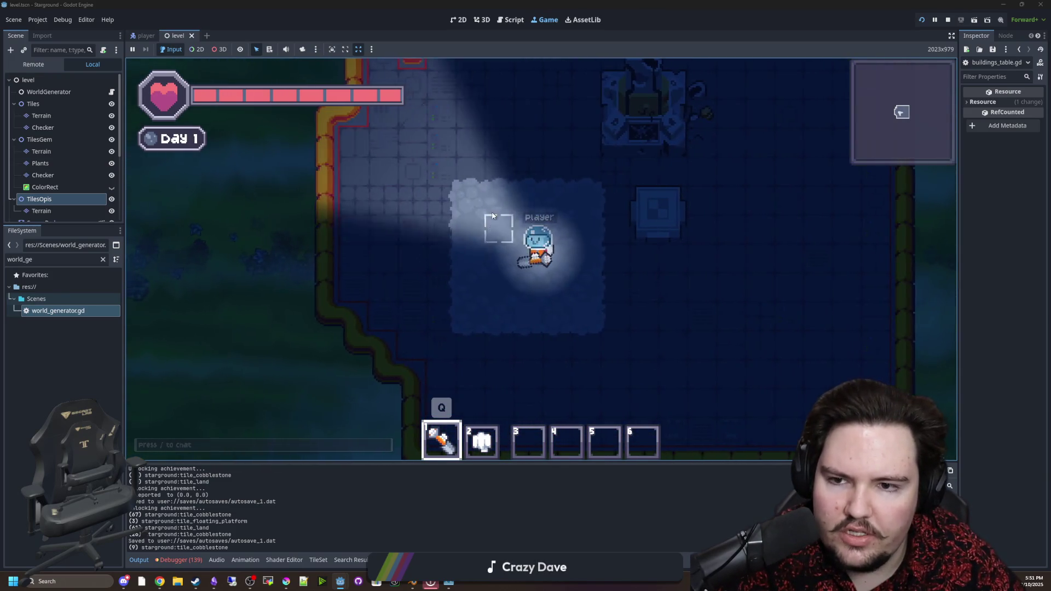
Teleport to the origin with /tp 0 0 in chat.
scroll(482, 211, "down", 3)
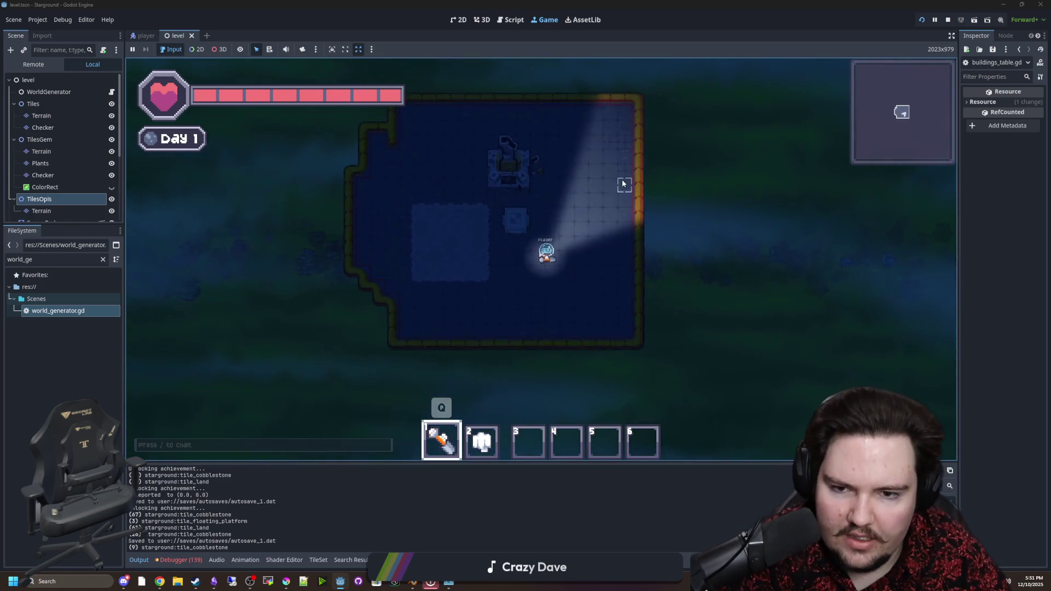
type("/tp 0 0")
key("Return")
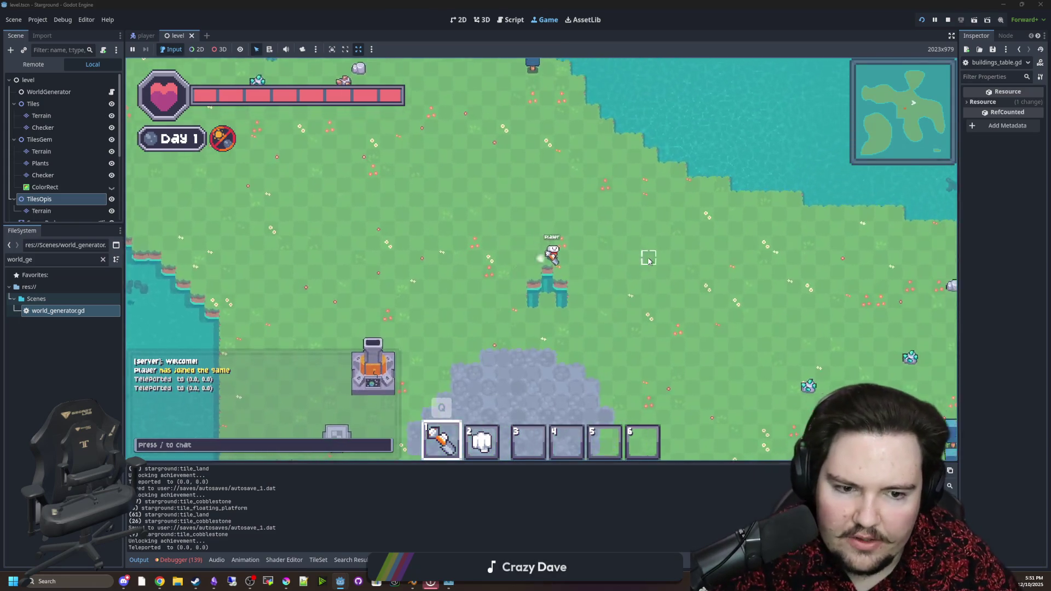
Equip the hammer, choose Cobblestone and place it on the grass beside the player.
key("q")
left_click(512, 239)
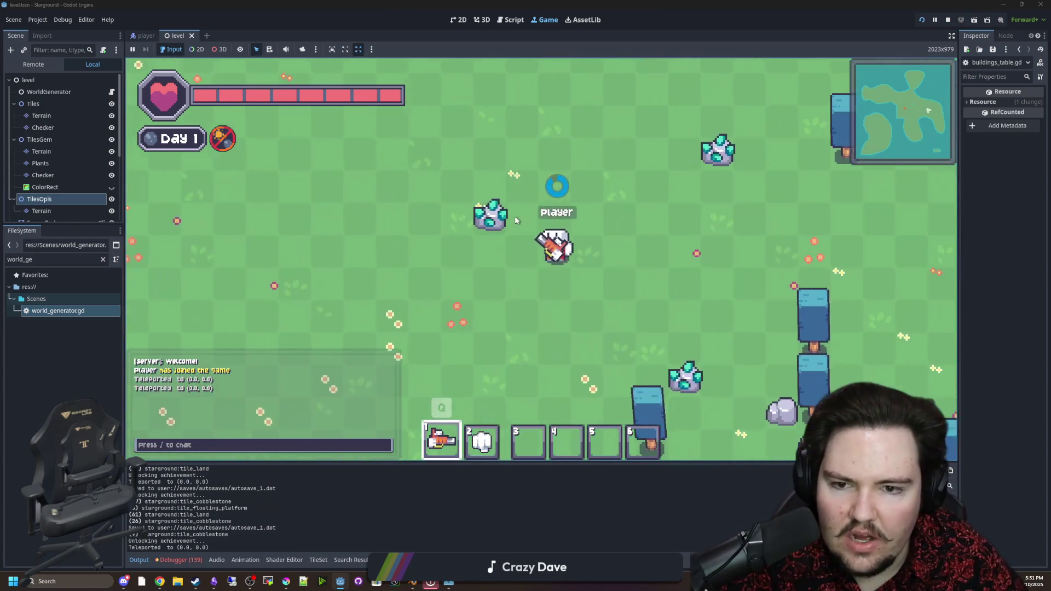
left_click(582, 177)
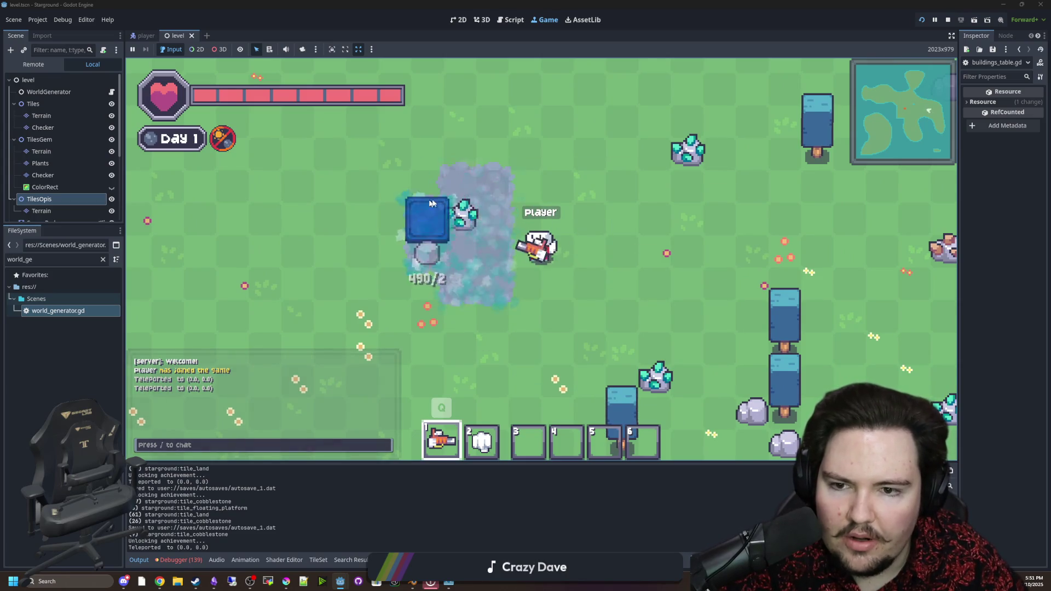
right_click(462, 230)
left_click(466, 223)
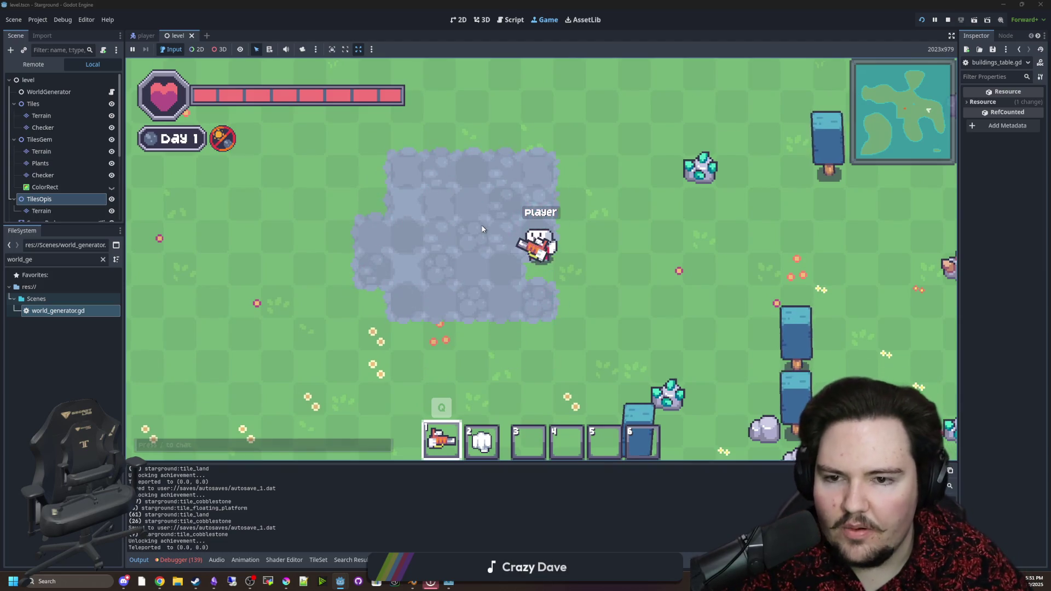
scroll(482, 228, "down", 3)
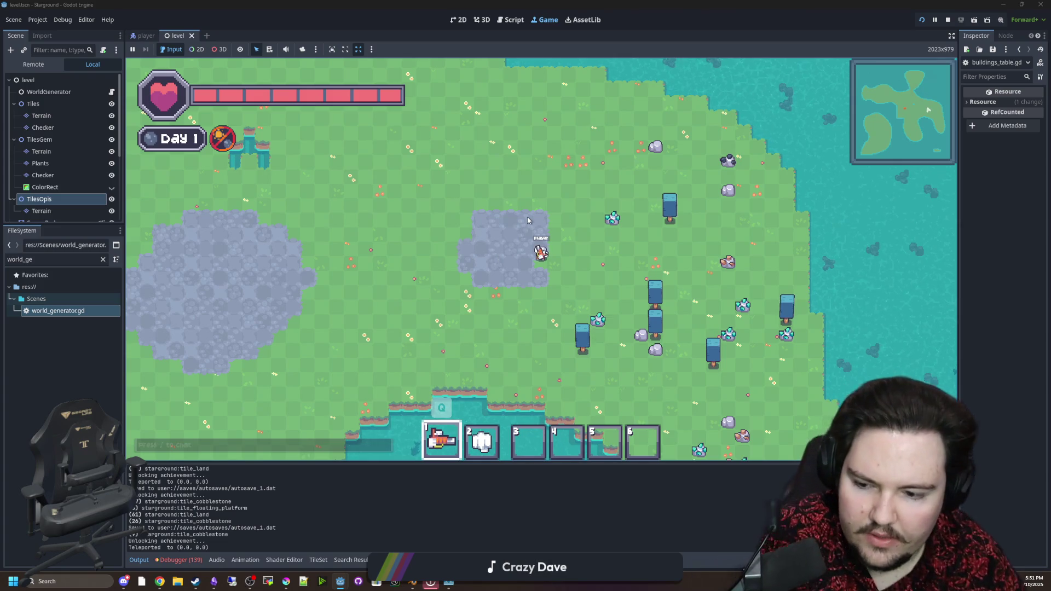
Walk around the island past the forge and across the large stone patch.
key("w+a")
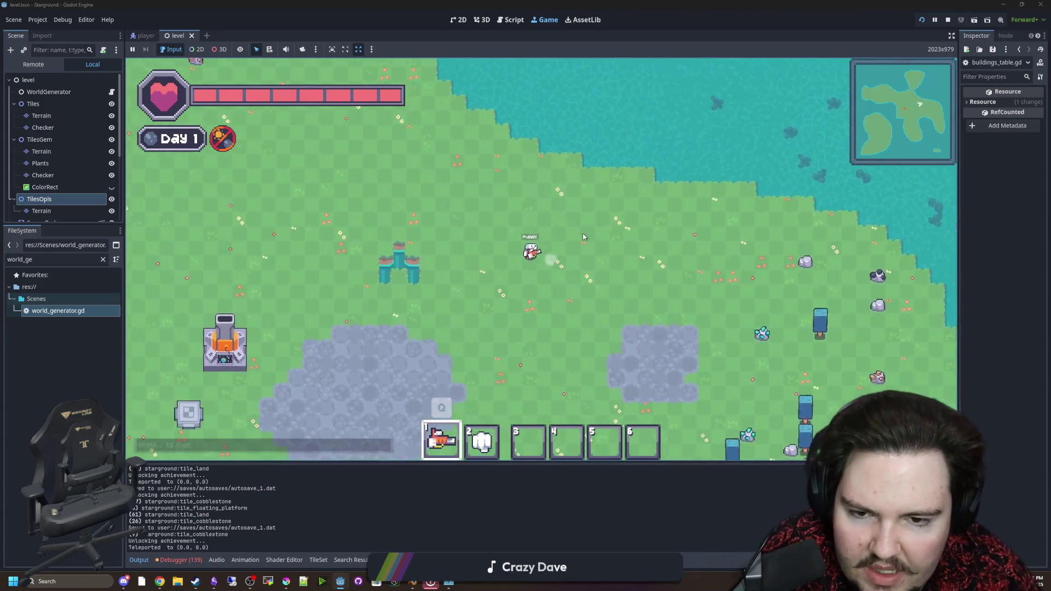
key("s+a")
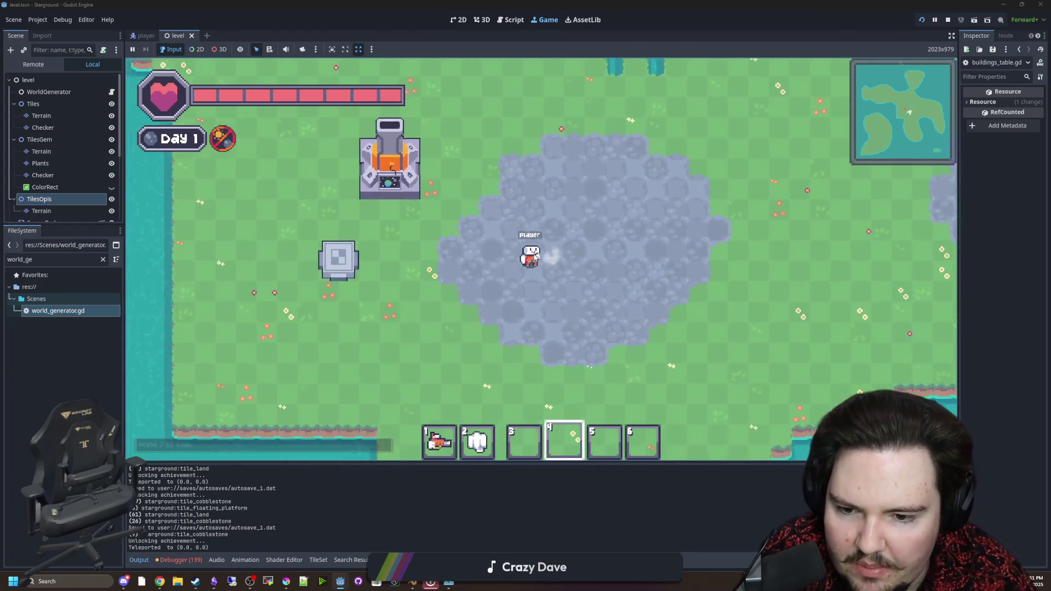
key("s+d")
key("w+d")
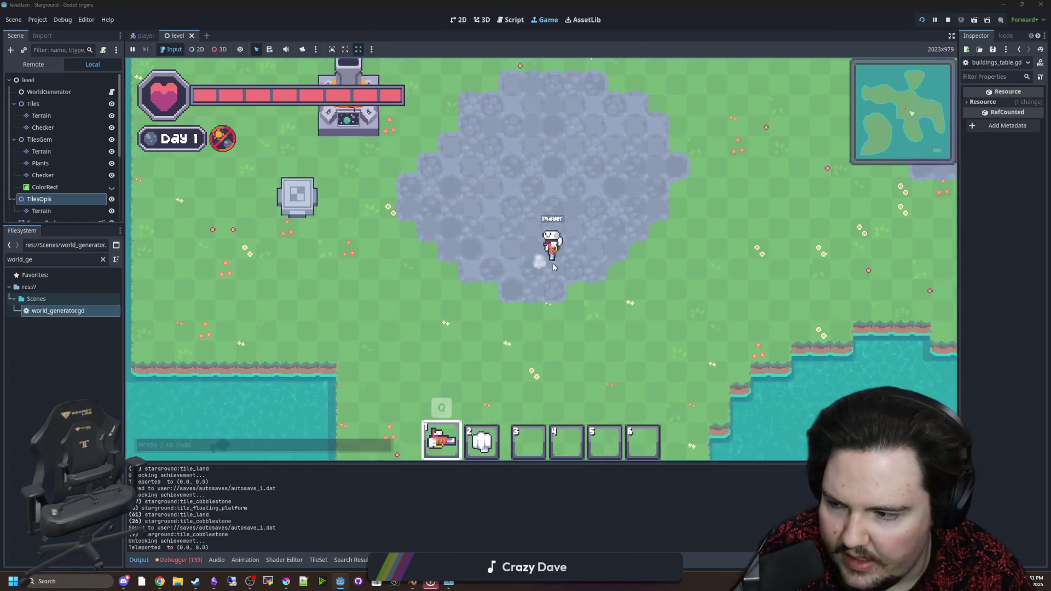
key("w+d")
key("s+a")
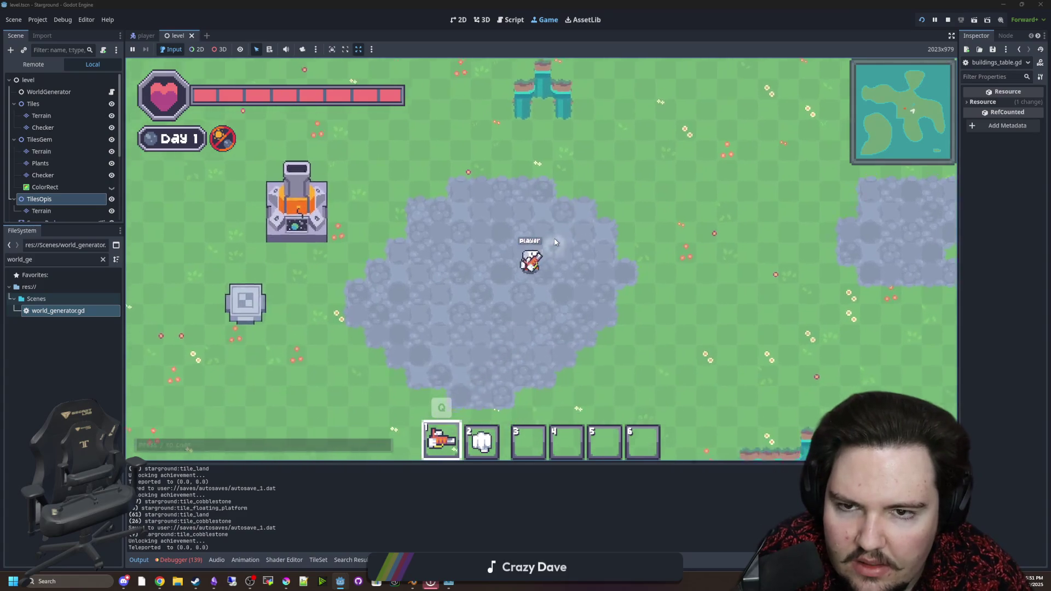
key("w+d")
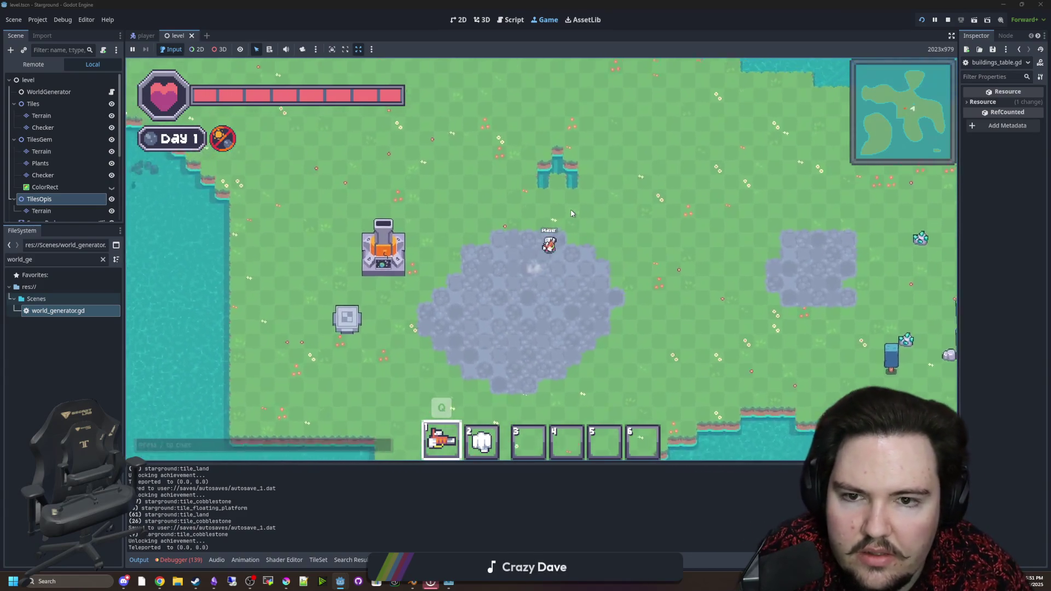
key("w+d")
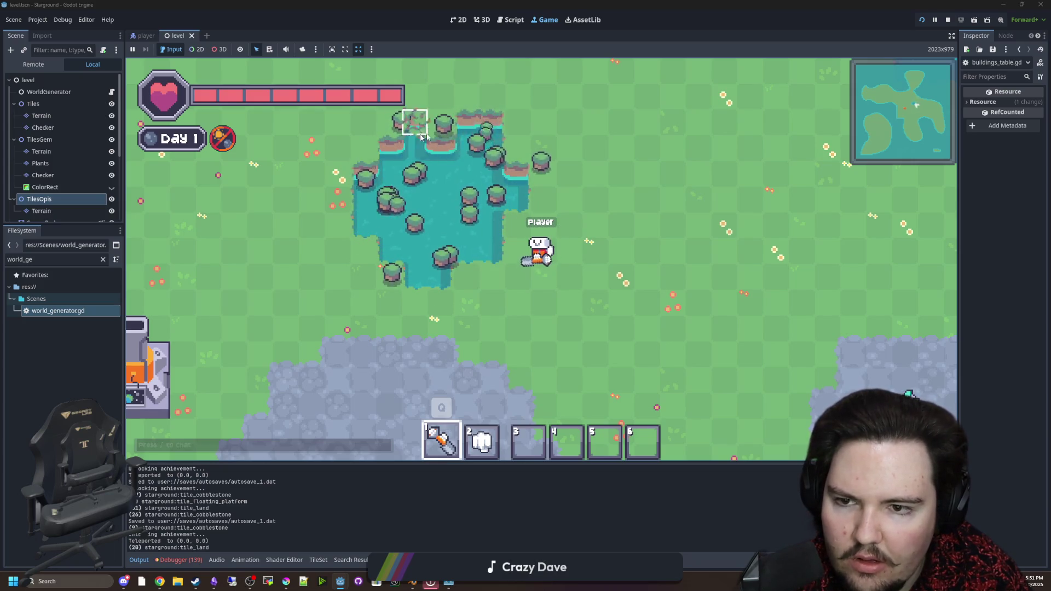
Laser the pond's land tiles to widen it into a larger square, collecting Land Tiles.
key("w+d")
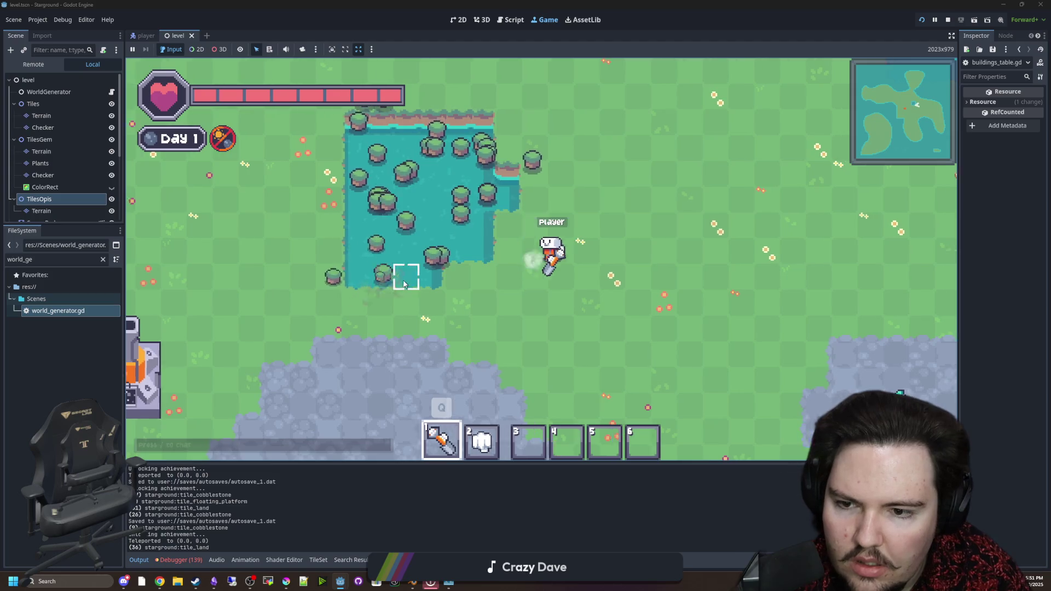
key("a")
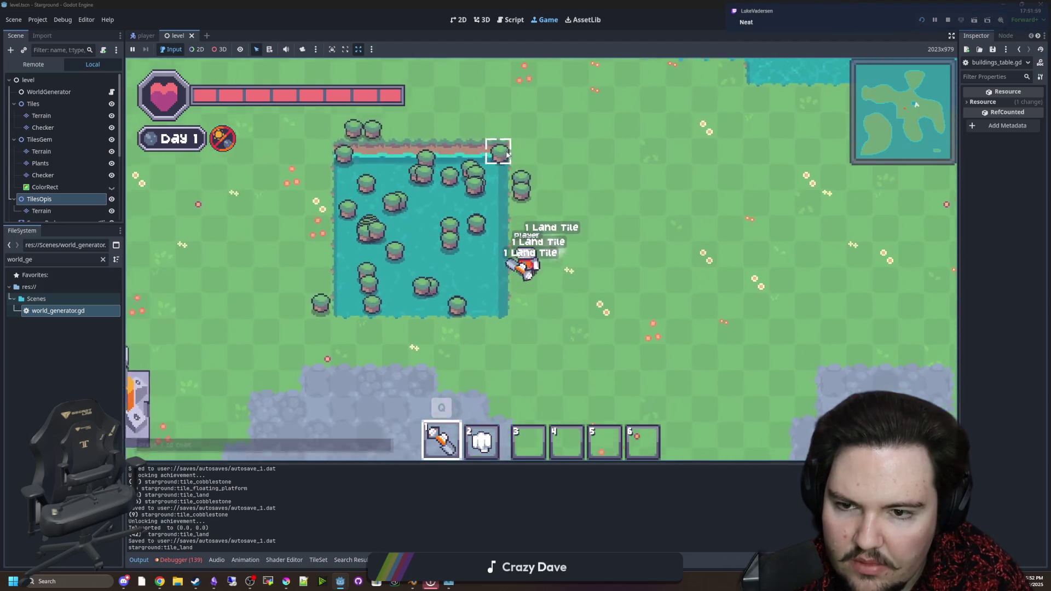
key("w+d")
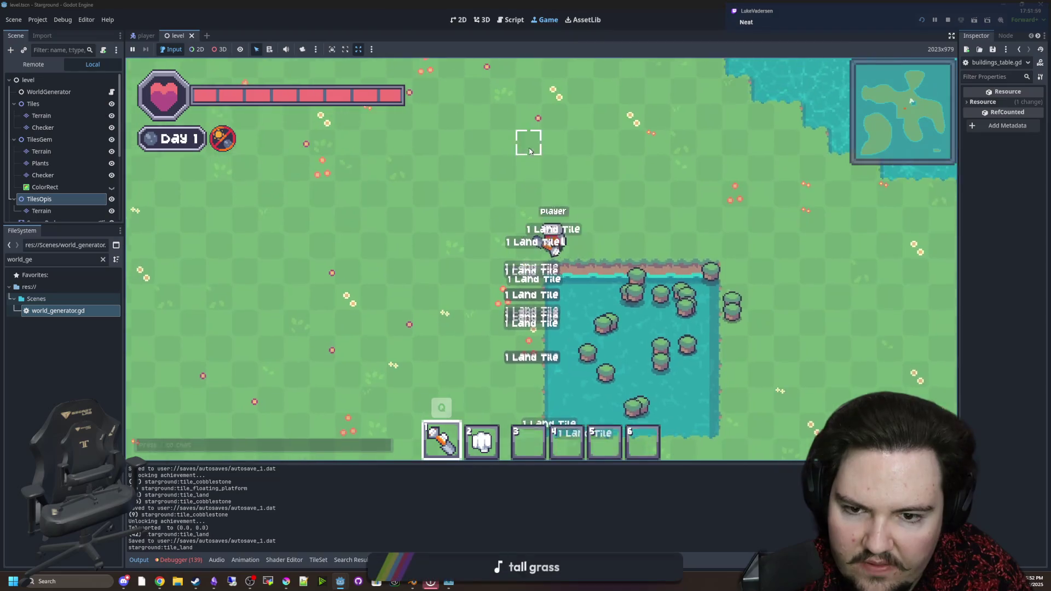
key("q")
left_click(477, 282)
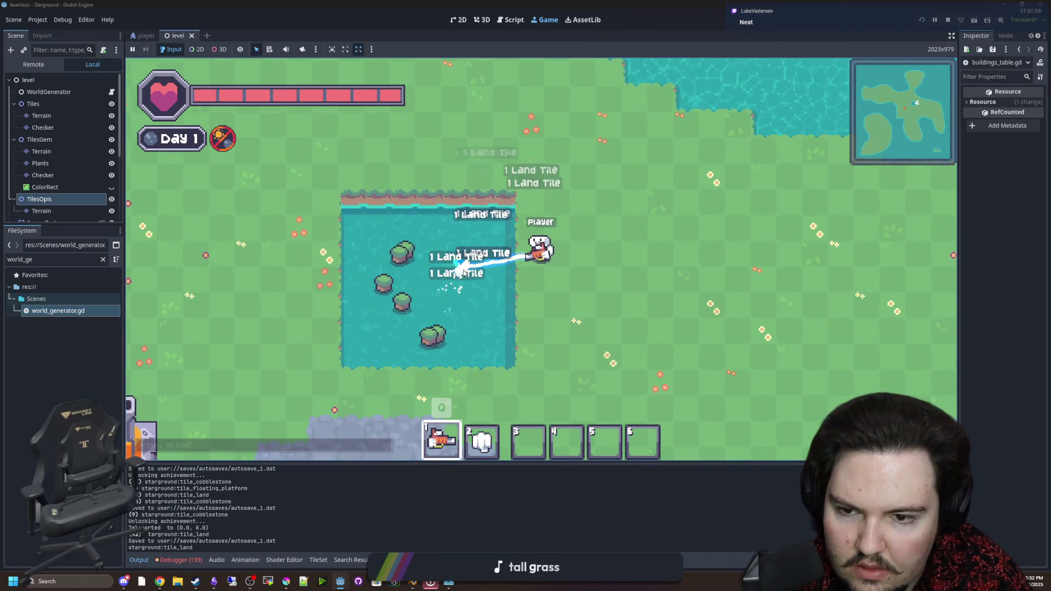
key("s")
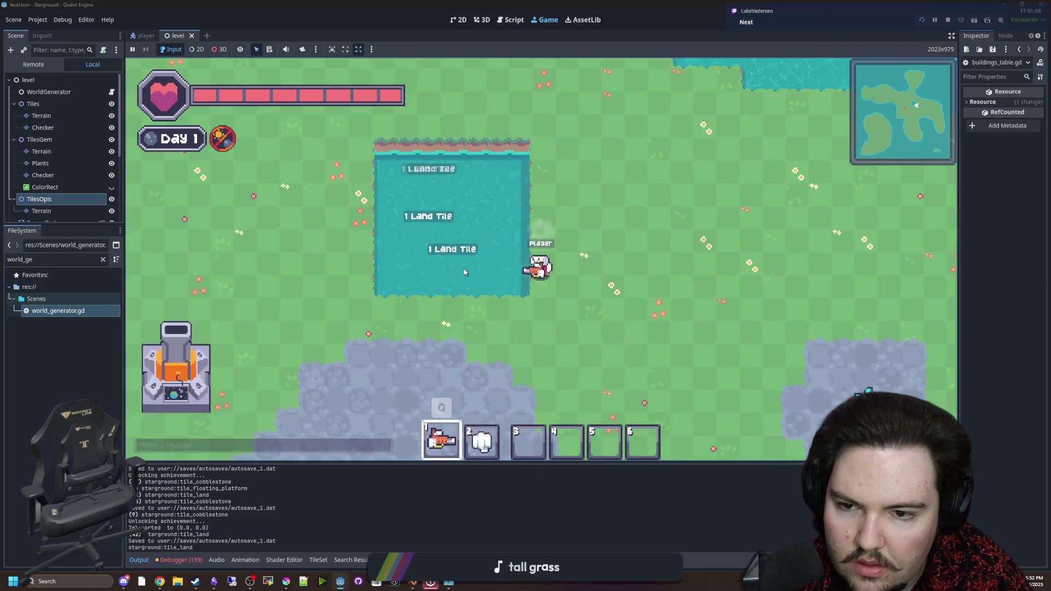
scroll(473, 259, "down", 3)
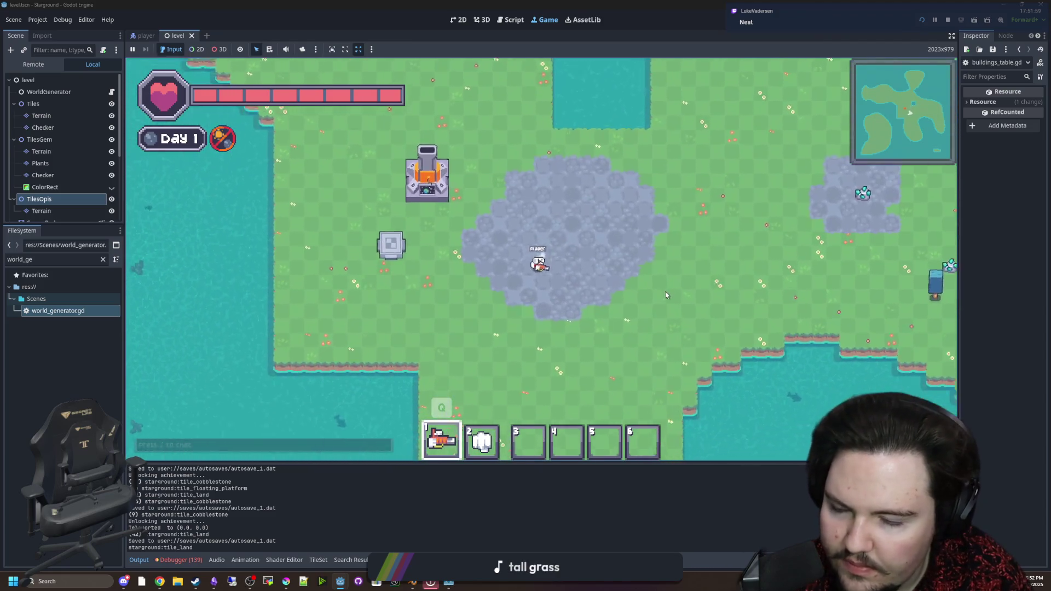
key("d")
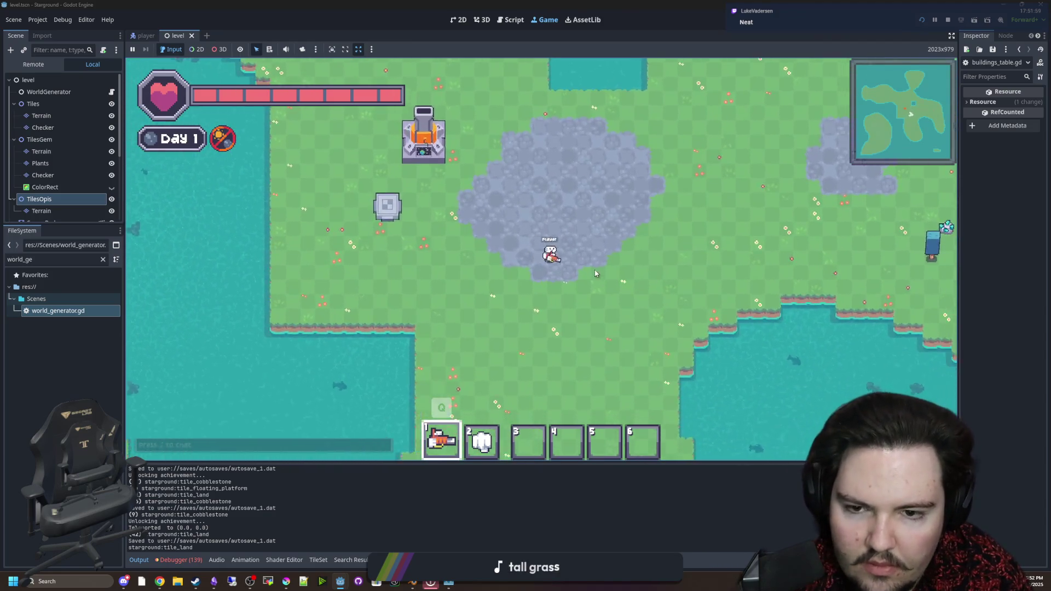
key("a")
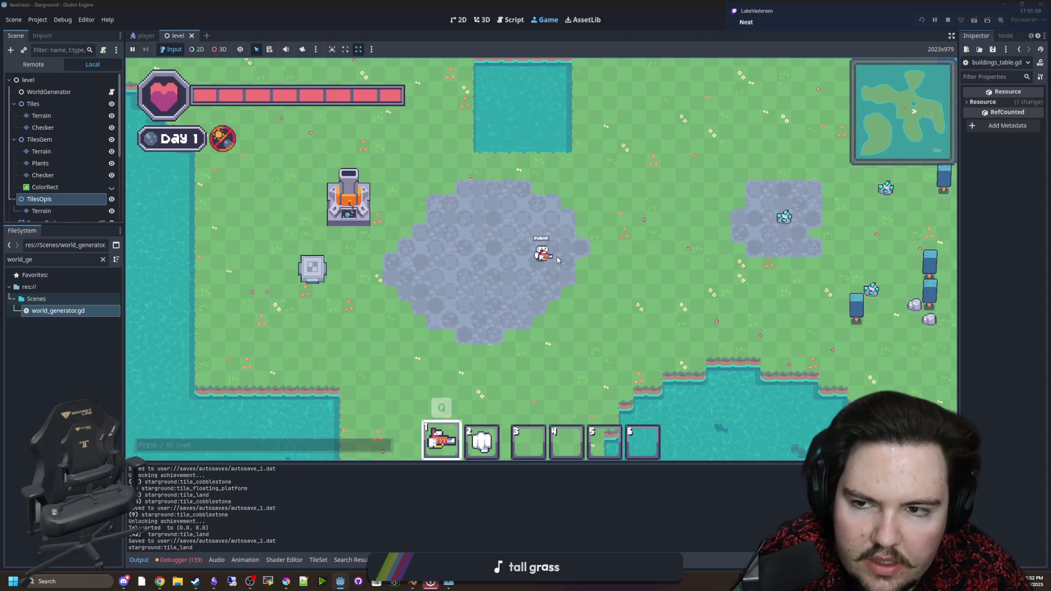
Clear the FileSystem filter, filter for 'mult' and open multiplayerSetup.gd.
key("a")
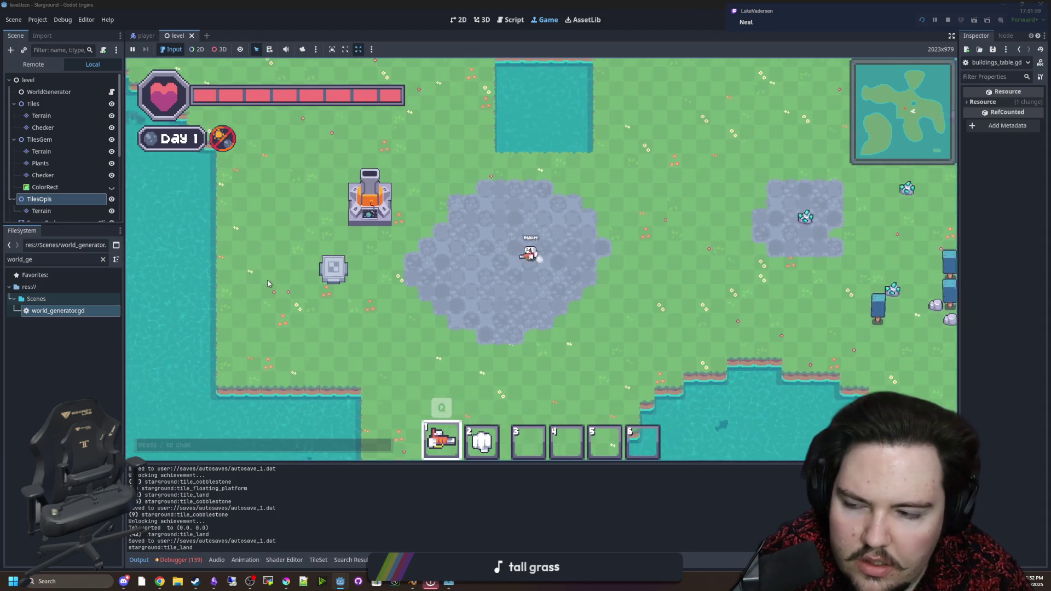
left_click(103, 260)
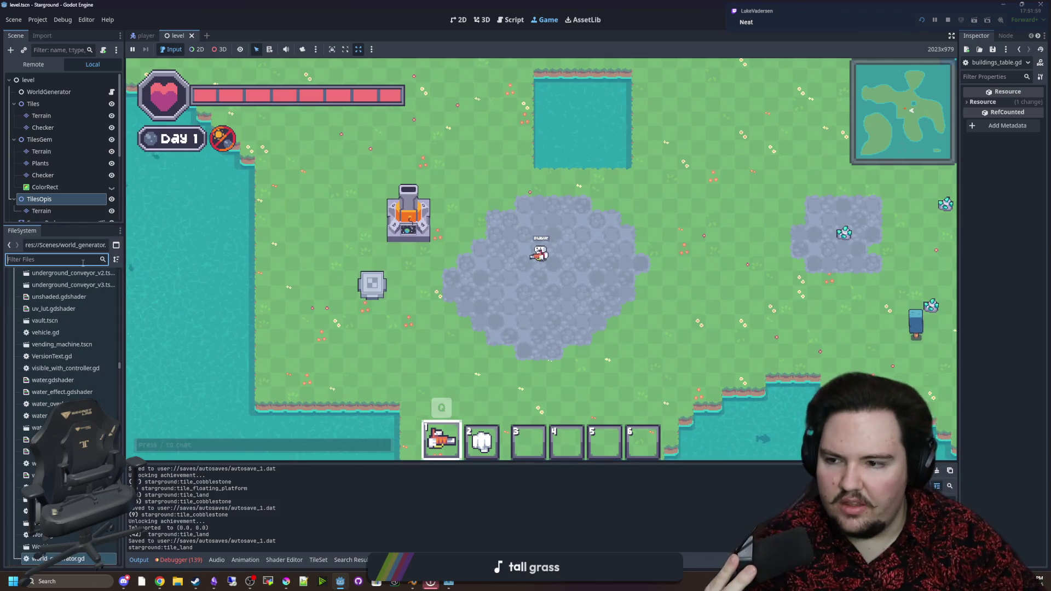
scroll(75, 375, "down", 3)
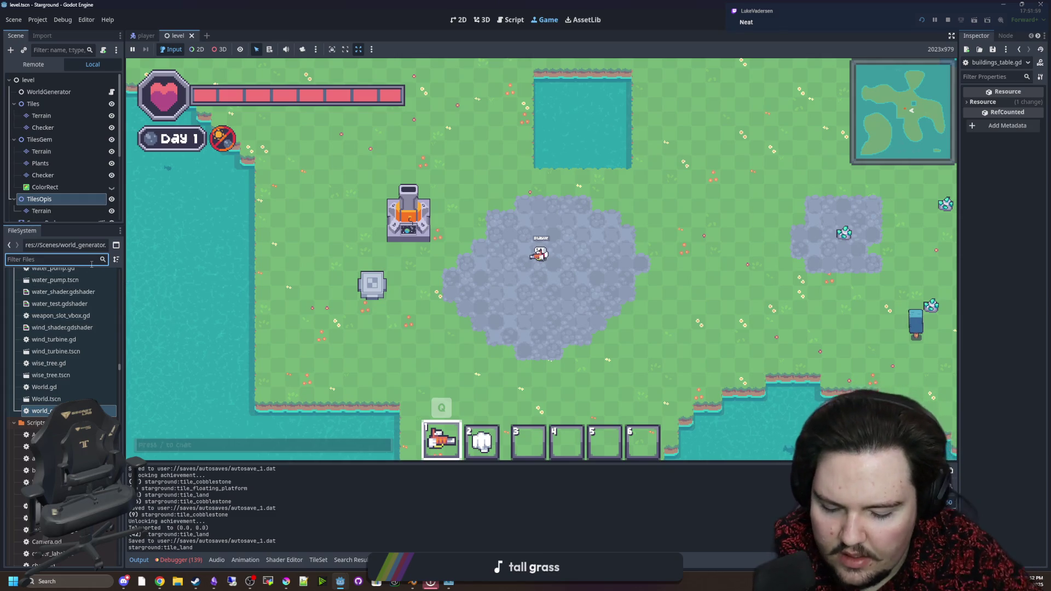
type("mult")
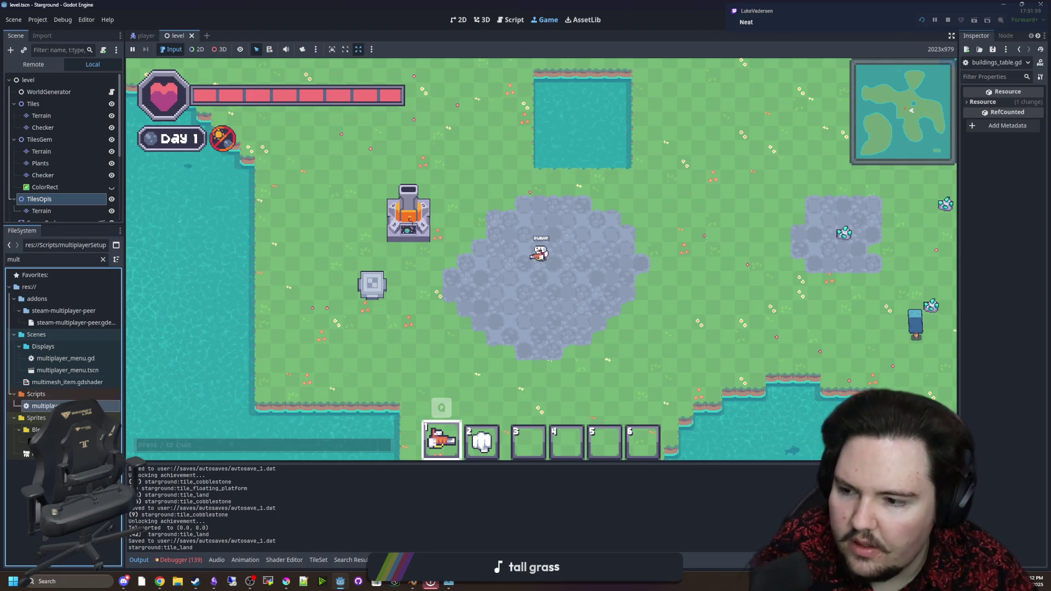
key("Return")
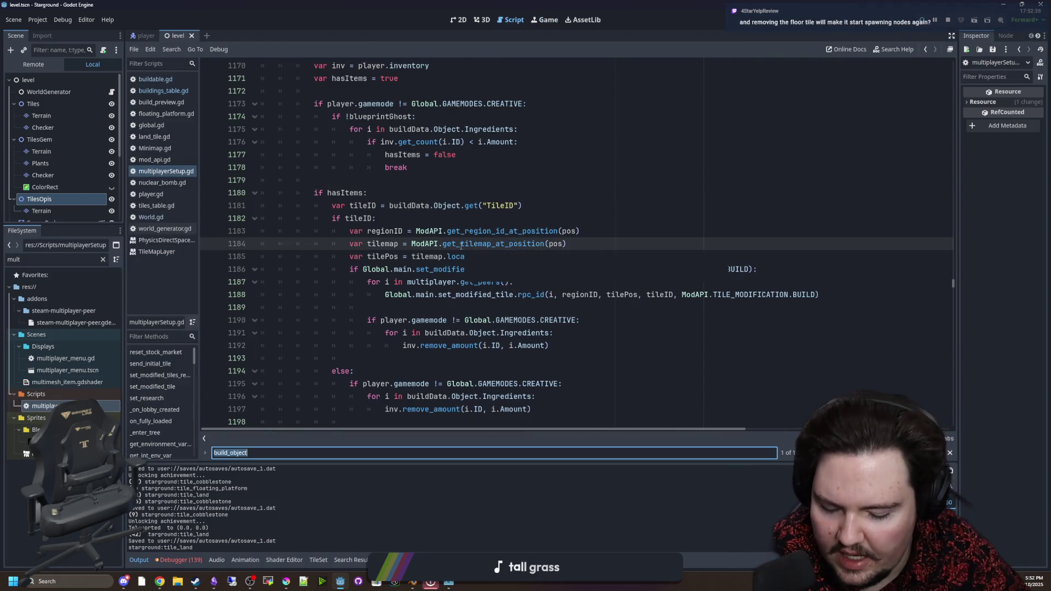
Search newTileID to reach line 232 and insert a new line for the regionID condition.
type("newTileID")
key("Return")
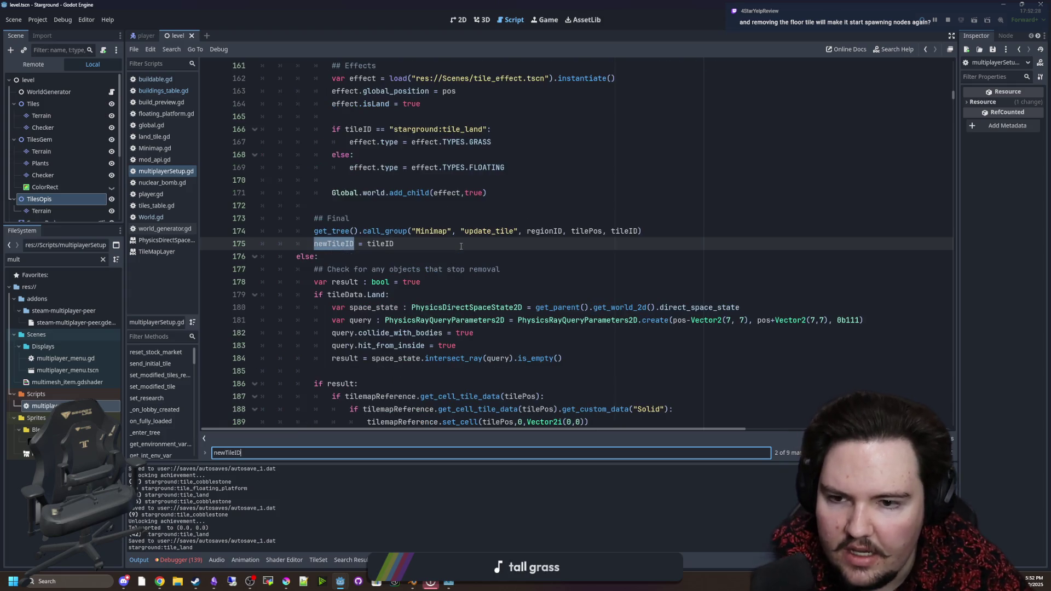
key("Return")
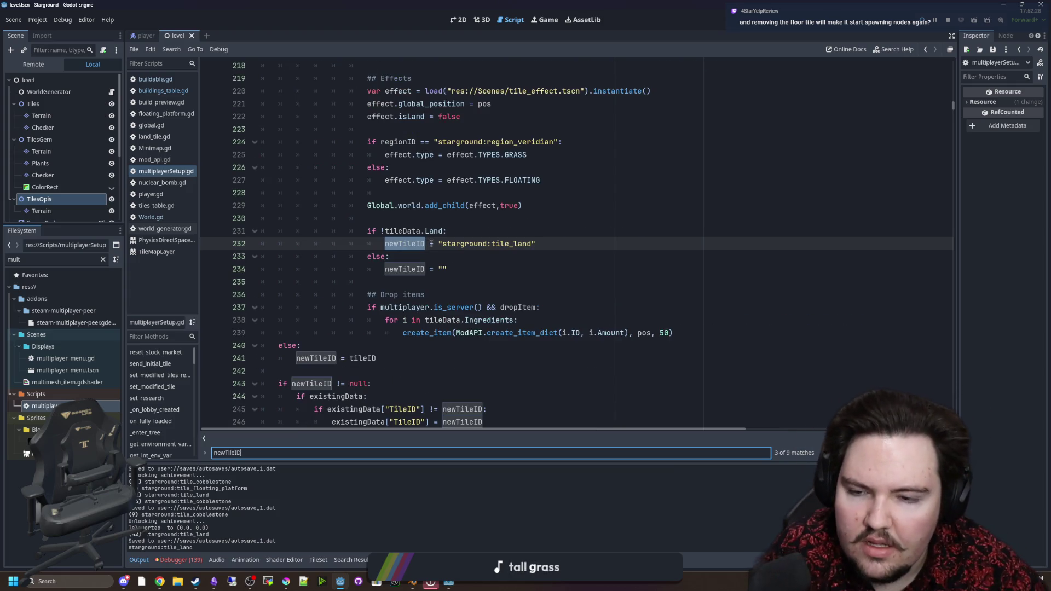
scroll(431, 244, "up", 1)
left_click(459, 300)
left_click(481, 270)
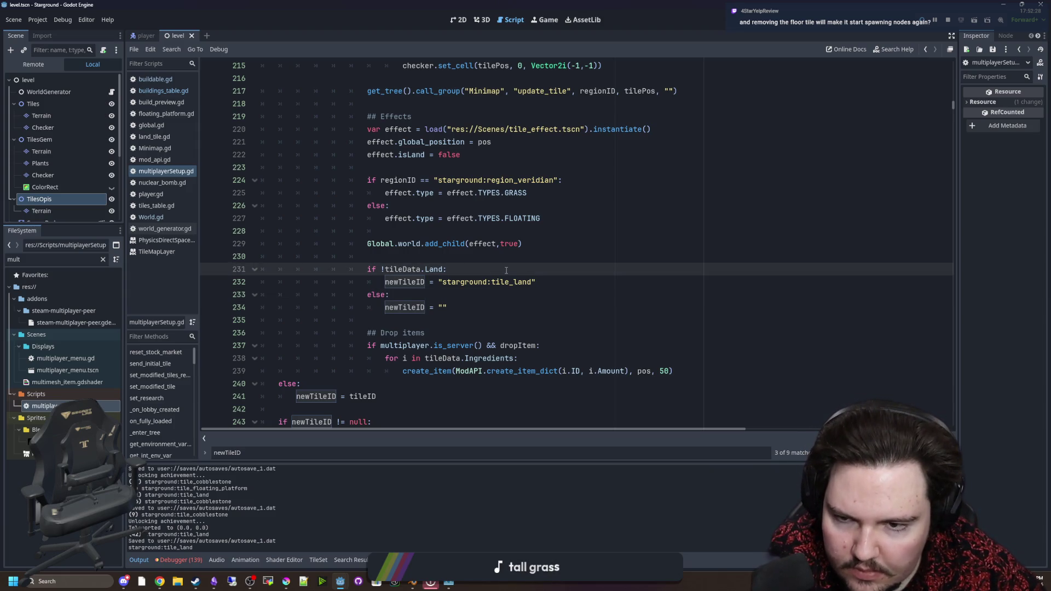
key("Return")
type("if regionID =")
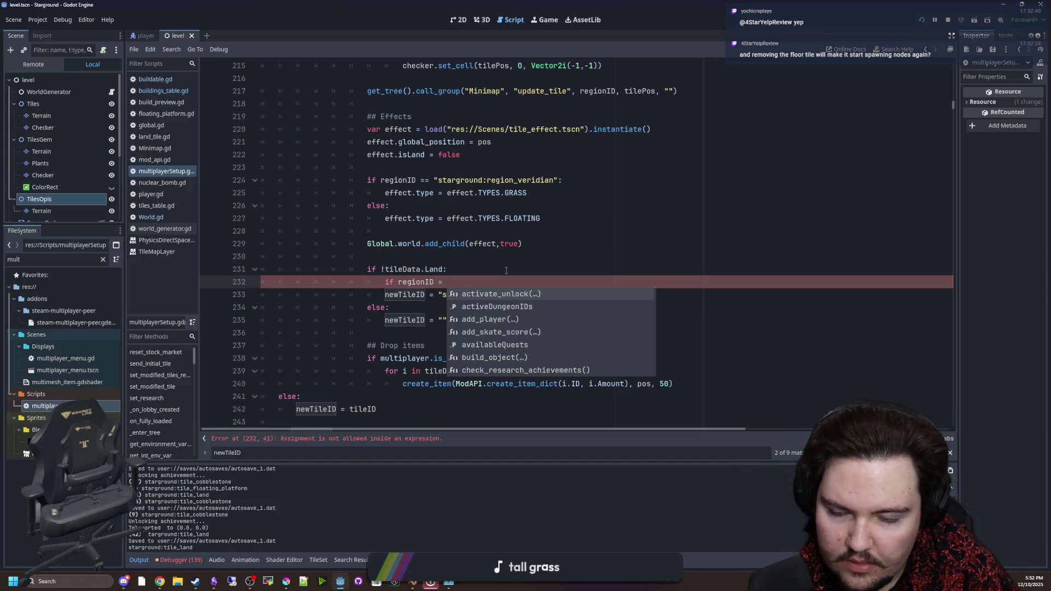
Finish the region_veridian condition and indent the tile_land assignment beneath it.
key("BackSpace")
type("= \"starground:reg")
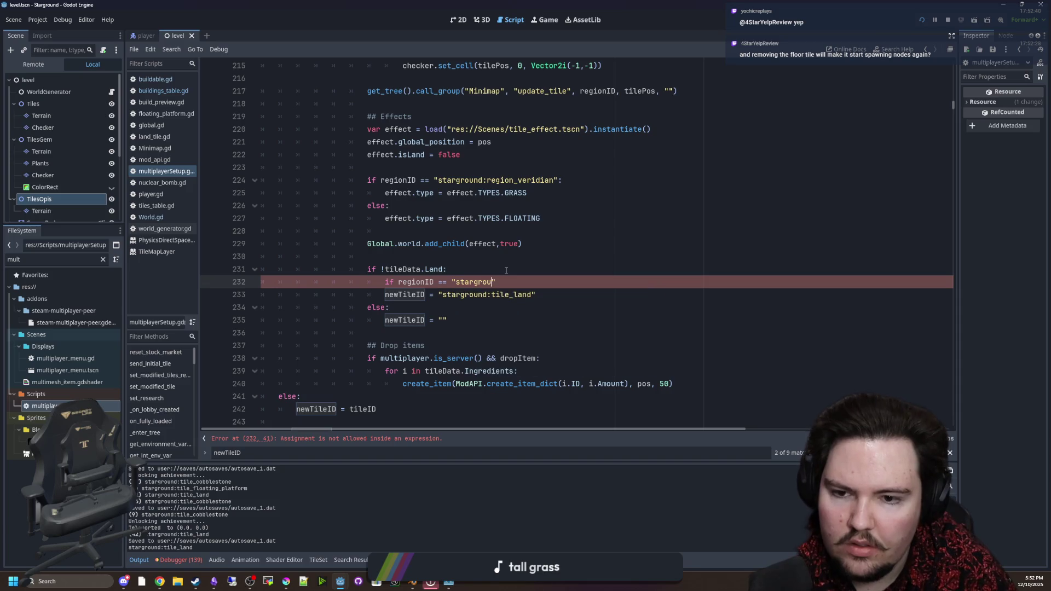
type("ion_veridian")
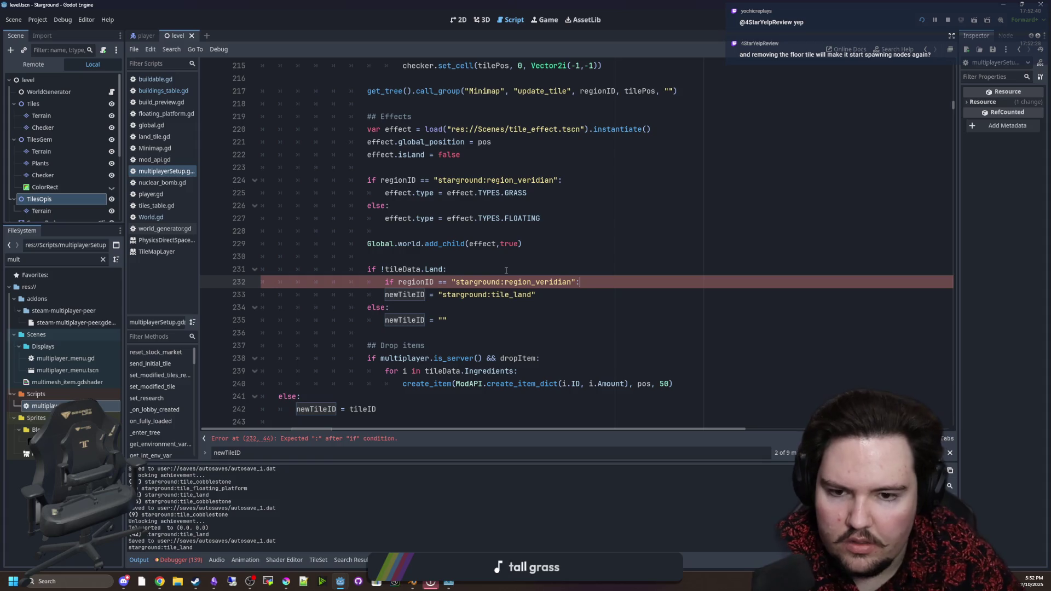
left_click(366, 291)
key("Tab")
left_click_drag(553, 295, 399, 297)
key("ctrl+c")
left_click(600, 293)
Add an else branch that sets newTileID to tile_floating_platform.
key("Return")
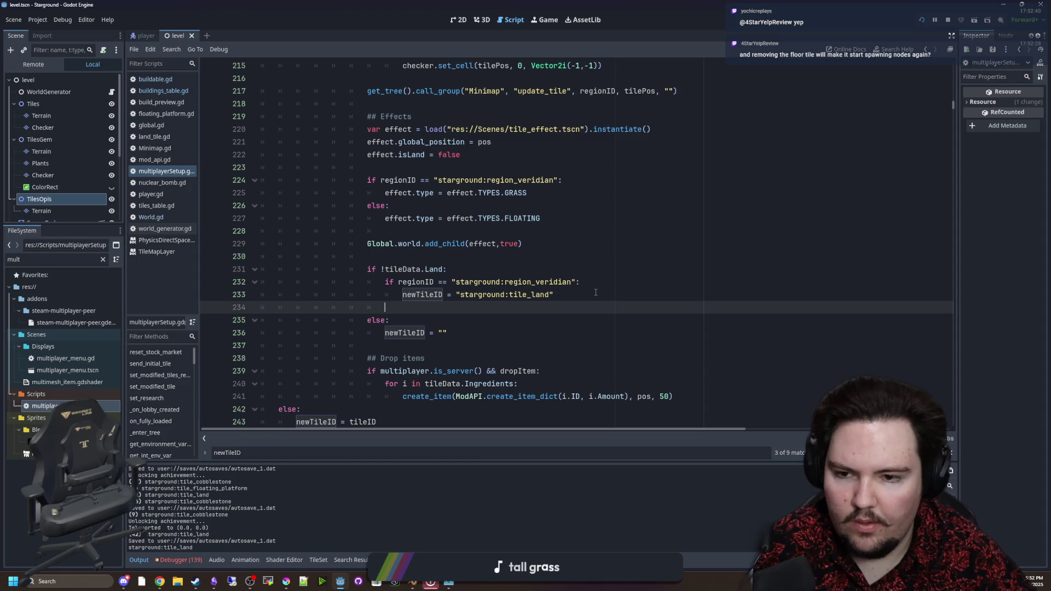
type(":")
key("Return")
key("ctrl+v")
key("BackSpace")
key("BackSpace")
key("BackSpace")
type("floa")
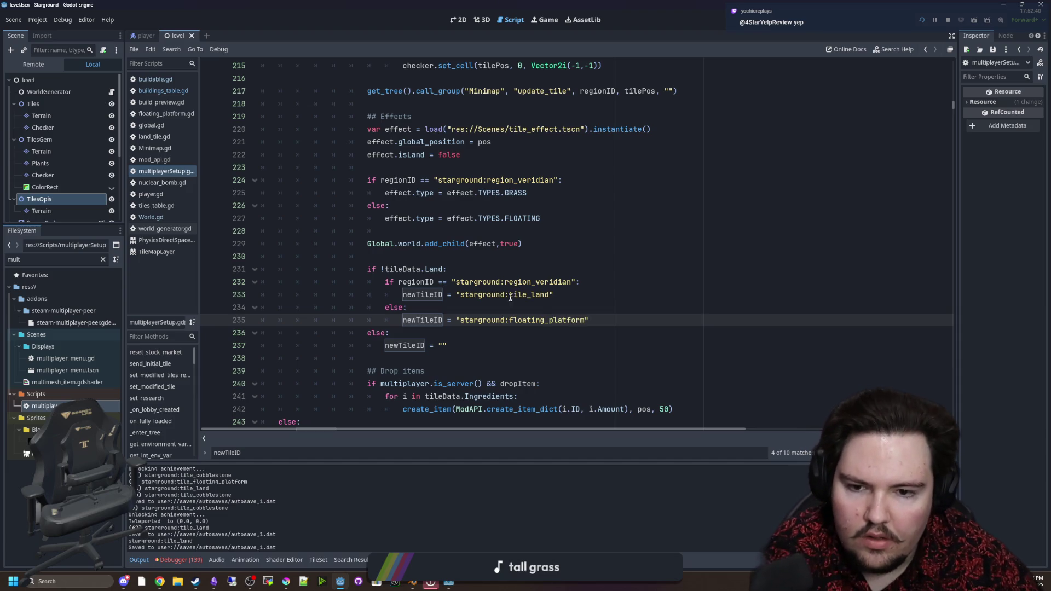
type("tile_")
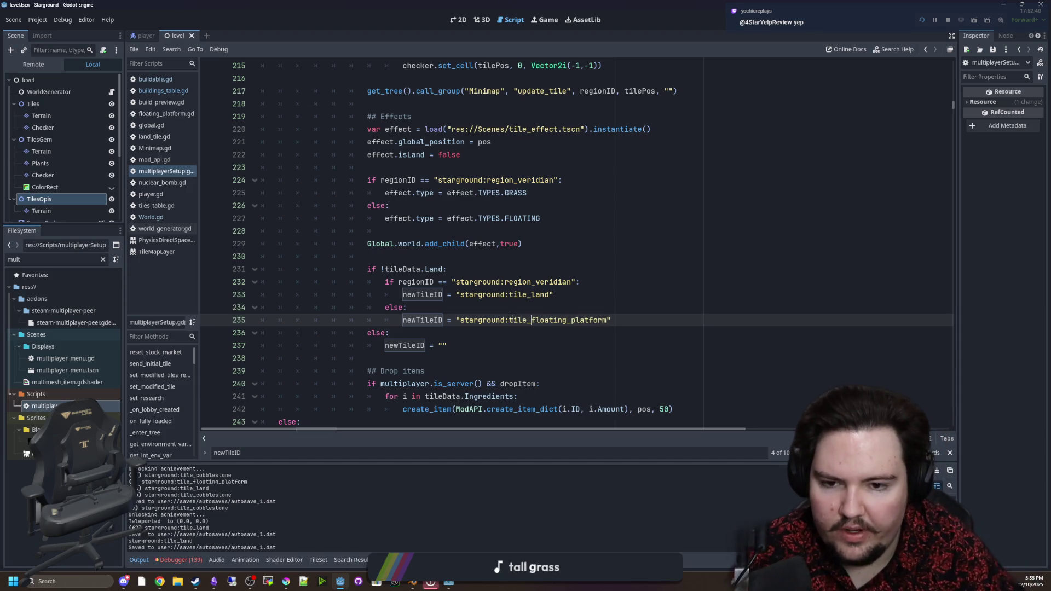
left_click(531, 309)
Save the script, stop the running game and launch it again.
key("ctrl+s")
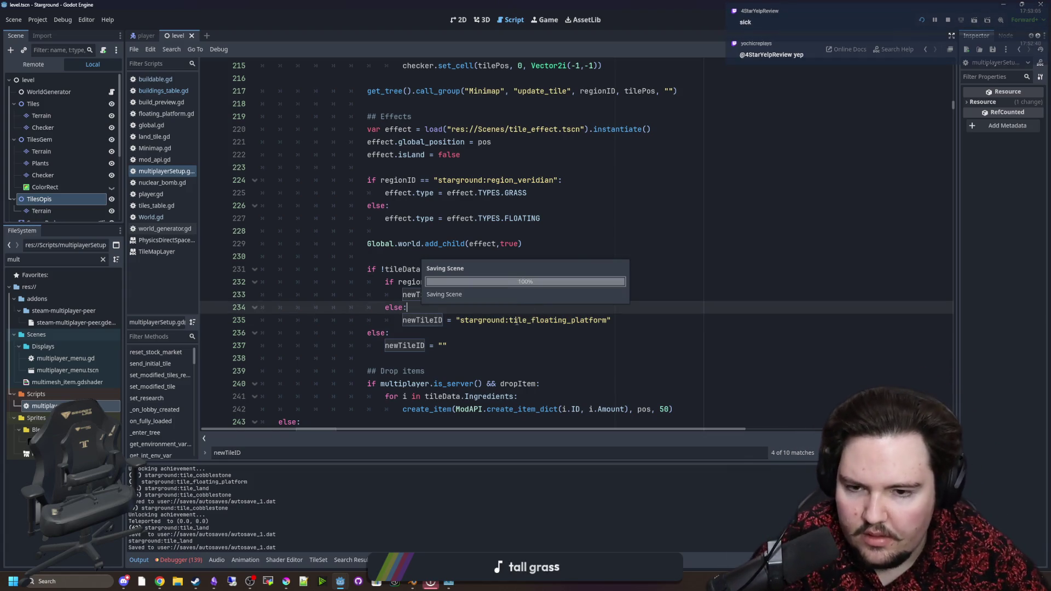
left_click(481, 330)
key("ctrl+s")
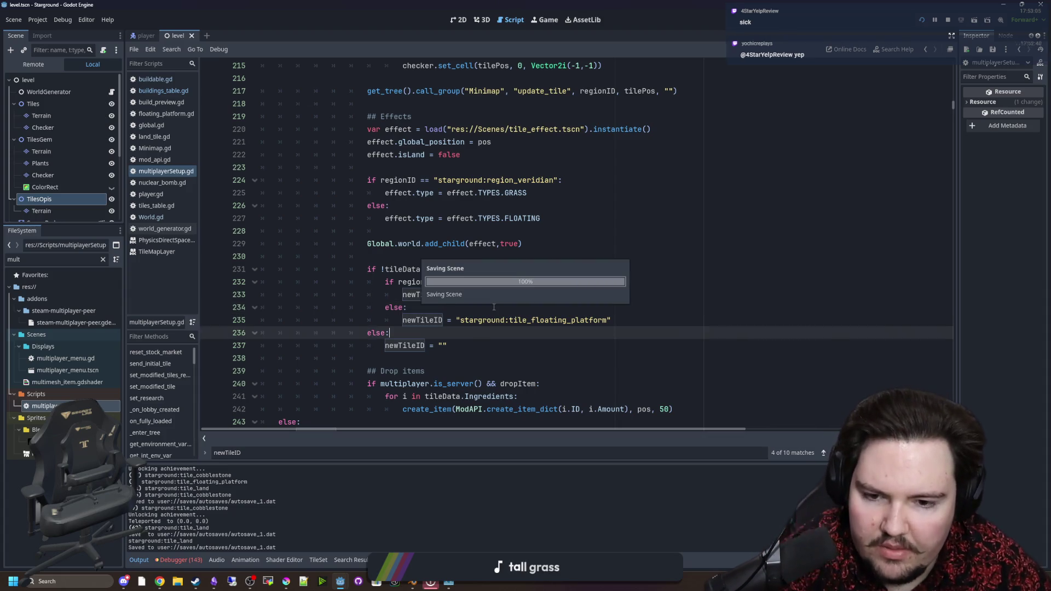
left_click(948, 21)
left_click(922, 22)
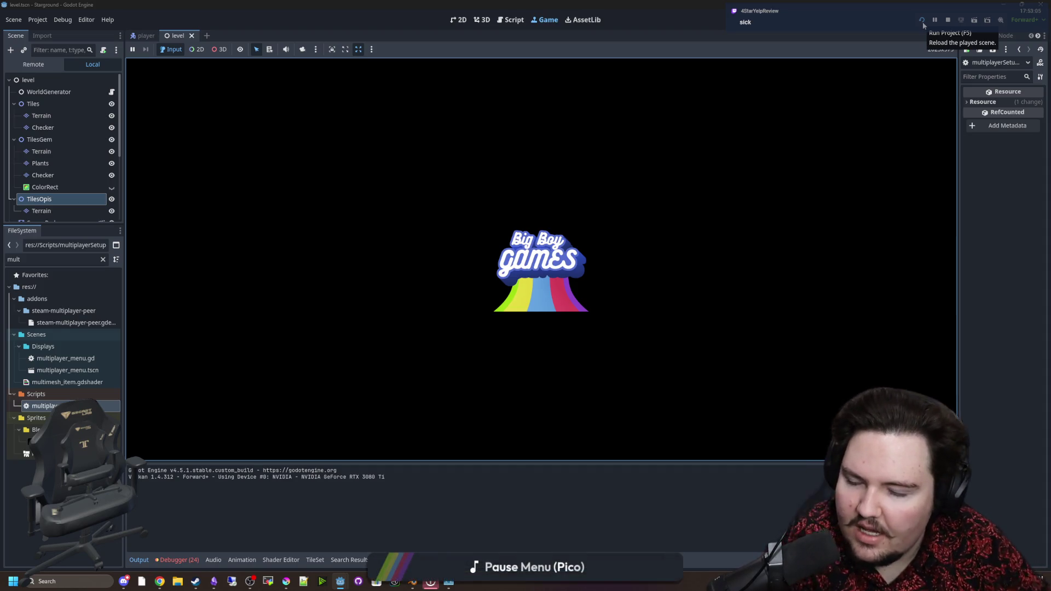
Reload the game, continue the last save, and head toward the water.
left_click(922, 22)
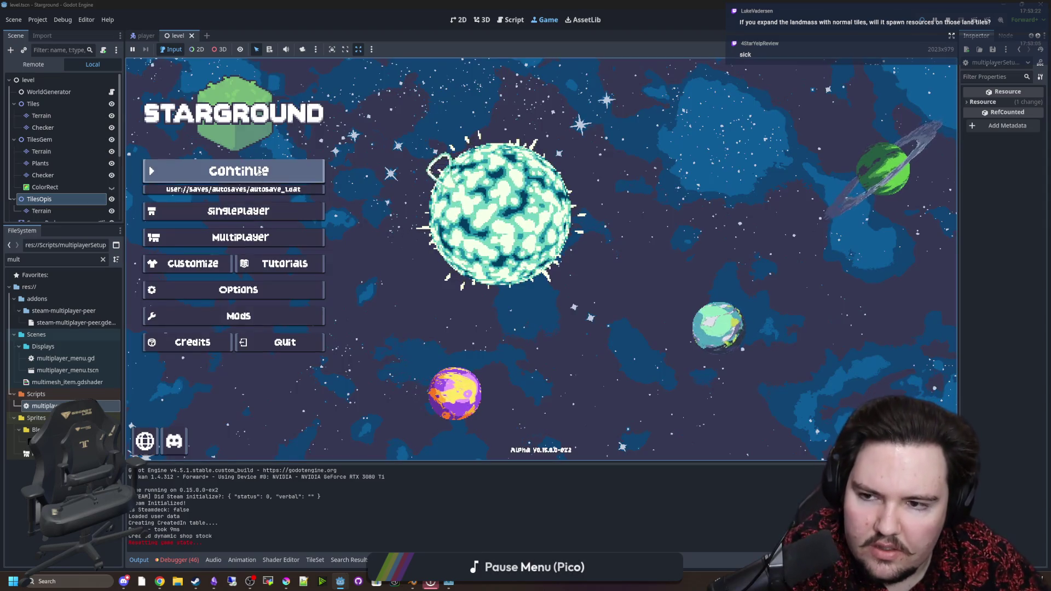
left_click(263, 171)
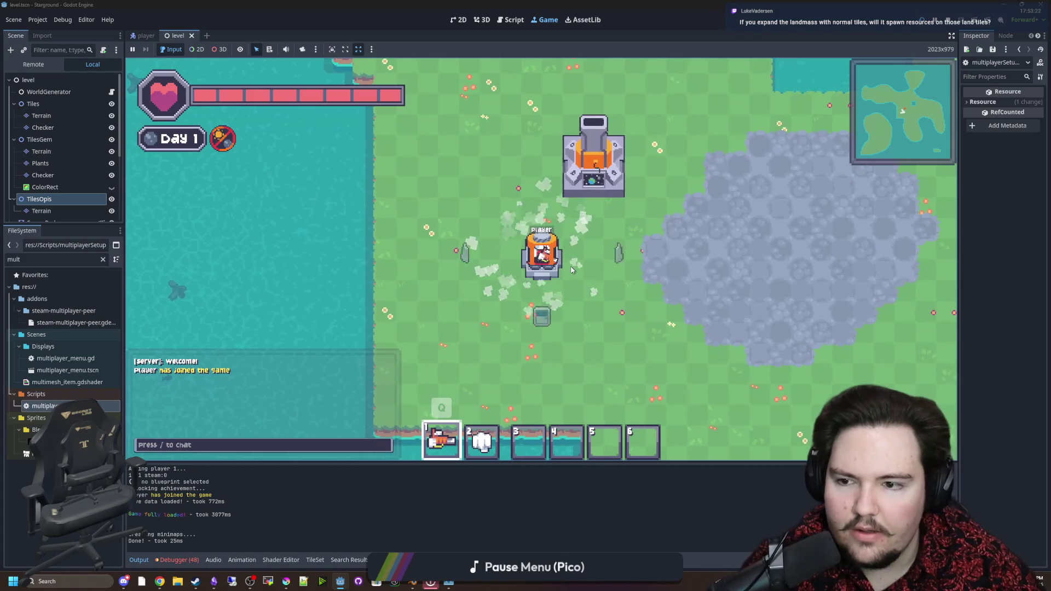
key("a")
left_click(374, 247)
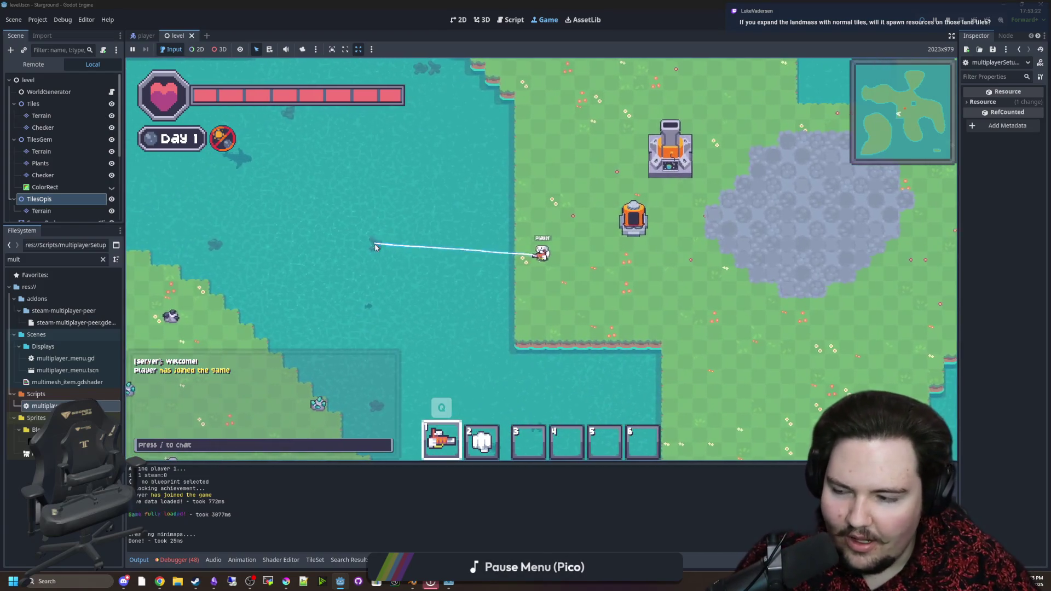
key("d")
key("s")
Paint land tiles into the lake water, filling the remaining gaps.
key("b")
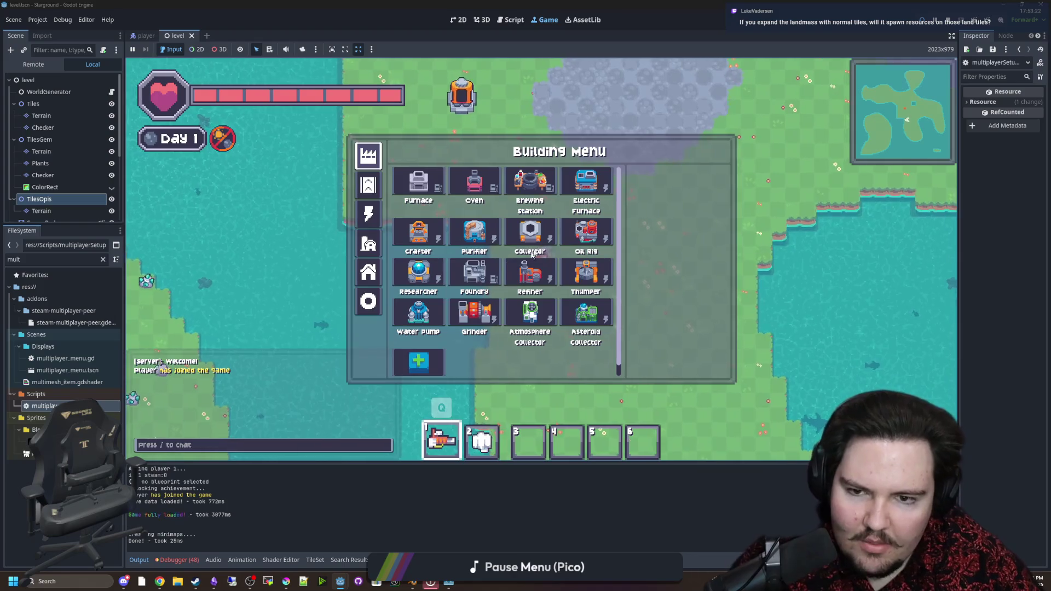
left_click(368, 300)
key("Escape")
key("d")
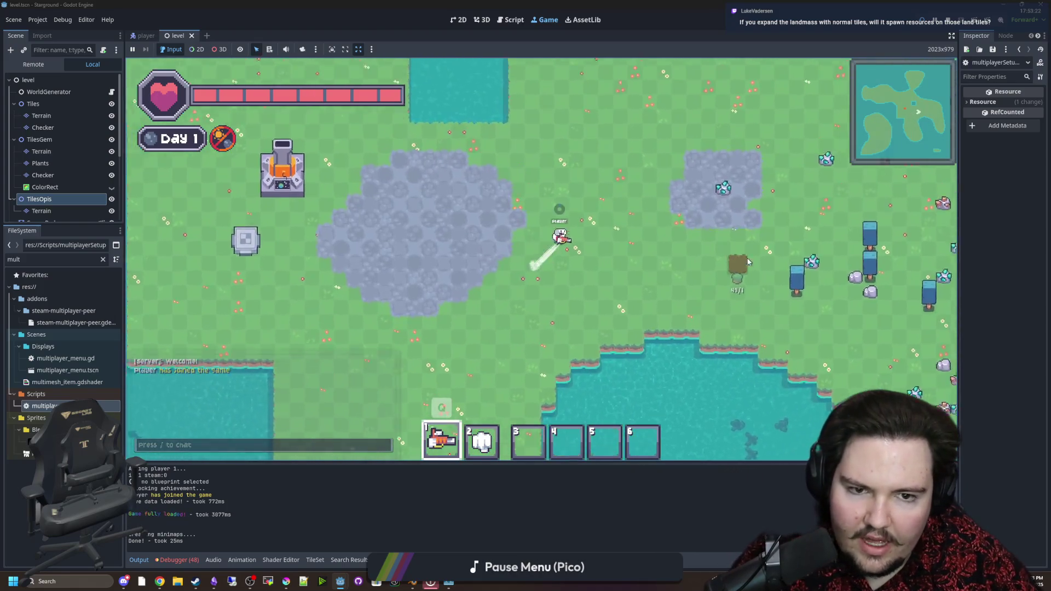
key("s")
mouse_move(535, 277)
left_mouse_down()
mouse_move(540, 372)
mouse_move(493, 371)
mouse_move(523, 404)
mouse_move(489, 374)
mouse_move(508, 316)
mouse_move(483, 372)
left_mouse_up()
key("a")
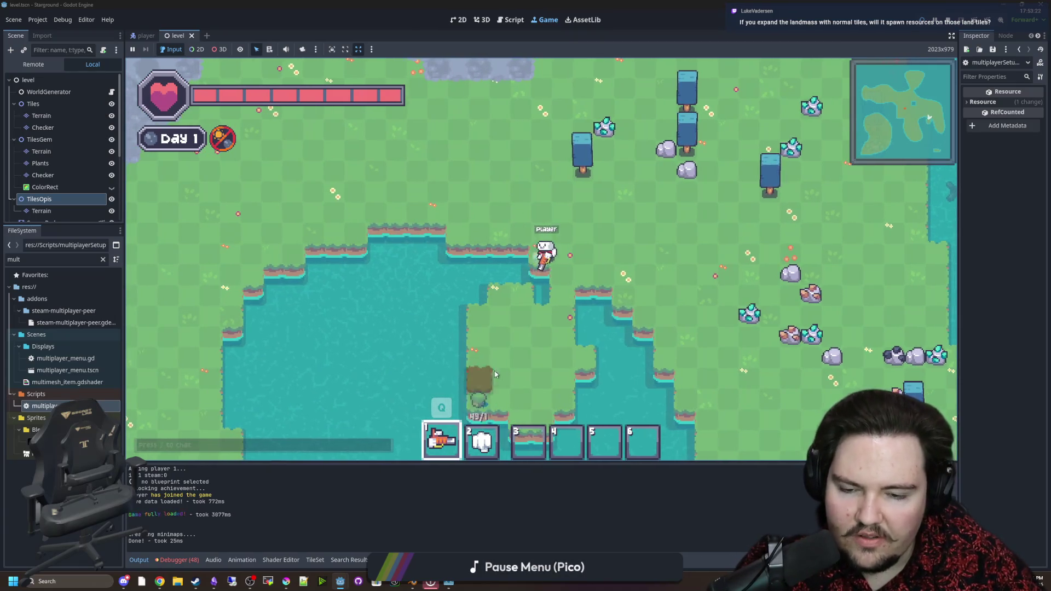
Mine the rocks beside the player with the laser, then walk north.
key("d")
left_click(713, 333)
mouse_move(713, 332)
left_mouse_down()
mouse_move(657, 301)
mouse_move(640, 232)
mouse_move(603, 246)
left_mouse_up()
key("a")
key("w")
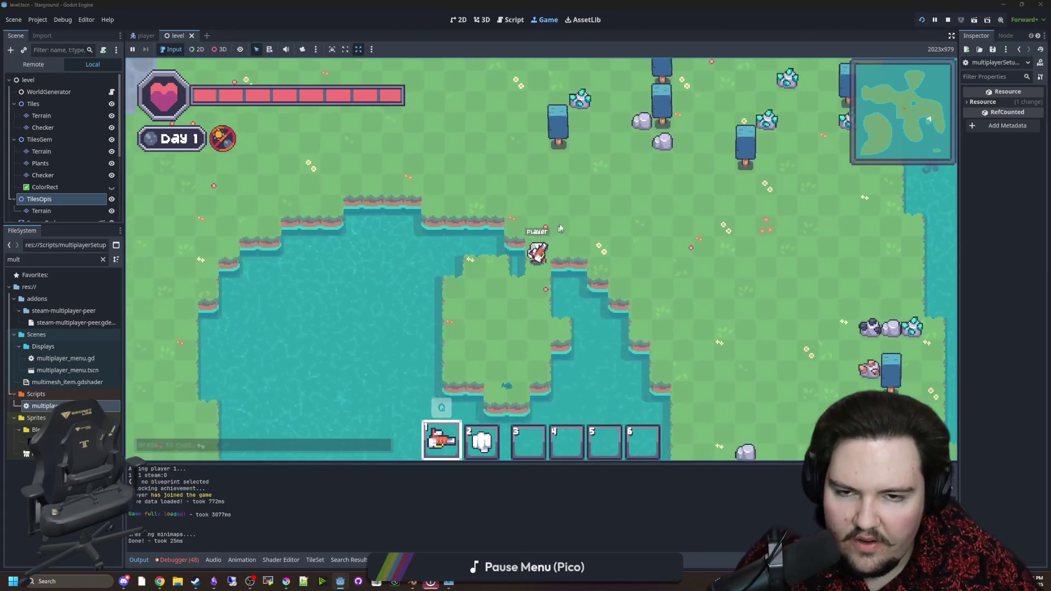
key("w")
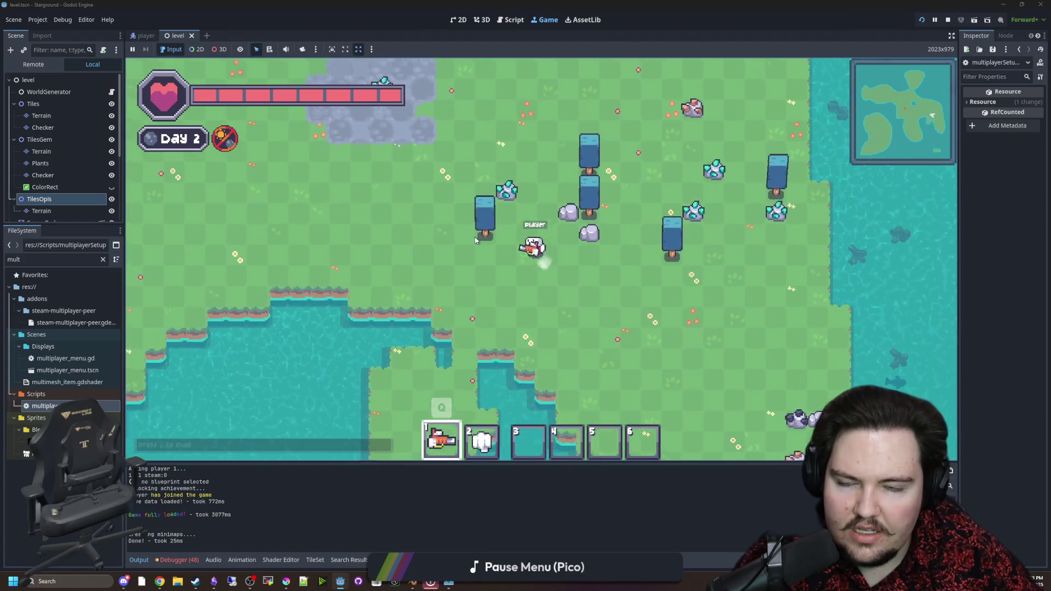
Swap the slot-1 tool and convert the pond water into land.
key("d")
mouse_move(561, 339)
left_mouse_down()
mouse_move(486, 322)
mouse_move(458, 298)
mouse_move(450, 317)
mouse_move(432, 277)
mouse_move(482, 251)
mouse_move(509, 212)
mouse_move(458, 207)
mouse_move(481, 345)
mouse_move(490, 262)
mouse_move(482, 241)
mouse_move(464, 257)
mouse_move(427, 197)
mouse_move(581, 147)
mouse_move(622, 110)
mouse_move(615, 176)
mouse_move(539, 139)
mouse_move(518, 178)
left_mouse_up()
key("q")
key("q")
key("s")
key("a")
key("w")
key("s")
key("d")
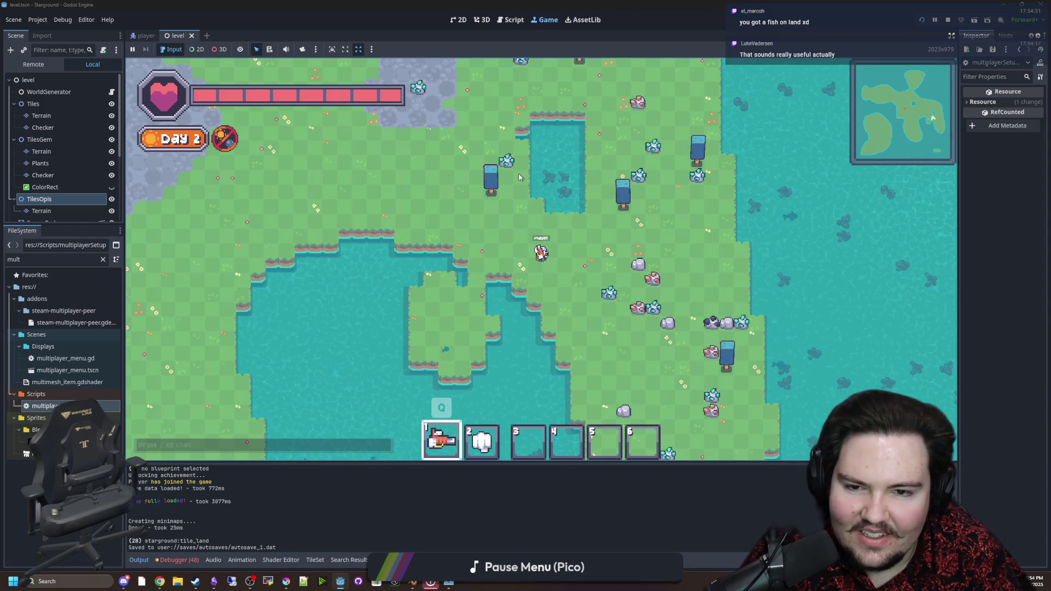
Walk the player around the island while zooming the view in and out.
key("w")
key("d")
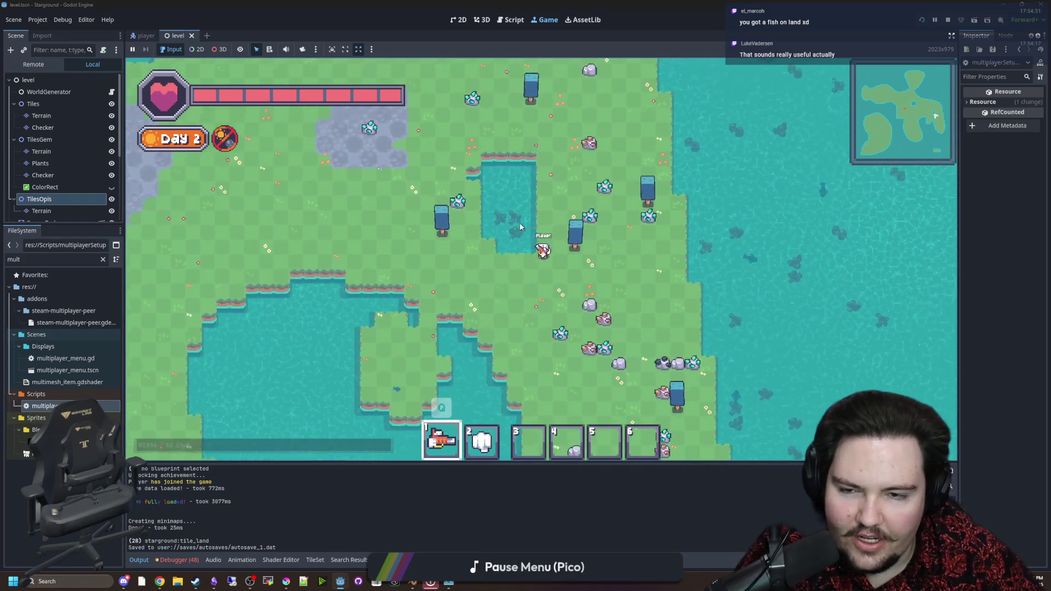
scroll(506, 246, "up", 3)
key("a")
key("s")
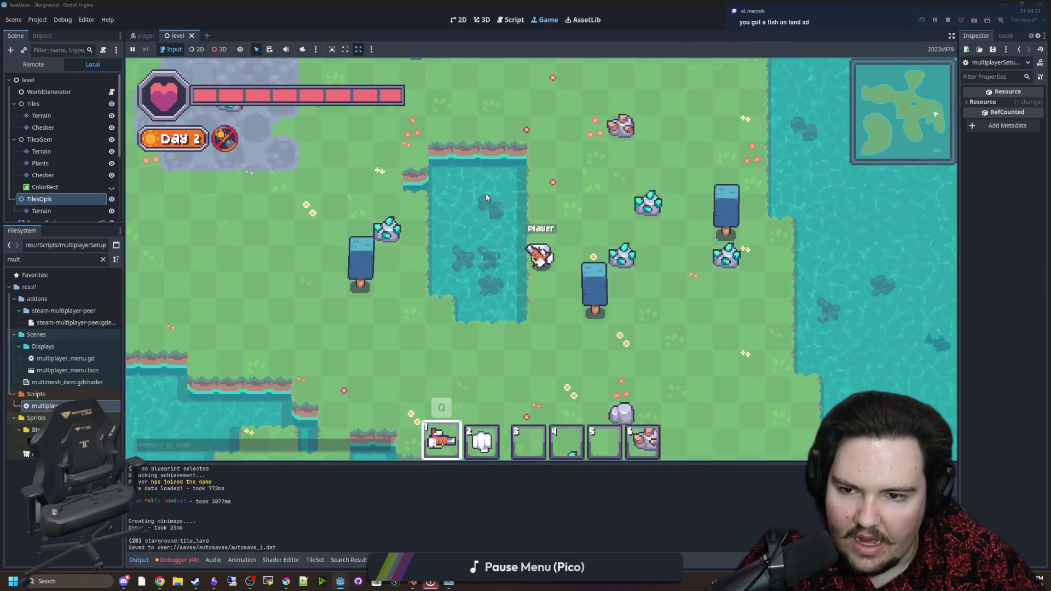
scroll(485, 195, "down", 3)
key("w")
key("d")
scroll(581, 321, "up", 3)
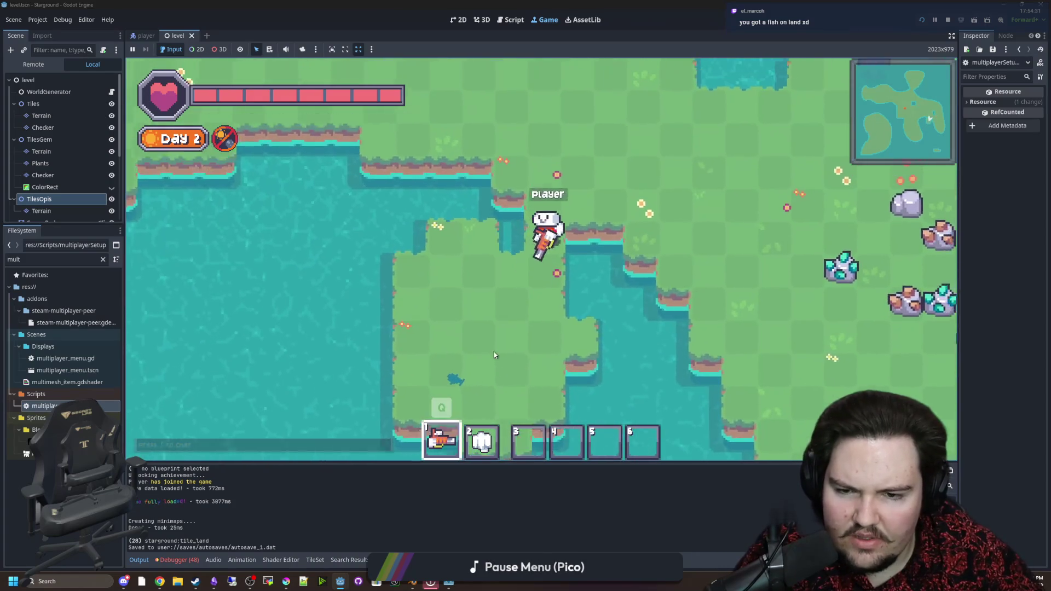
scroll(494, 351, "down", 3)
Select cobblestone in the build menu and fill the water gaps with land.
key("b")
left_click(561, 182)
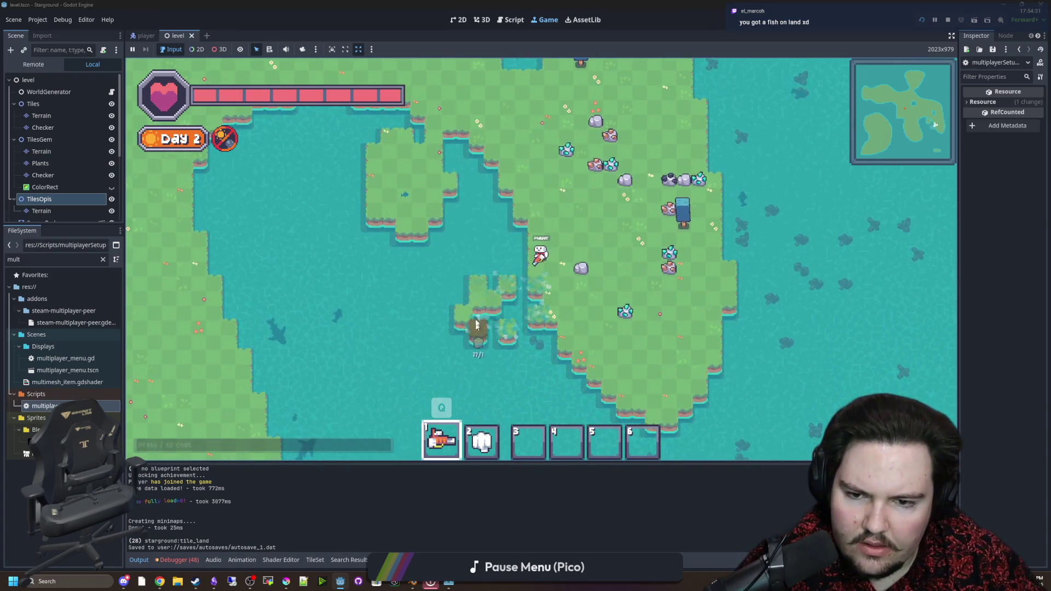
mouse_move(519, 351)
left_mouse_down()
mouse_move(521, 244)
mouse_move(434, 284)
mouse_move(552, 262)
mouse_move(477, 249)
mouse_move(467, 312)
mouse_move(519, 294)
mouse_move(503, 287)
mouse_move(493, 305)
mouse_move(504, 340)
mouse_move(537, 263)
mouse_move(586, 241)
mouse_move(481, 322)
mouse_move(521, 234)
mouse_move(494, 298)
mouse_move(506, 221)
mouse_move(509, 325)
mouse_move(545, 340)
mouse_move(482, 321)
mouse_move(484, 305)
mouse_move(607, 244)
mouse_move(520, 265)
left_mouse_up()
key("s")
key("a")
key("w")
key("s")
key("w")
key("d")
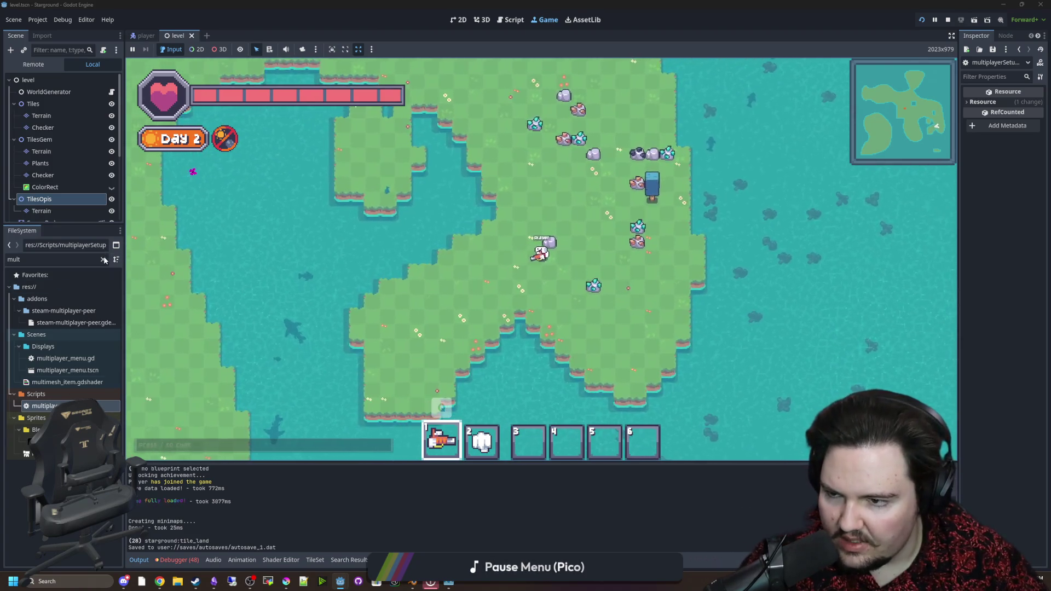
Filter the FileSystem for 'resource' and open object_resource.gd at its deactivate function.
left_click(103, 259)
type("resource")
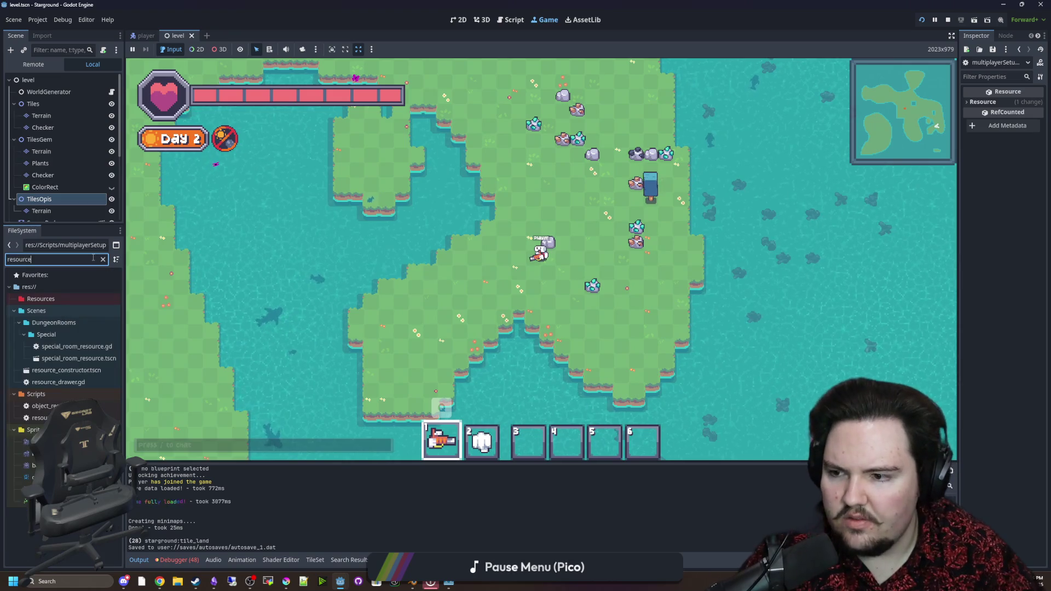
double_click(44, 406)
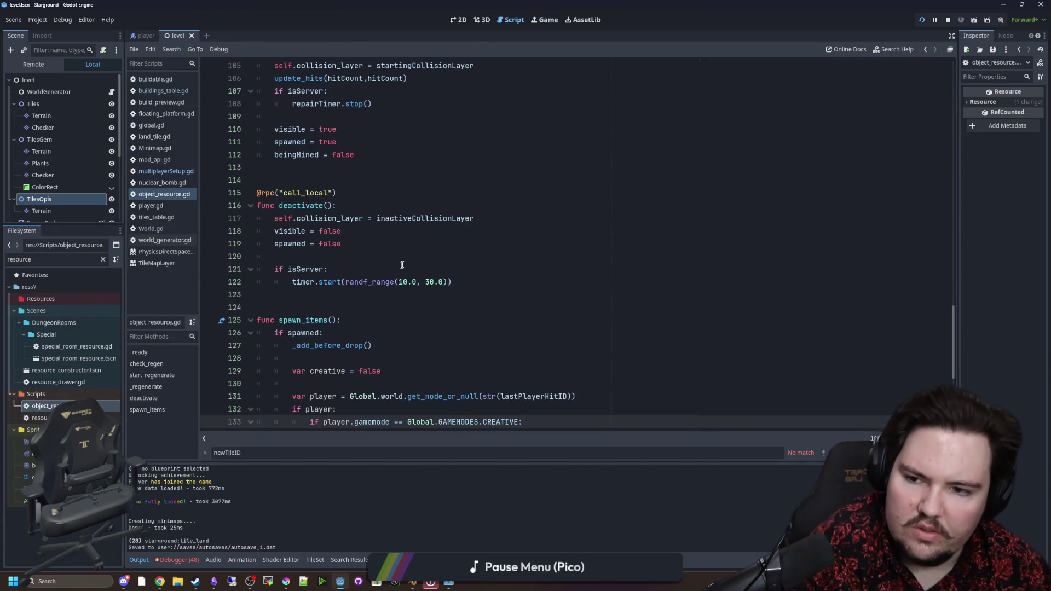
left_click(402, 265)
scroll(416, 258, "down", 2)
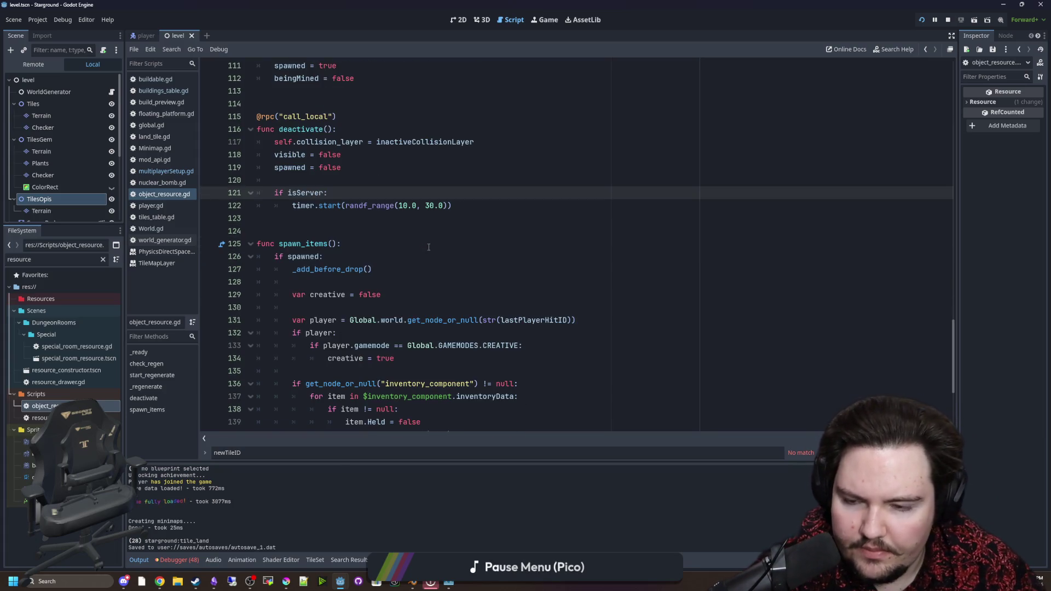
Scroll object_resource.gd up to the start_regenerate function.
scroll(412, 271, "down", 5)
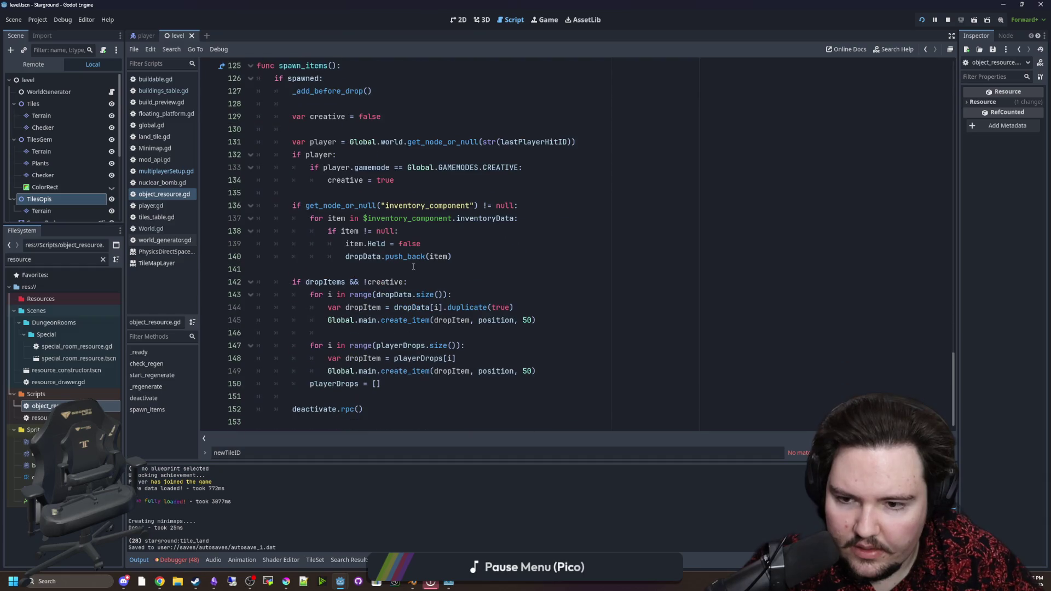
scroll(432, 267, "up", 7)
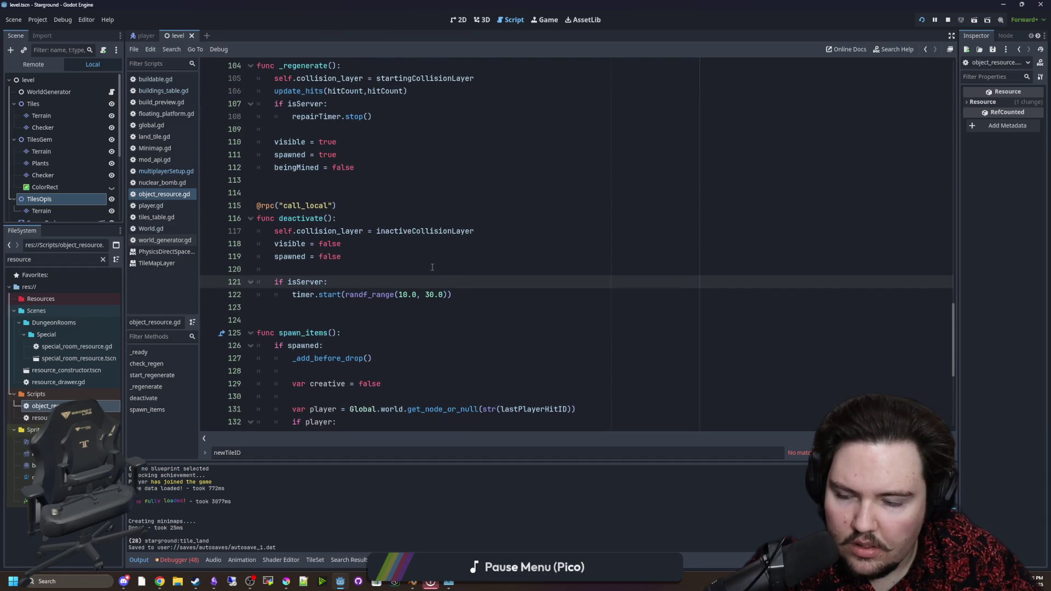
scroll(436, 265, "up", 5)
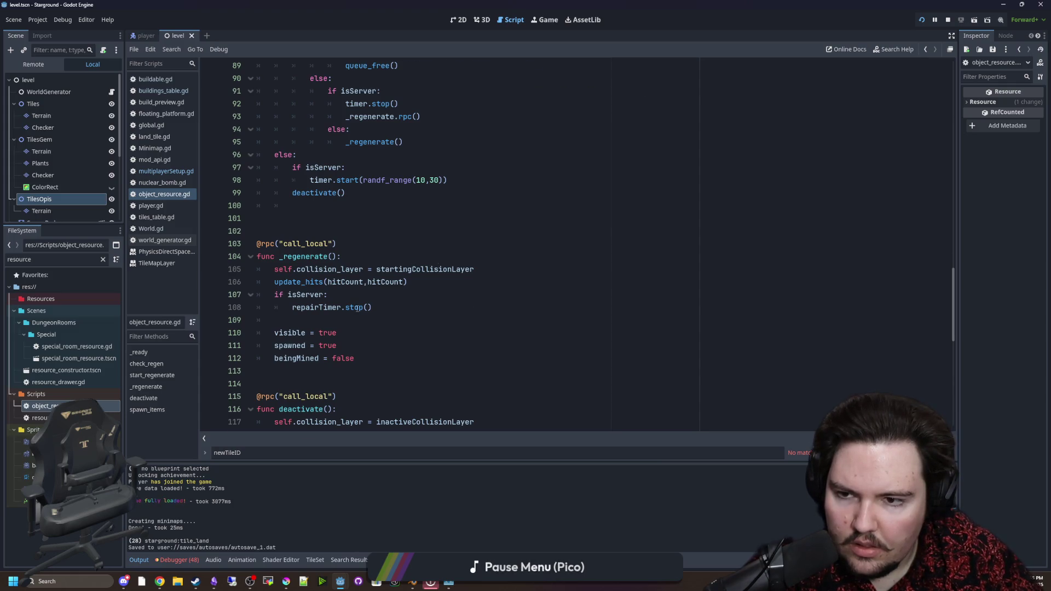
scroll(356, 308, "up", 5)
scroll(495, 306, "up", 2)
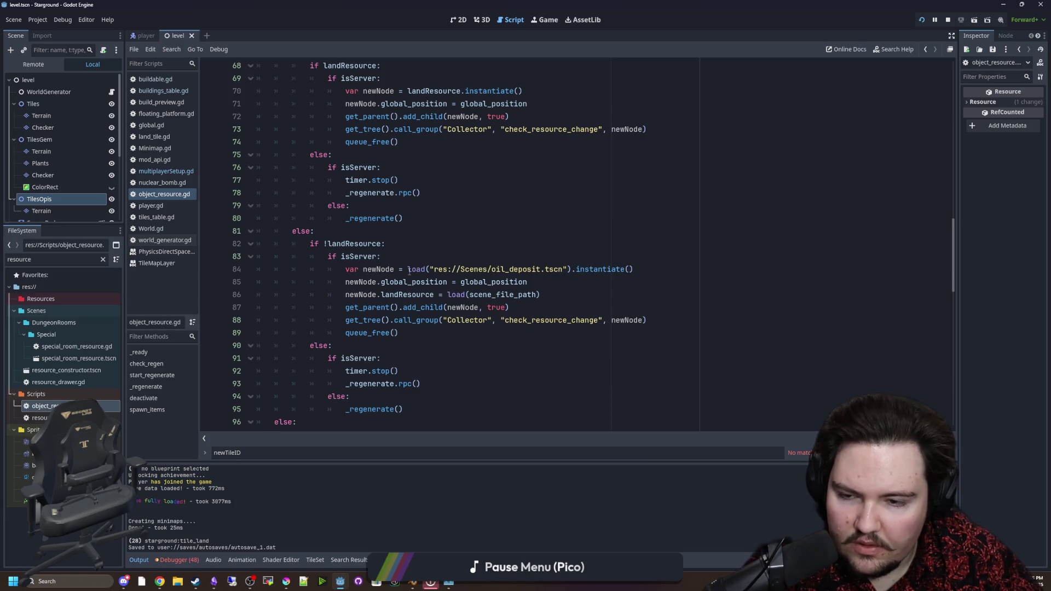
scroll(341, 242, "up", 4)
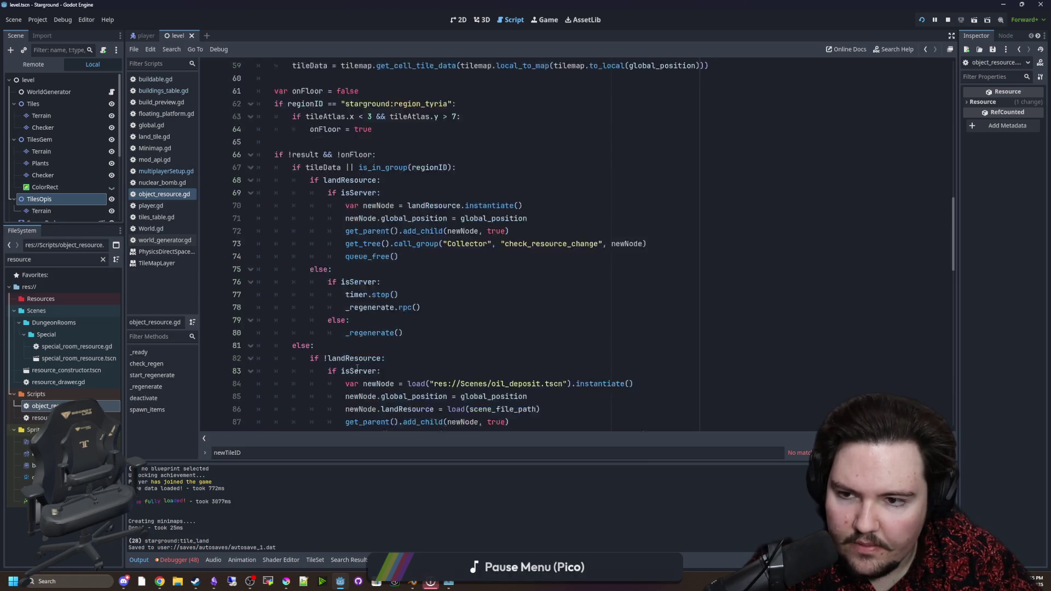
scroll(392, 300, "down", 4)
scroll(393, 297, "down", 1)
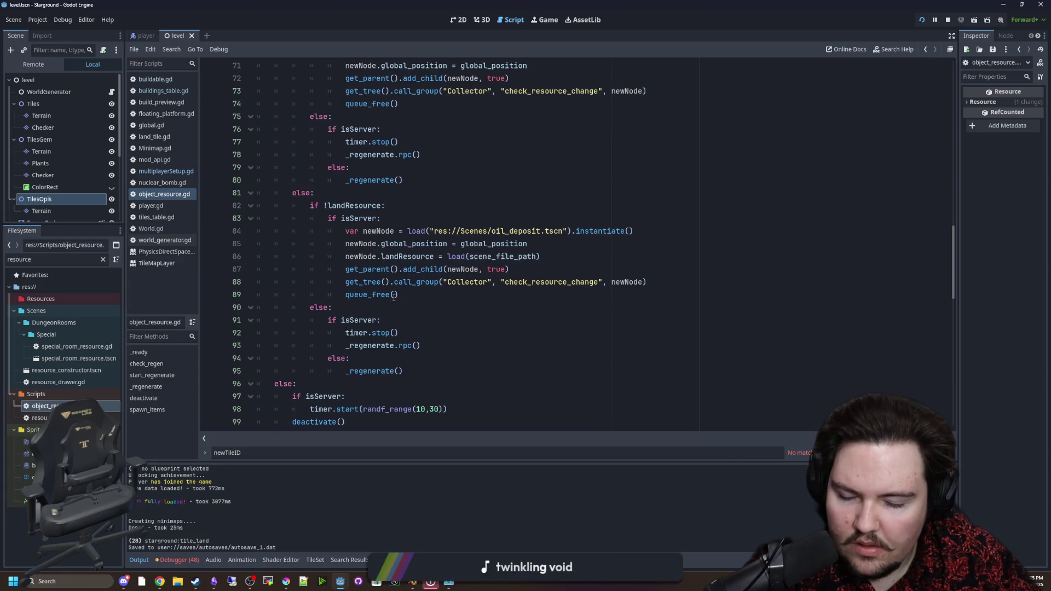
scroll(393, 296, "up", 5)
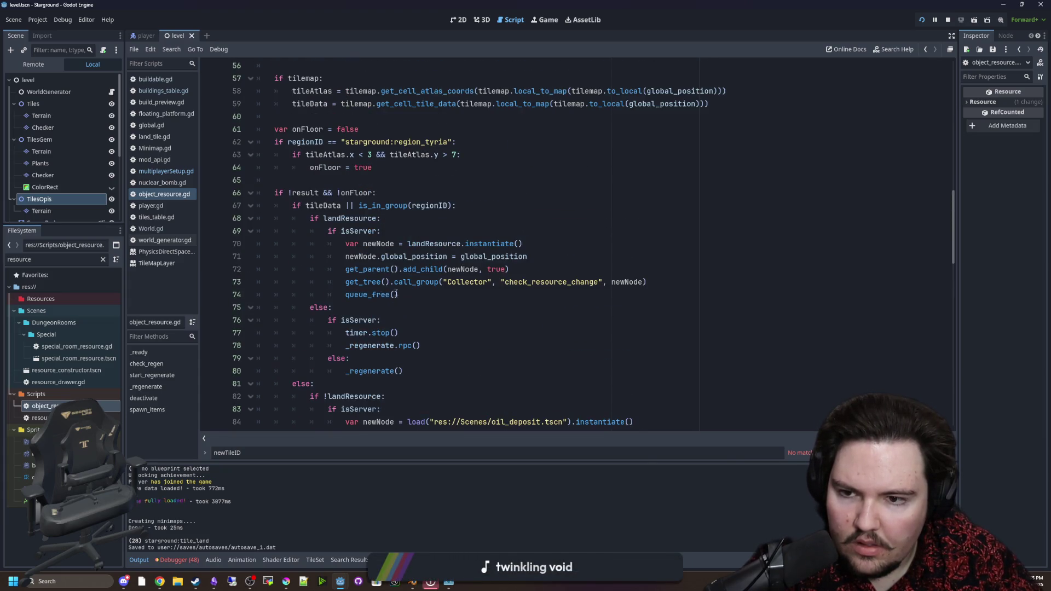
scroll(357, 205, "up", 2)
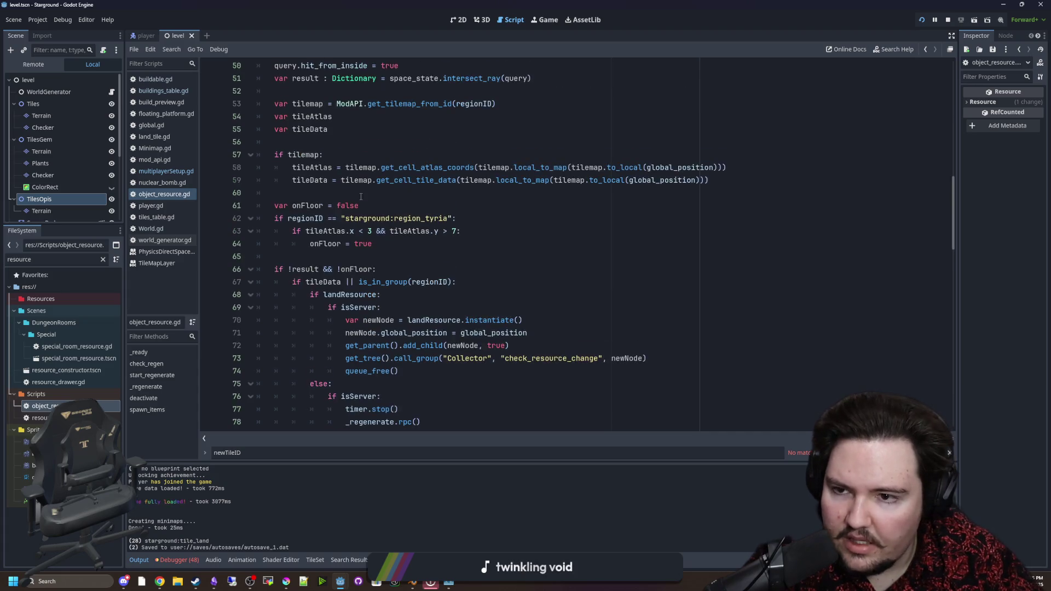
scroll(370, 256, "up", 2)
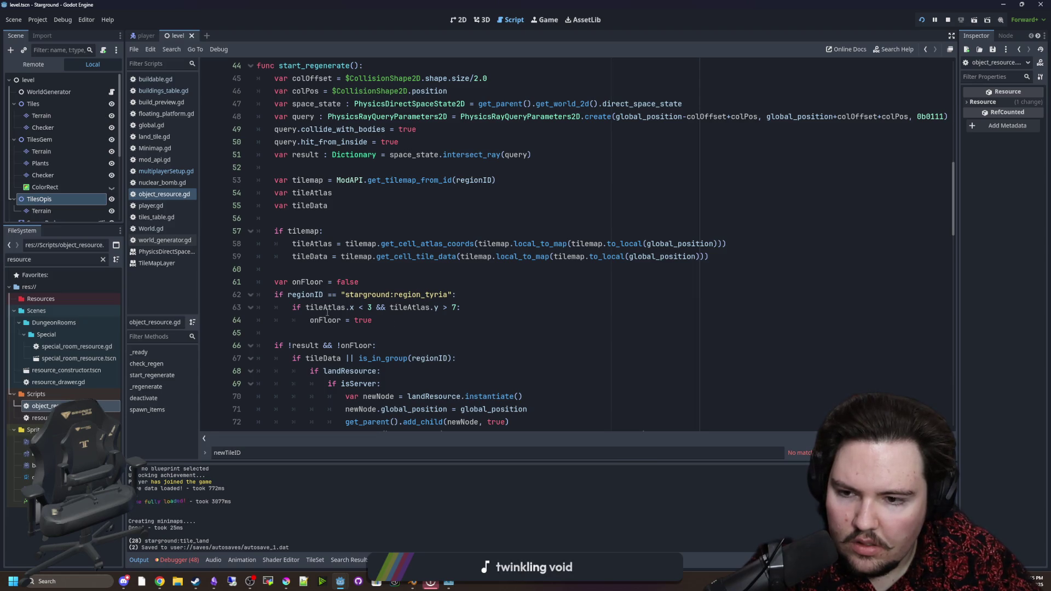
Examine the if tilemap: regrowth check around lines 56–60.
left_click(342, 271)
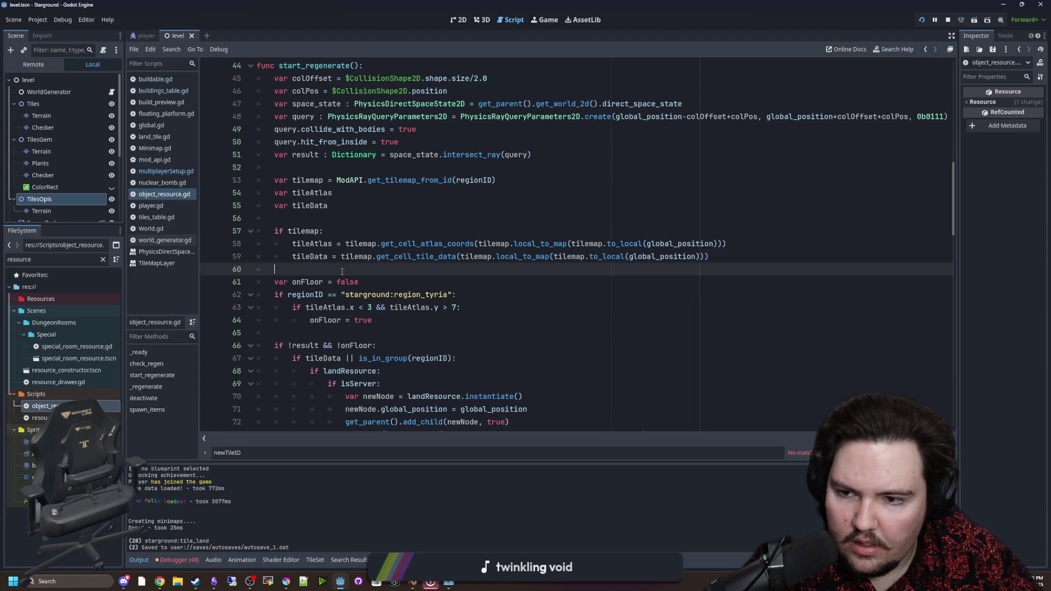
scroll(506, 308, "up", 1)
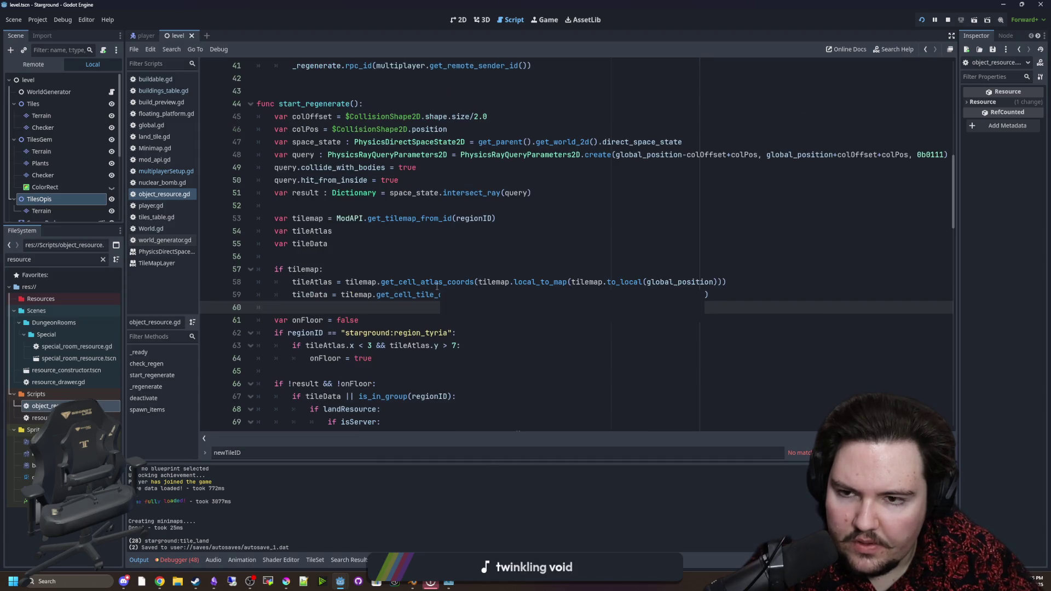
left_click(366, 258)
left_click(367, 265)
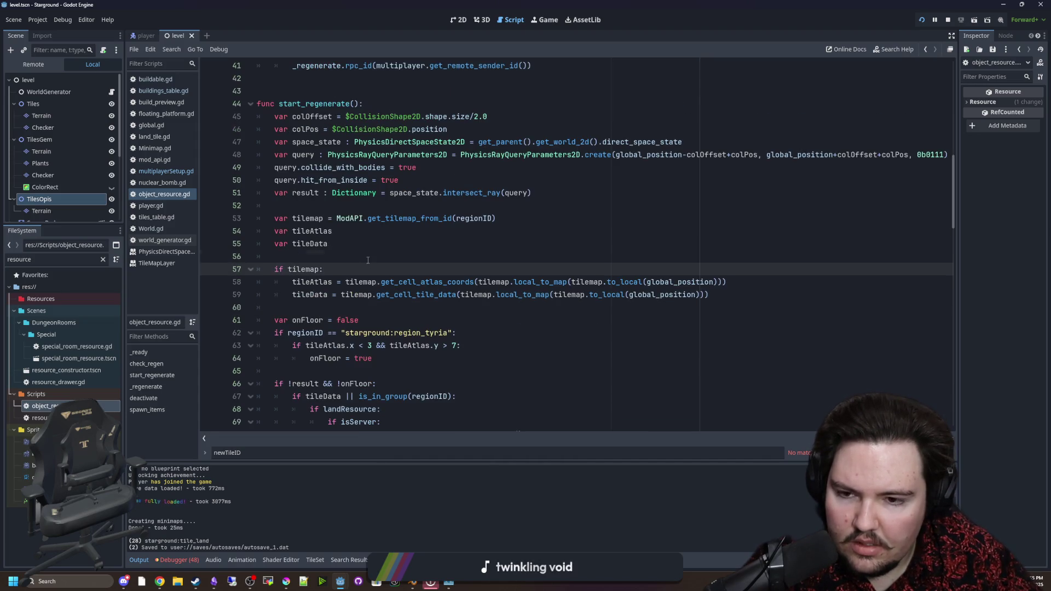
left_click(380, 257)
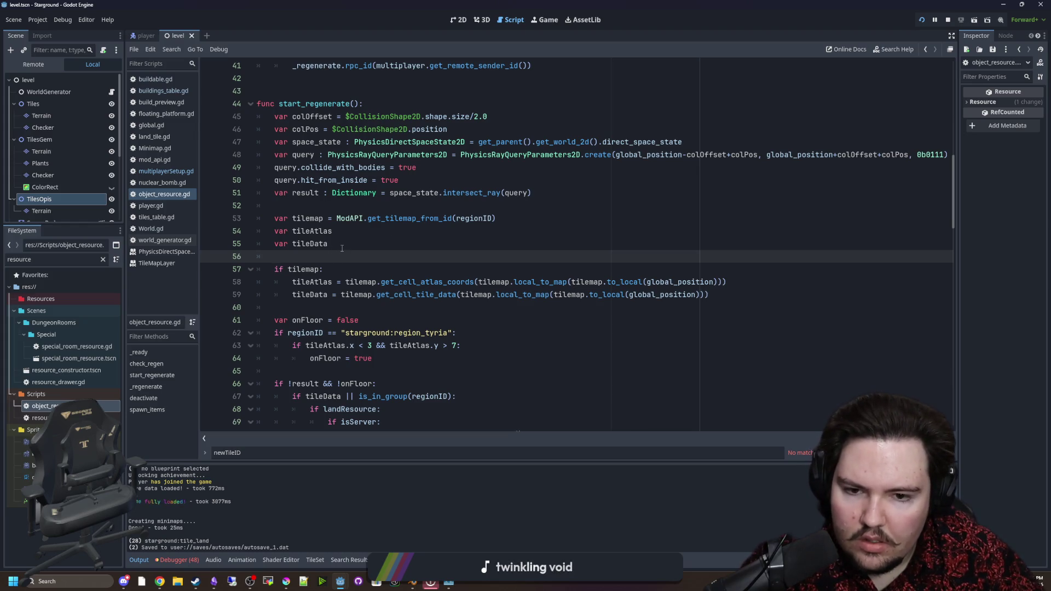
scroll(342, 249, "down", 2)
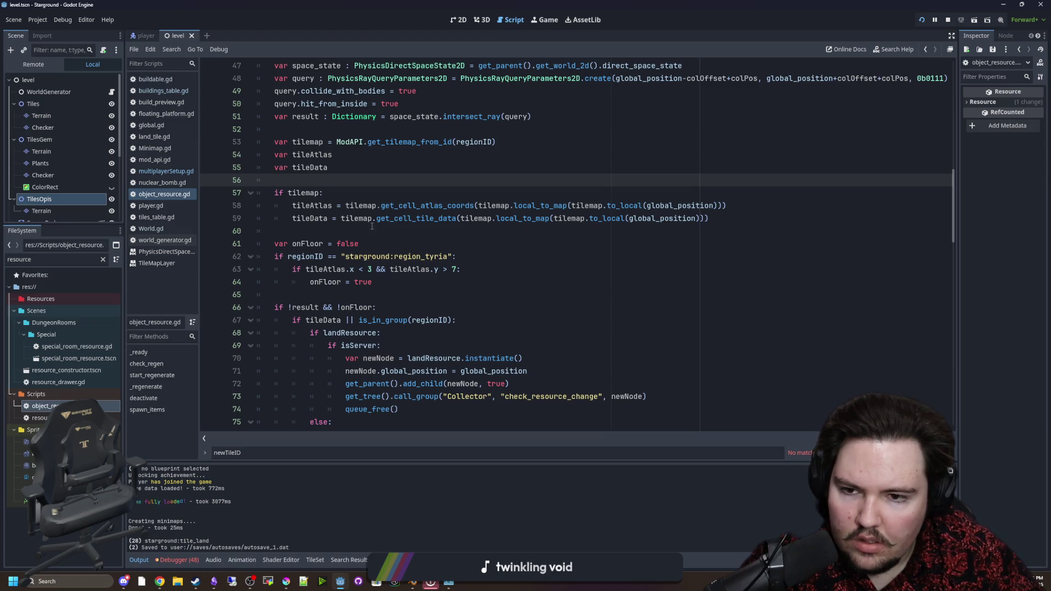
left_click(448, 233)
Review lines 45–65 of start_regenerate, then return to the running game view.
scroll(545, 289, "up", 3)
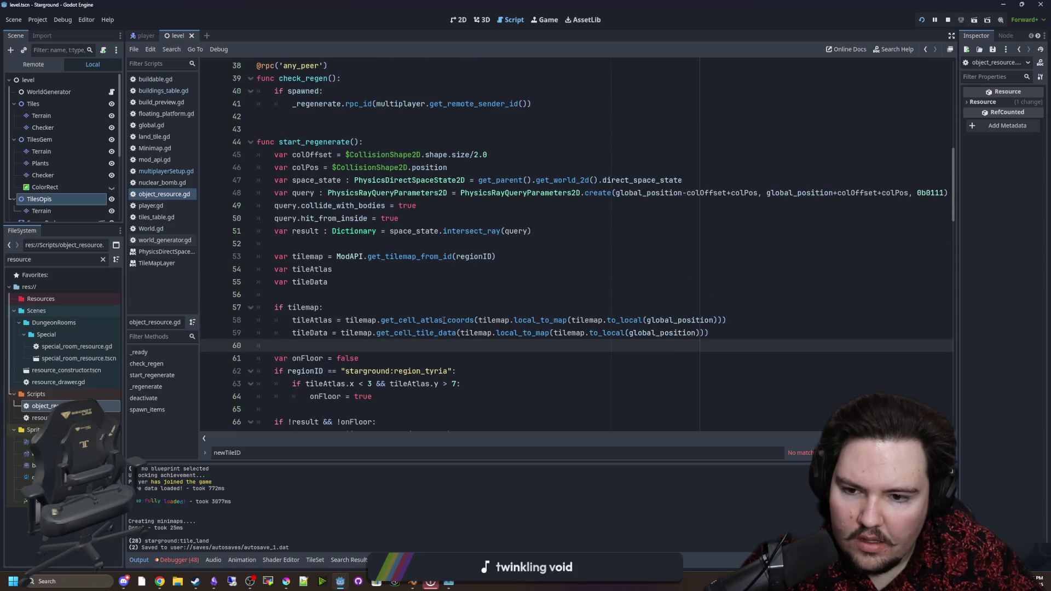
scroll(444, 320, "down", 3)
left_click(338, 294)
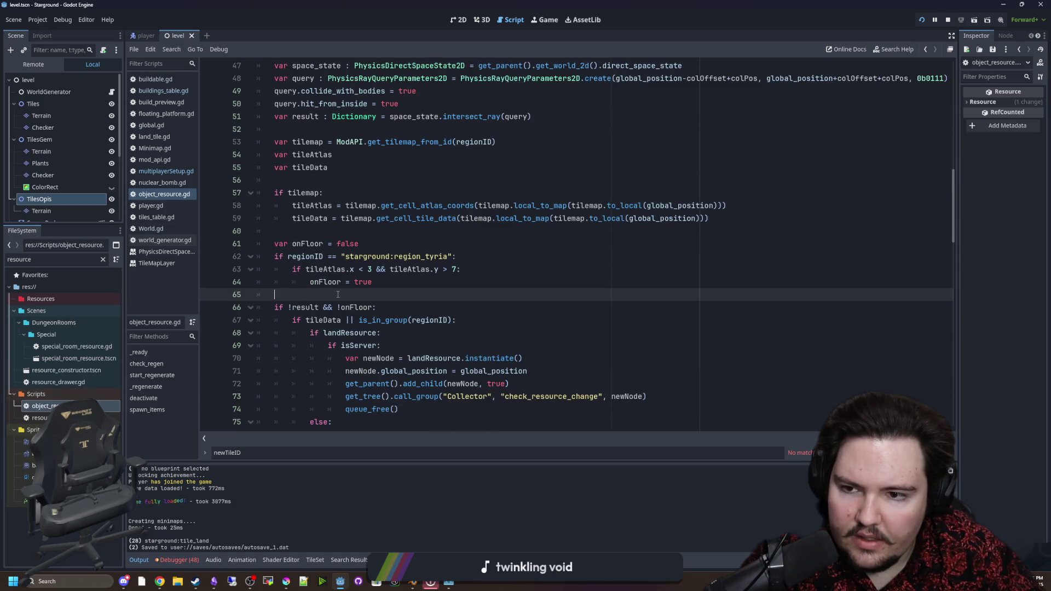
scroll(345, 290, "up", 3)
mouse_move(587, 231)
left_mouse_down()
mouse_move(285, 167)
mouse_move(290, 155)
mouse_move(568, 229)
left_mouse_up()
scroll(496, 256, "down", 6)
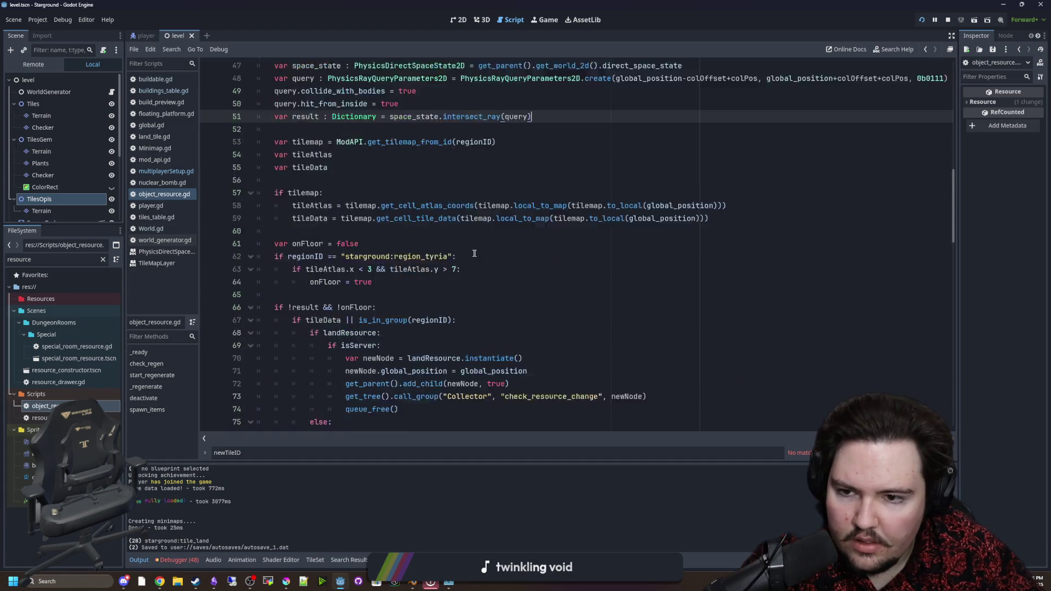
left_click(547, 20)
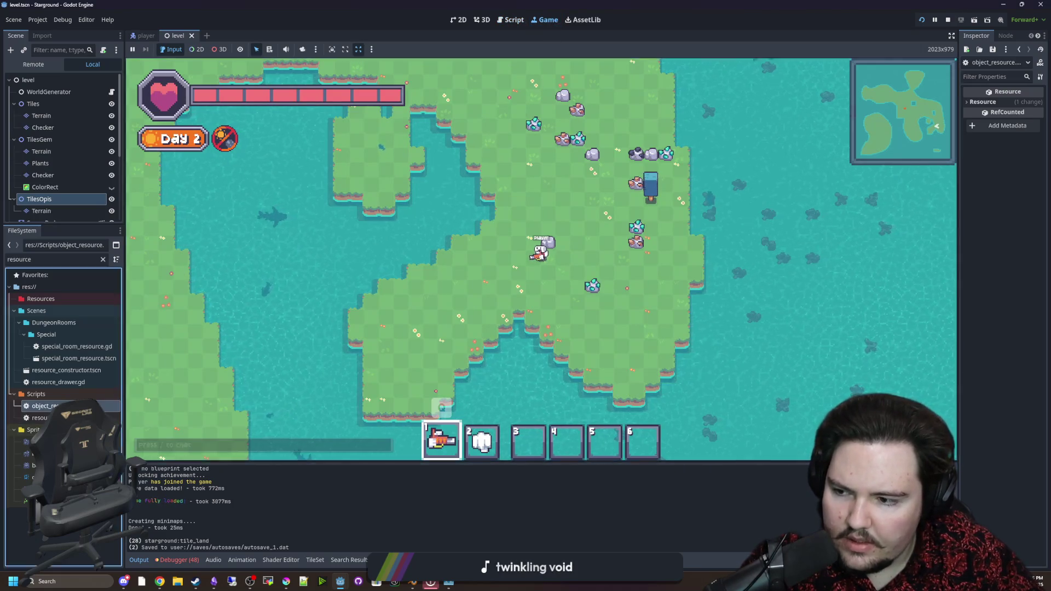
Review lines 65–71 of object_resource.gd and its if isServer: check, then show the game.
key("ctrl+F3")
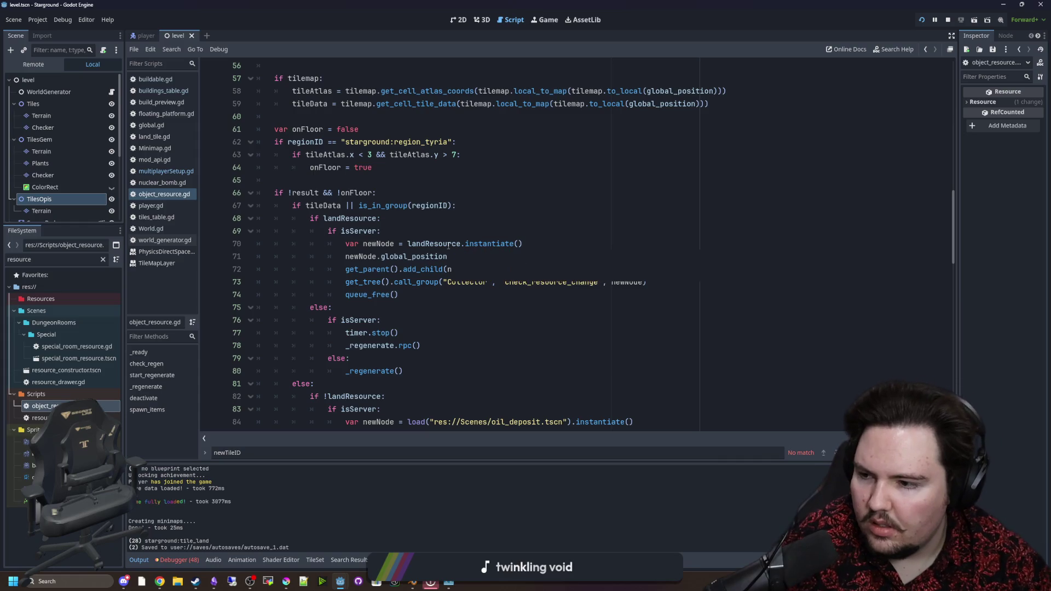
left_click(500, 223)
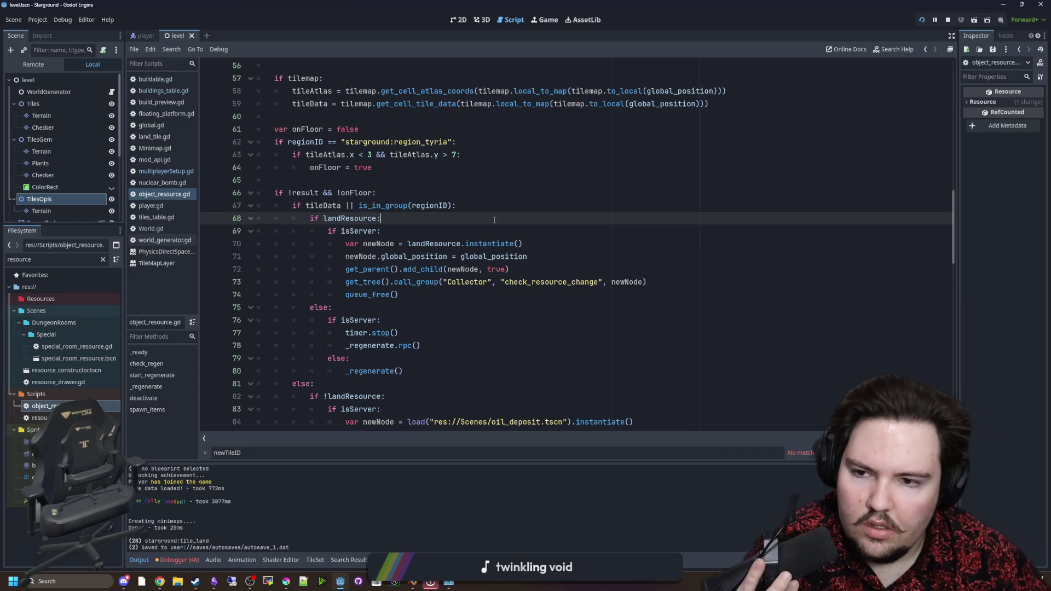
left_click(382, 174)
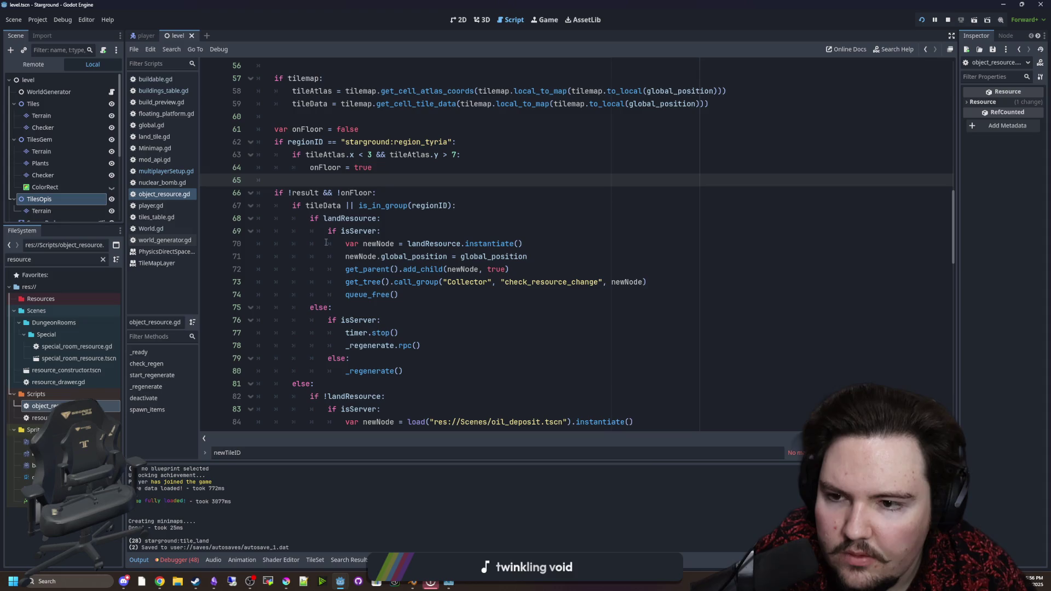
mouse_move(372, 206)
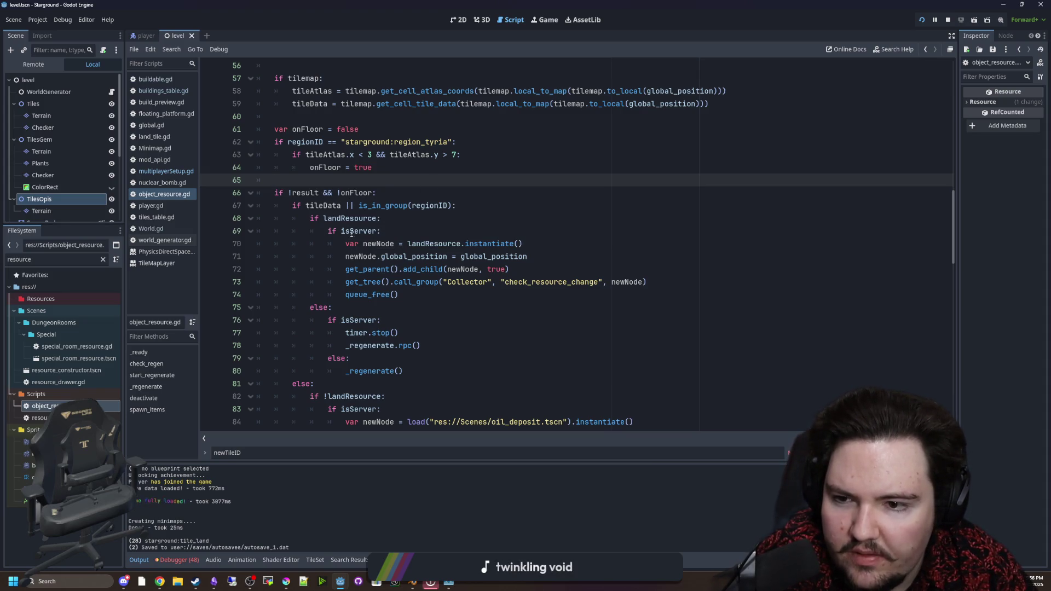
left_click(325, 256)
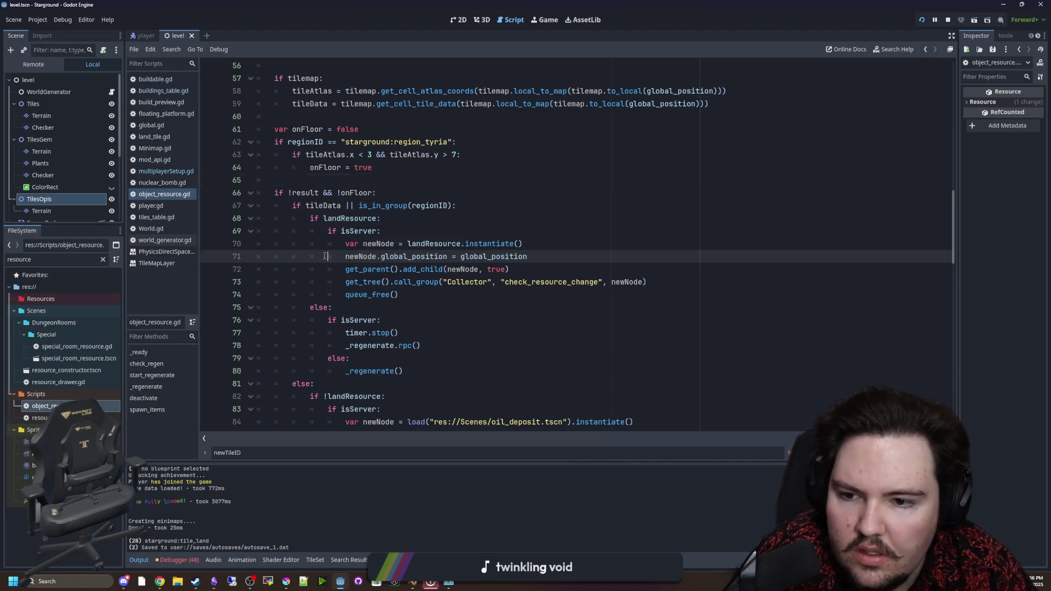
left_click(419, 233)
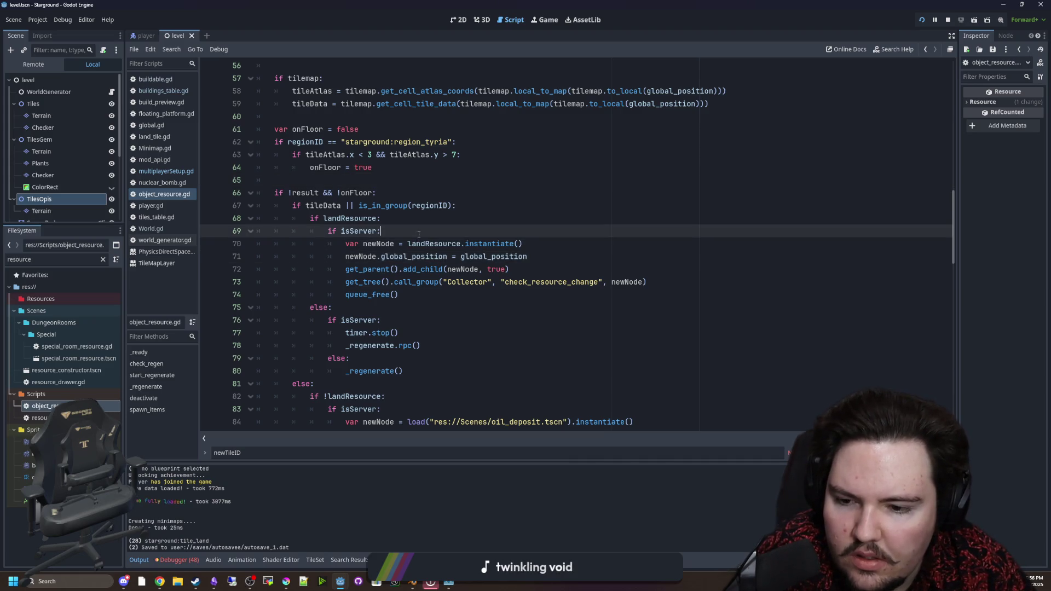
scroll(419, 235, "up", 4)
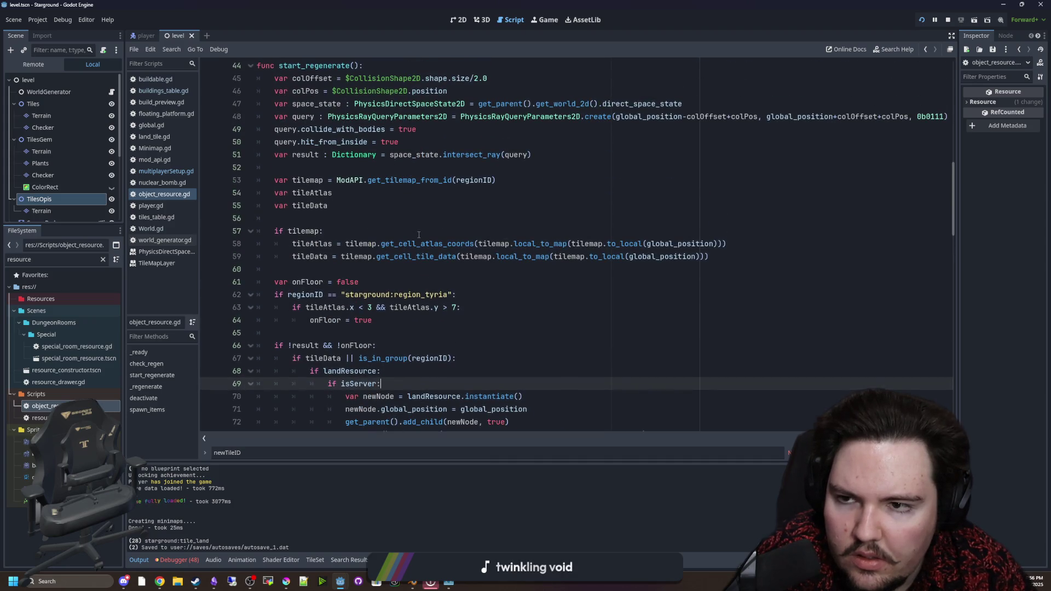
scroll(419, 235, "down", 1)
scroll(419, 235, "up", 6)
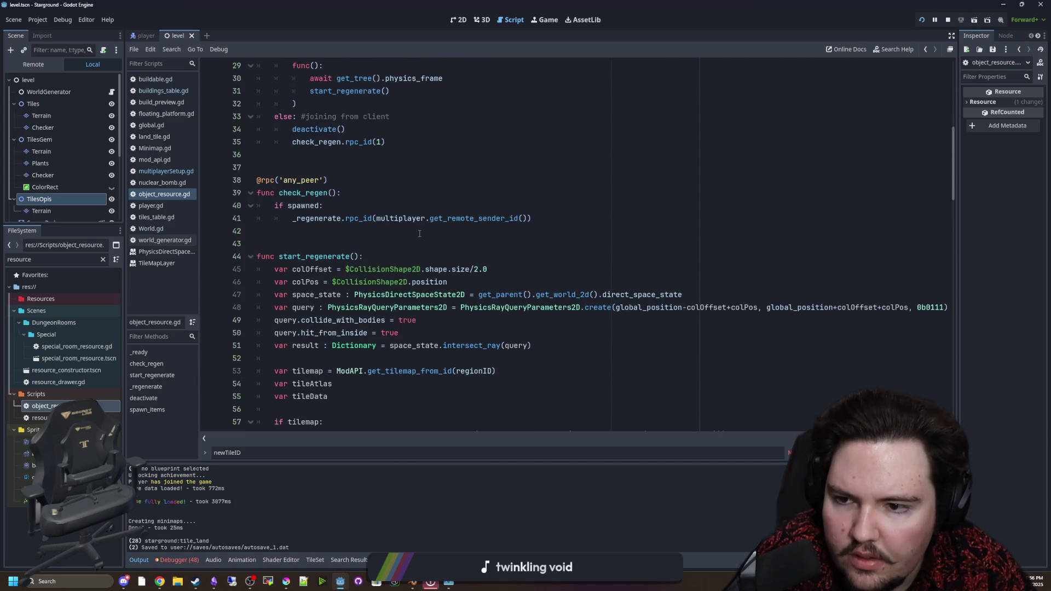
scroll(419, 234, "up", 5)
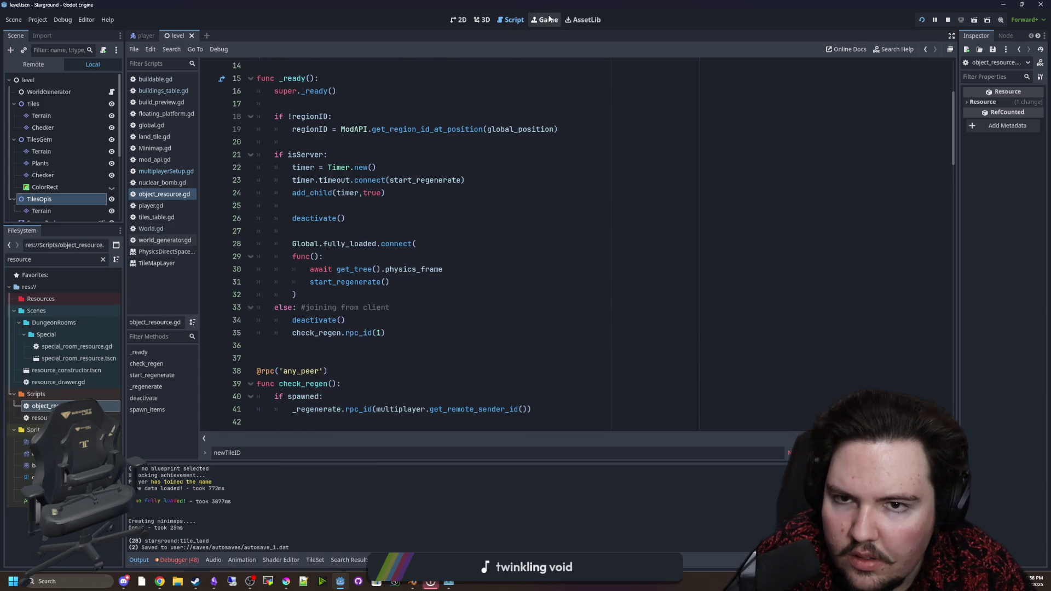
left_click(549, 19)
Pick a tool from the wheel and dig up land tiles on the lake island.
key("6")
key("1")
key("w")
key("a")
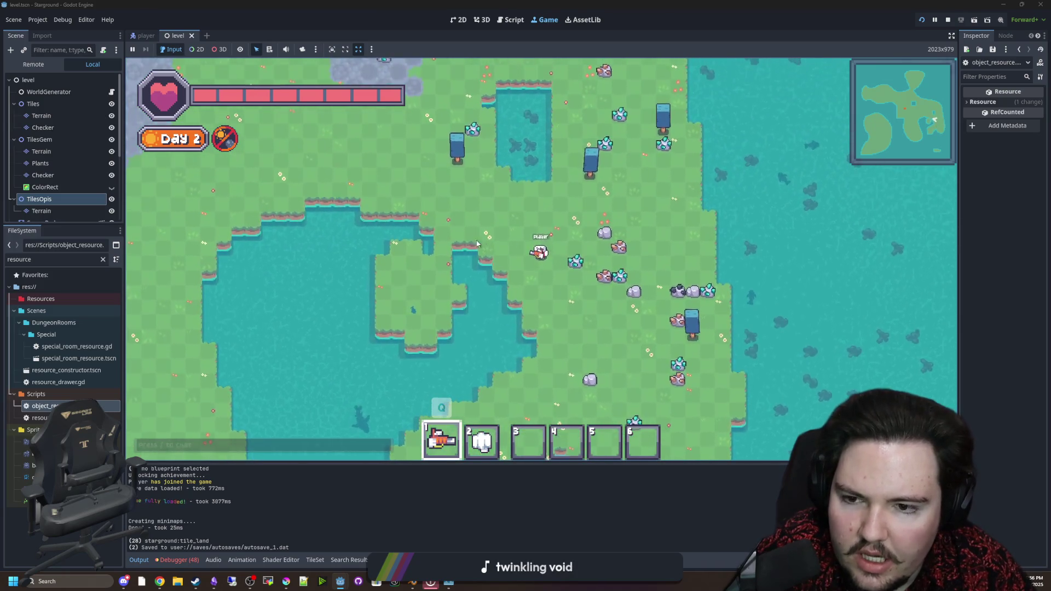
key("a")
key("q")
mouse_move(495, 296)
left_mouse_down()
mouse_move(470, 378)
mouse_move(493, 356)
mouse_move(492, 328)
left_mouse_up()
Clear bushes and land off the small islands with the red tile-removal tool.
key("s")
key("a")
key("q")
mouse_move(509, 268)
left_mouse_down()
mouse_move(564, 296)
mouse_move(523, 323)
mouse_move(493, 312)
mouse_move(499, 277)
left_mouse_up()
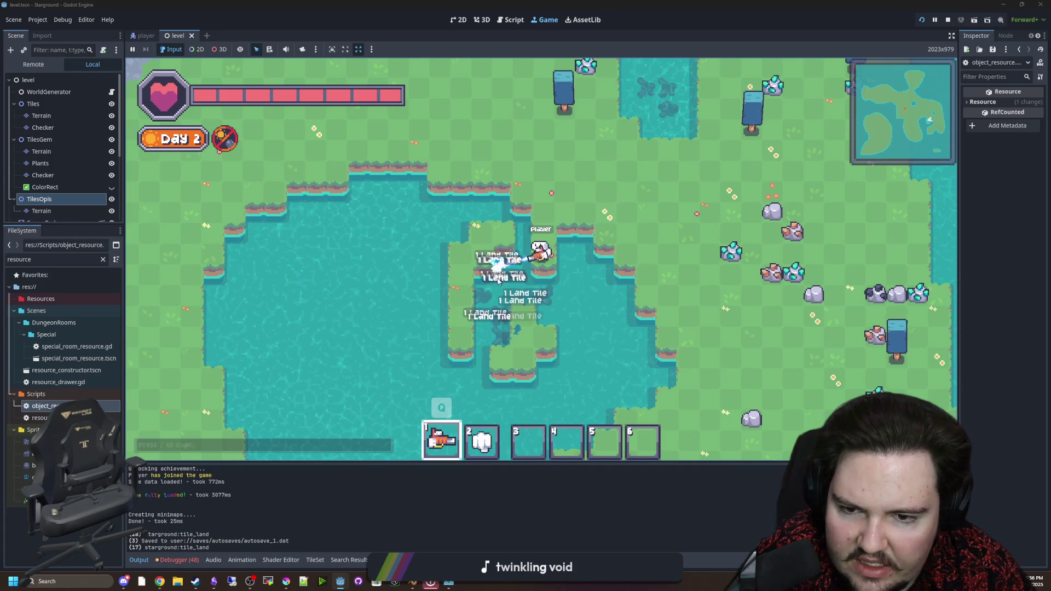
key("d")
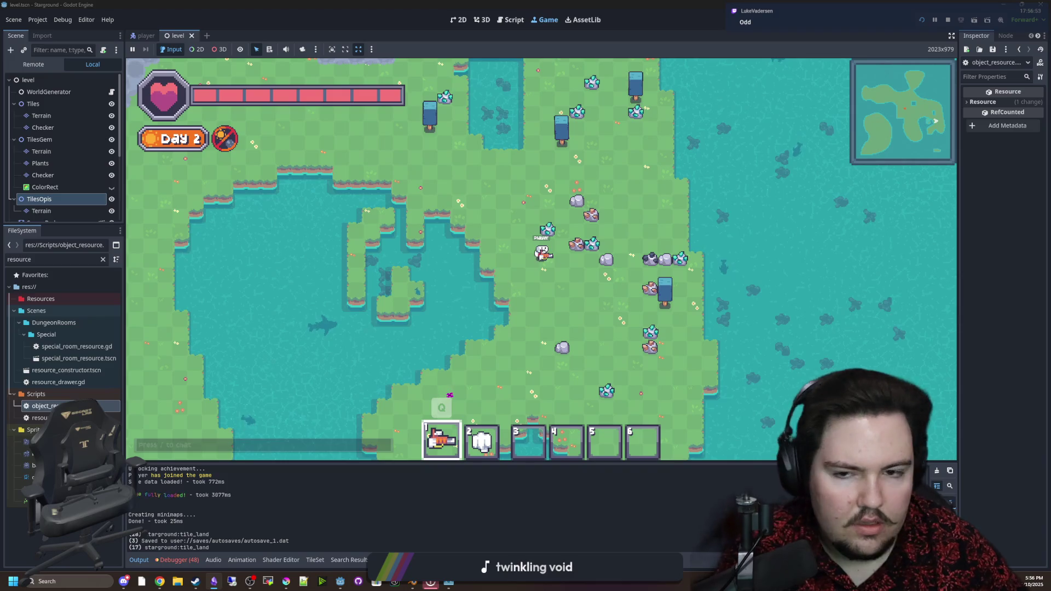
key("w+a")
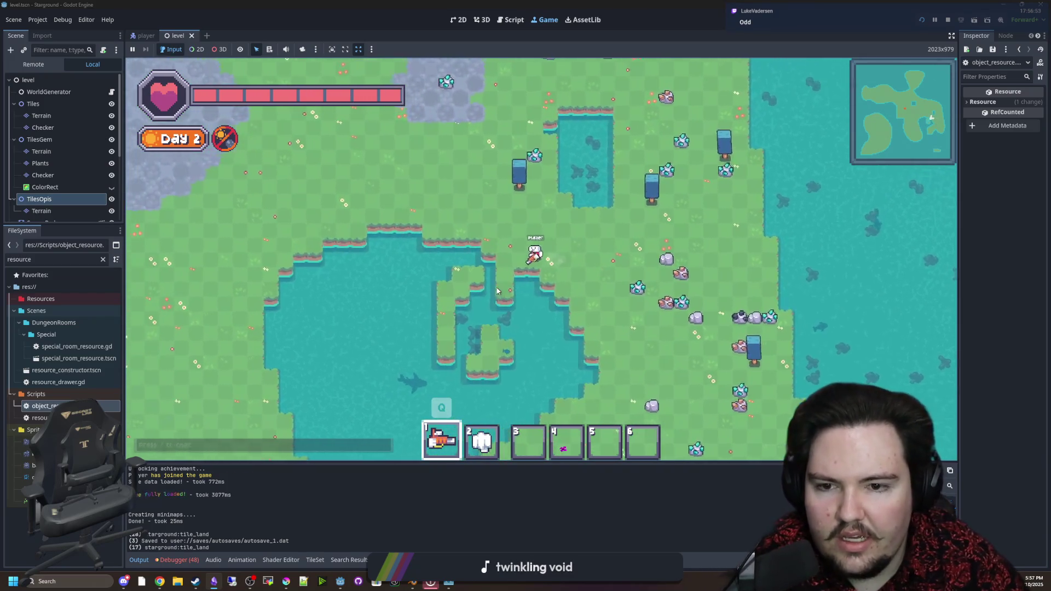
Select Land Tiles from the item wheel and paint them into the lake.
scroll(553, 196, "up", 5)
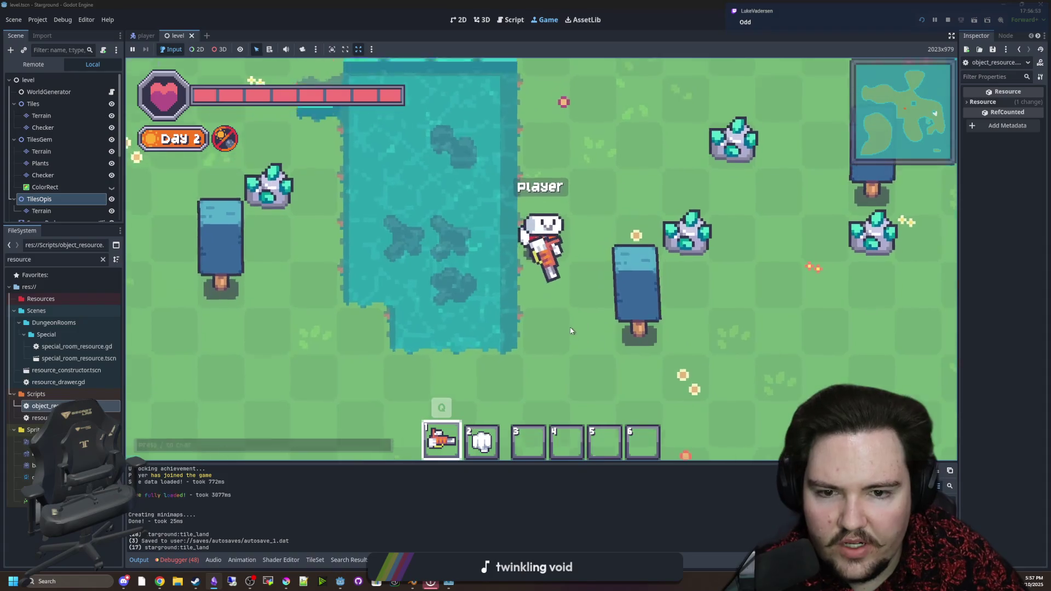
scroll(570, 331, "down", 5)
left_click(514, 198)
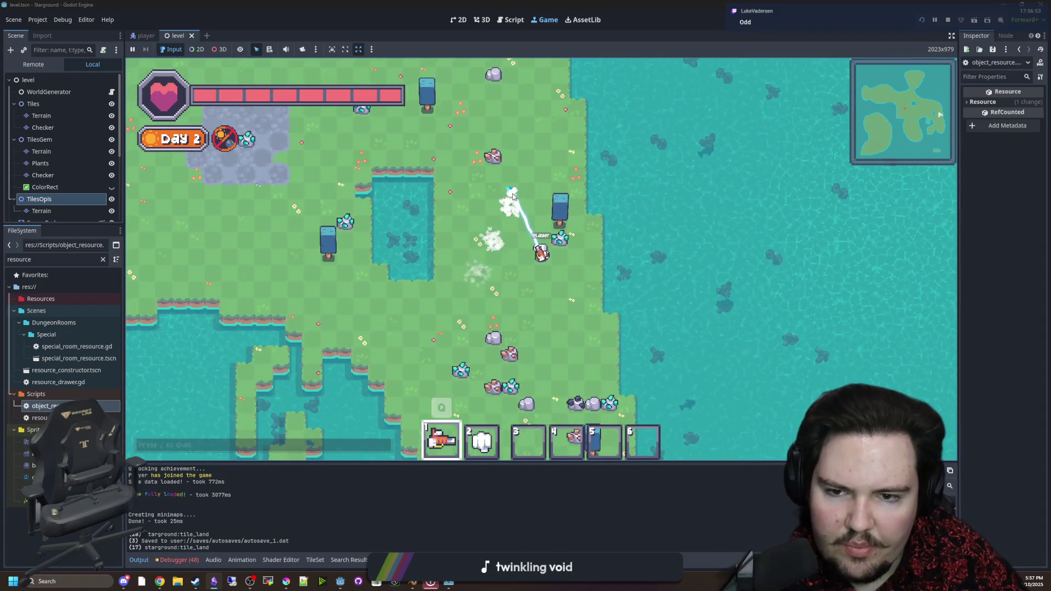
key("q")
mouse_move(509, 208)
left_mouse_down()
mouse_move(481, 199)
mouse_move(463, 287)
mouse_move(493, 241)
mouse_move(387, 227)
mouse_move(455, 185)
mouse_move(504, 196)
mouse_move(581, 171)
mouse_move(549, 216)
mouse_move(569, 170)
mouse_move(517, 208)
mouse_move(510, 230)
left_mouse_up()
key("q")
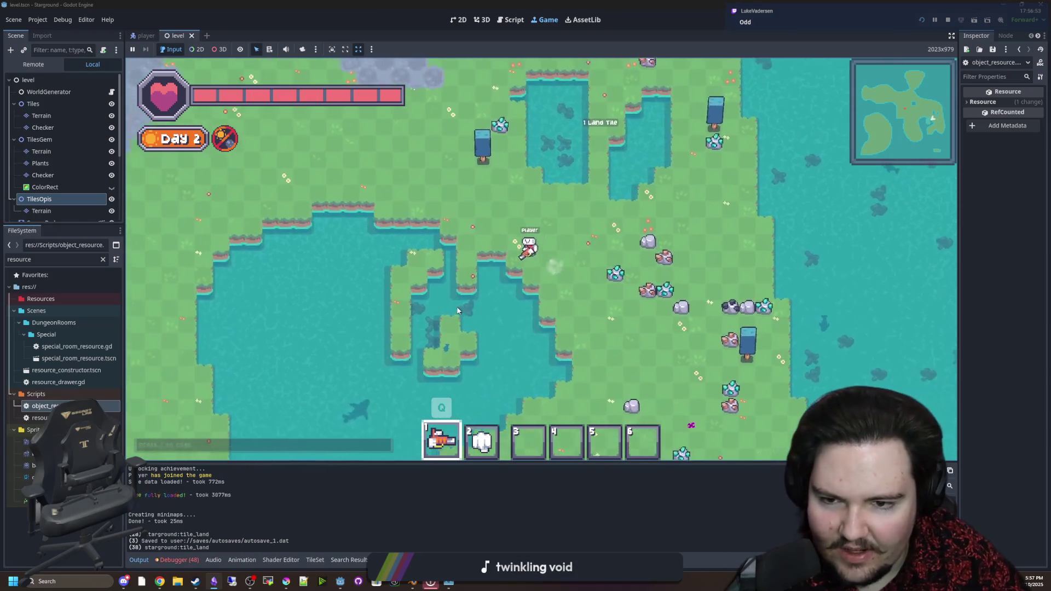
Walk to the Starlauncher, check its dialog, then open the Building Menu.
key("w")
key("a")
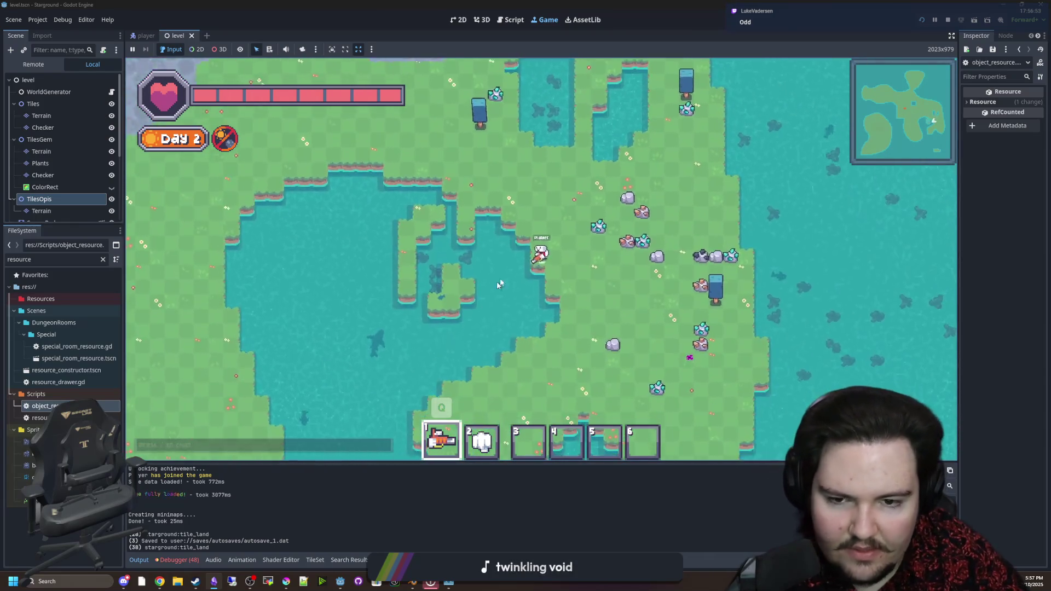
key("w")
key("a")
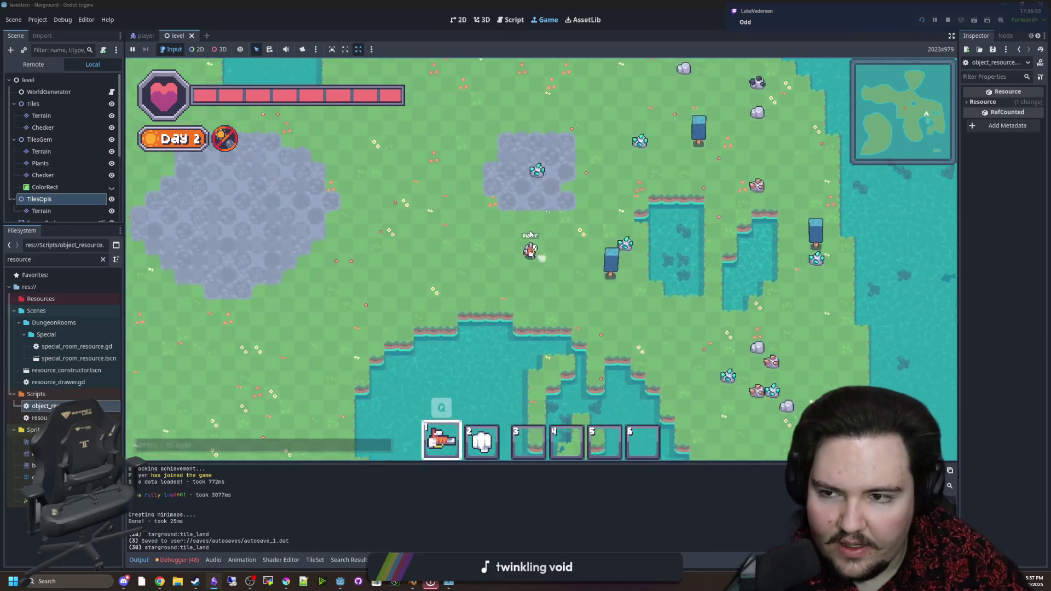
key("w")
key("a")
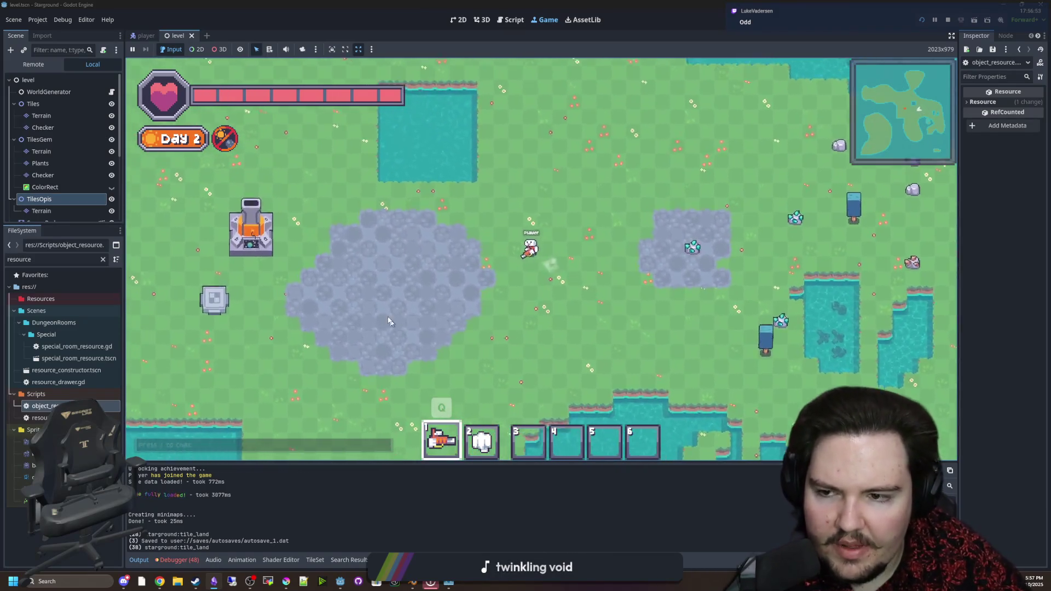
key("a")
key("e")
key("Escape")
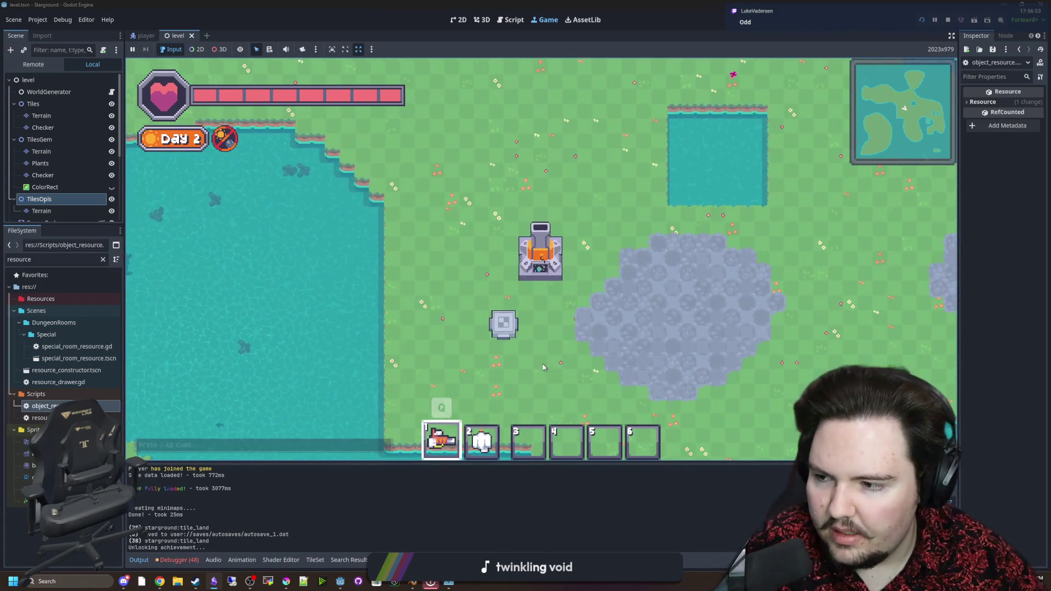
key("b")
key("Tab")
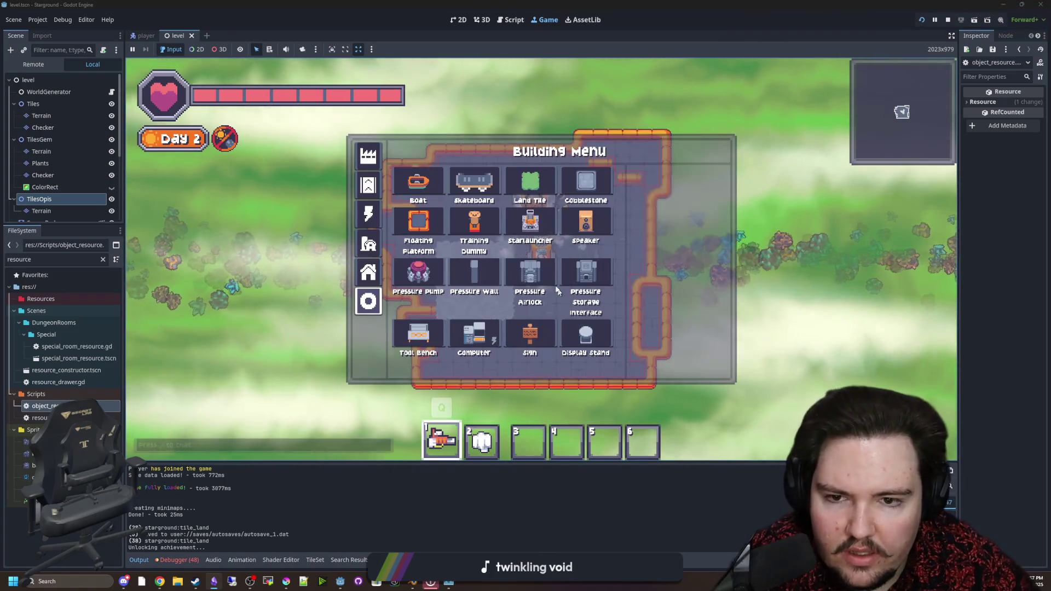
Pick a building, equip the pickaxe, and mine cobblestone and a floating platform tile.
left_click(584, 276)
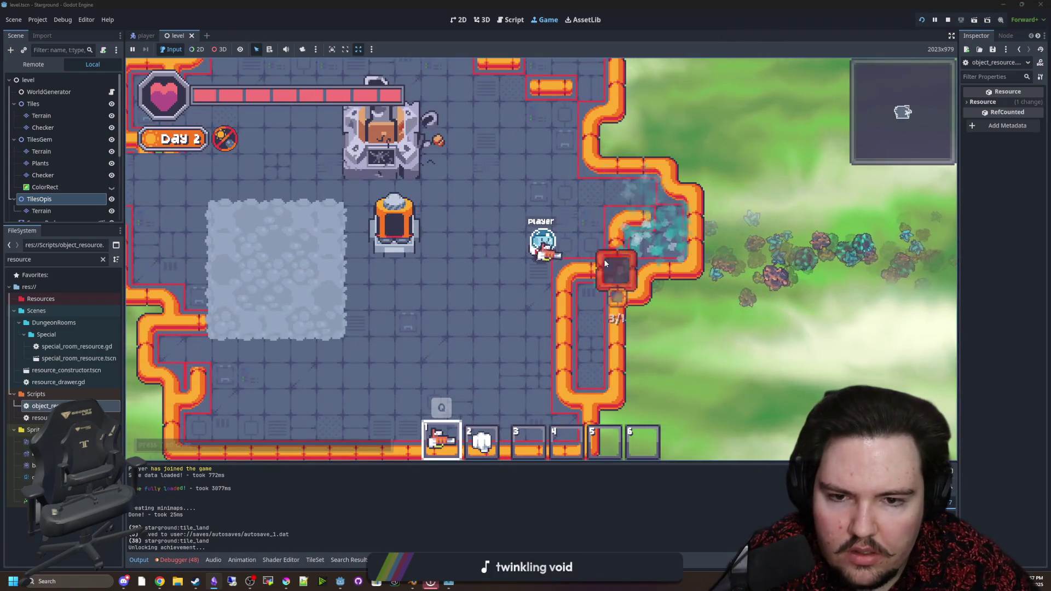
key("Escape")
key("a")
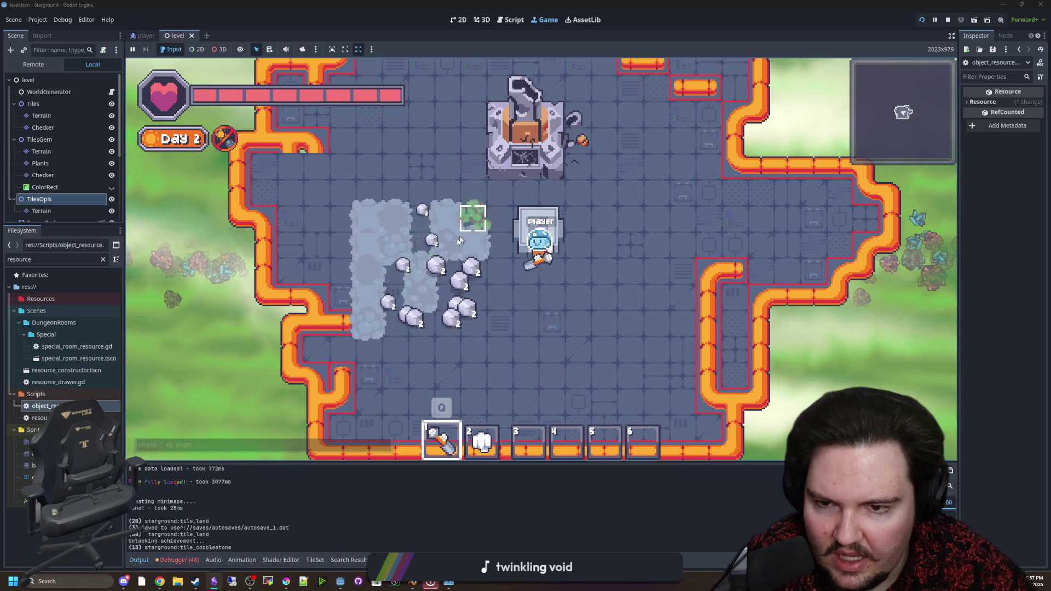
key("a")
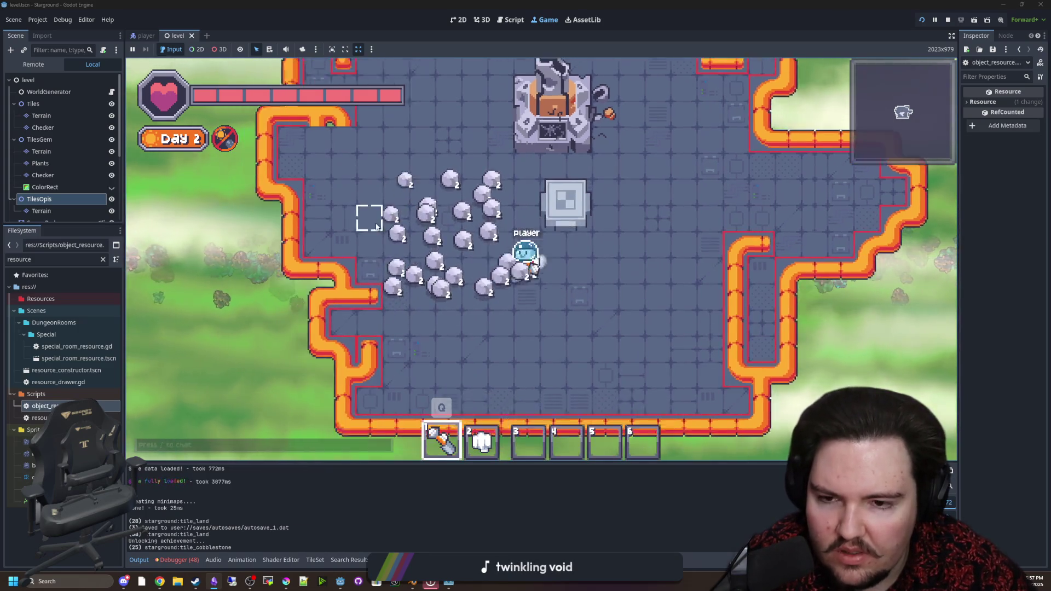
key("d")
left_click(431, 265)
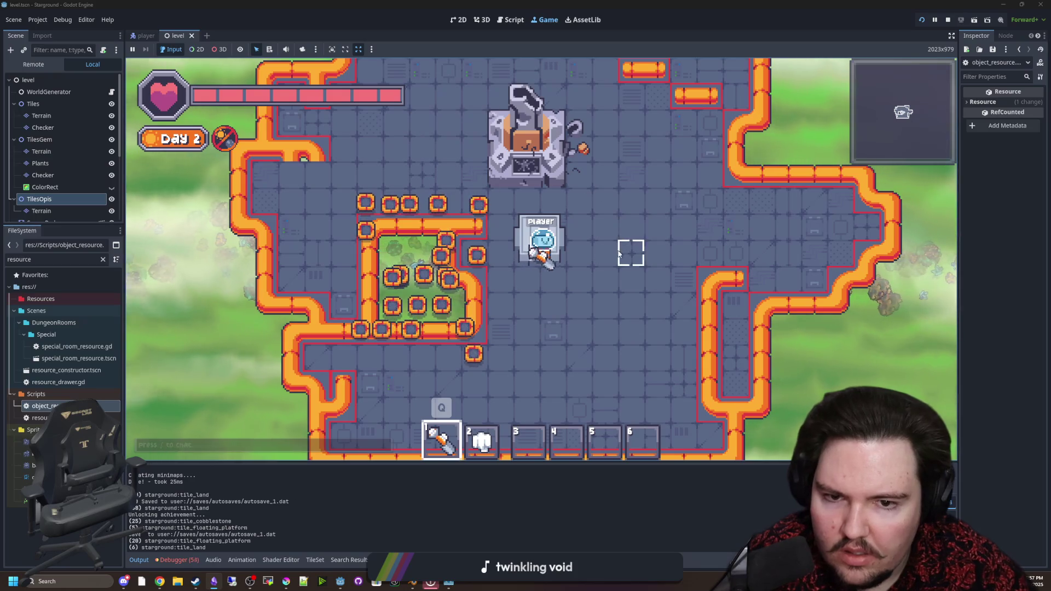
scroll(584, 369, "down", 3)
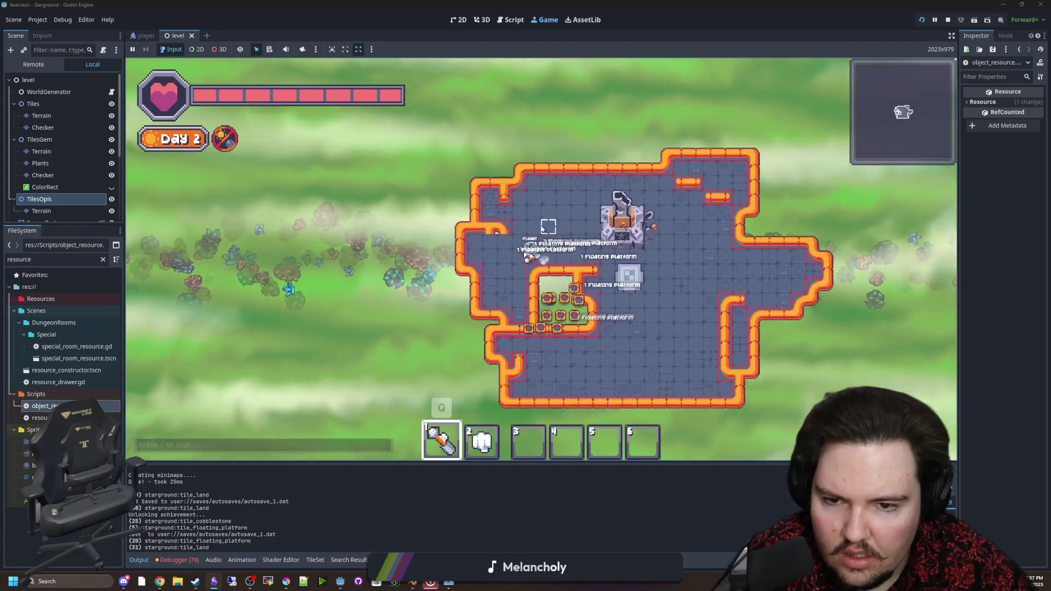
Walk across the base and put the drill in the first tool slot.
key("d")
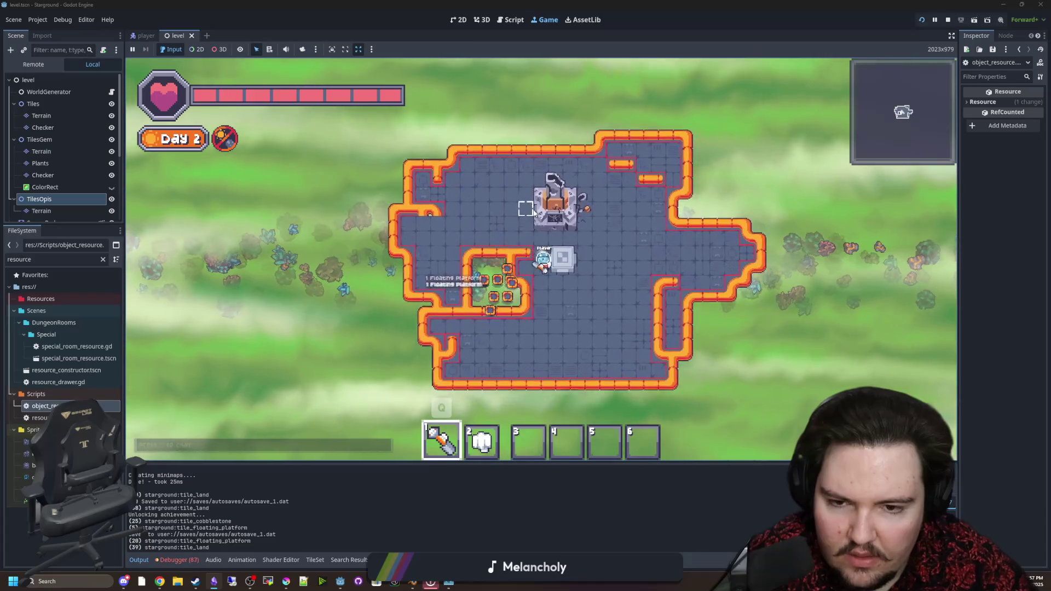
key("s")
key("a")
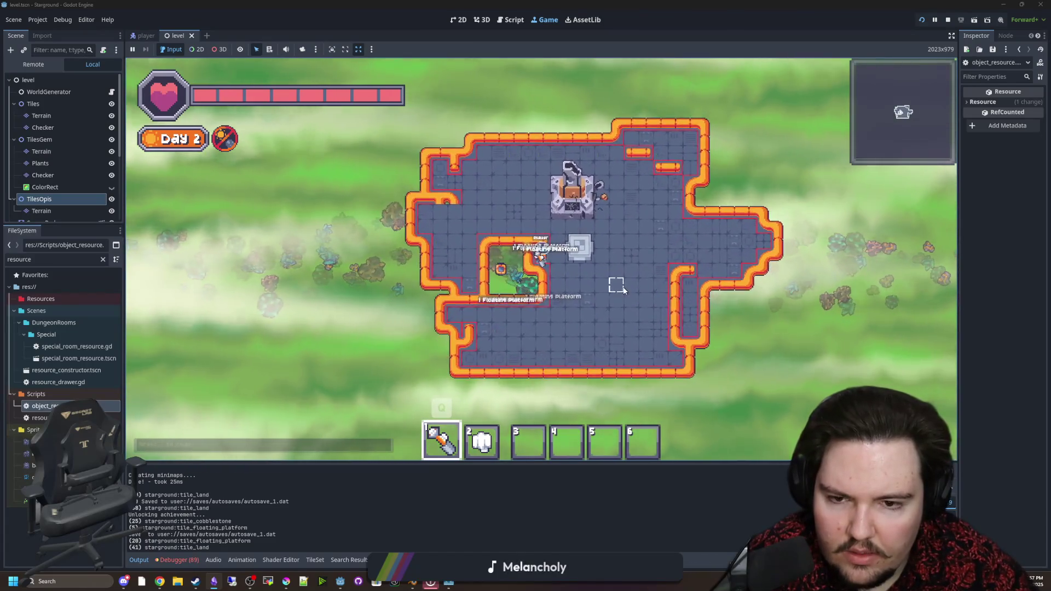
key("w")
key("Tab")
left_click(479, 266)
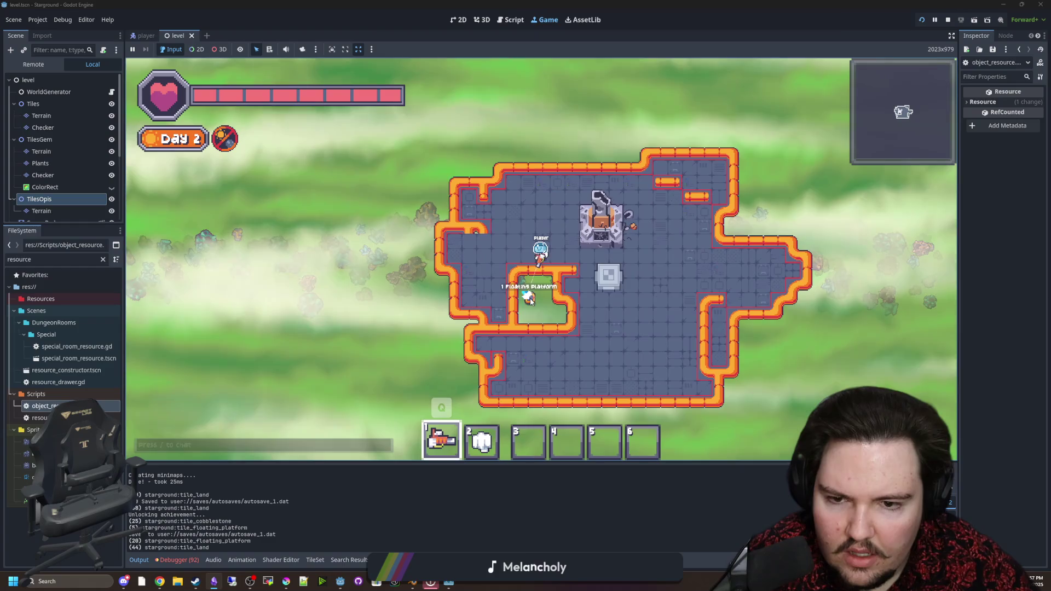
key("d")
key("s")
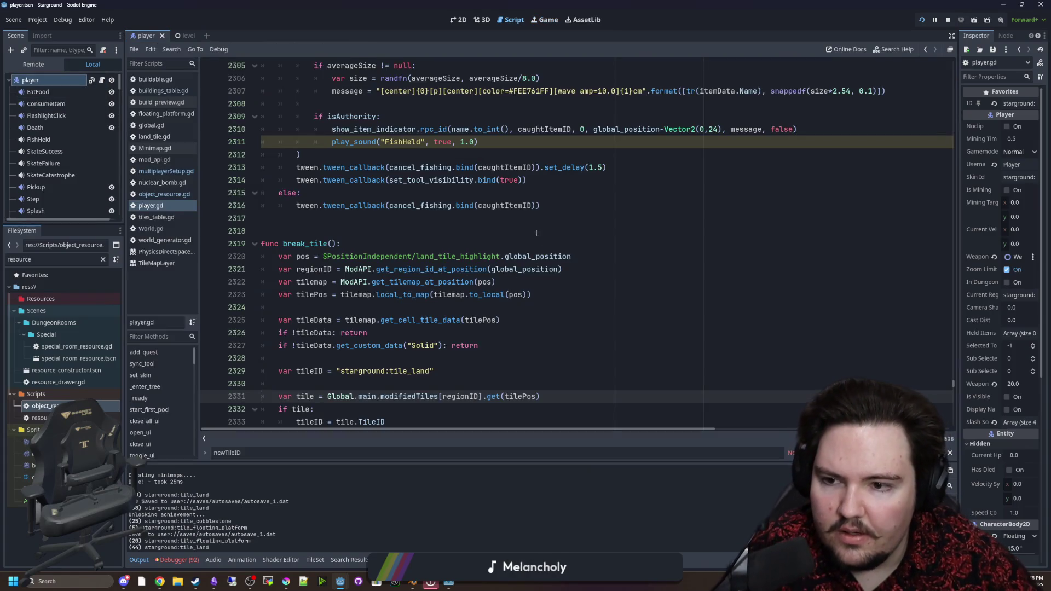
Add an if check for the starground:region_veridian region after the Solid check.
left_click(536, 230)
scroll(391, 212, "down", 4)
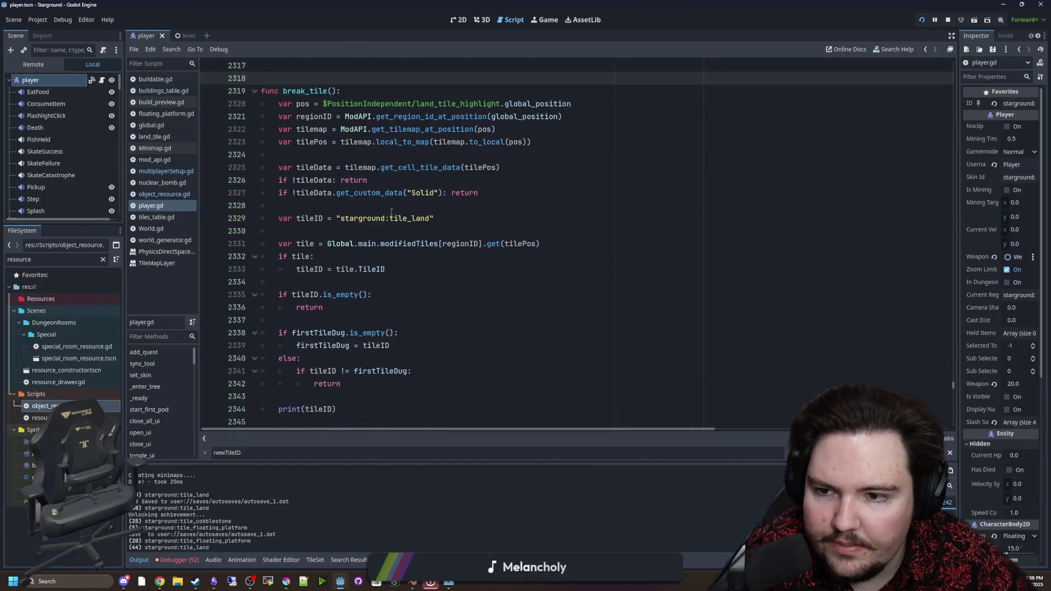
left_click(392, 212)
key("Return")
type("if region")
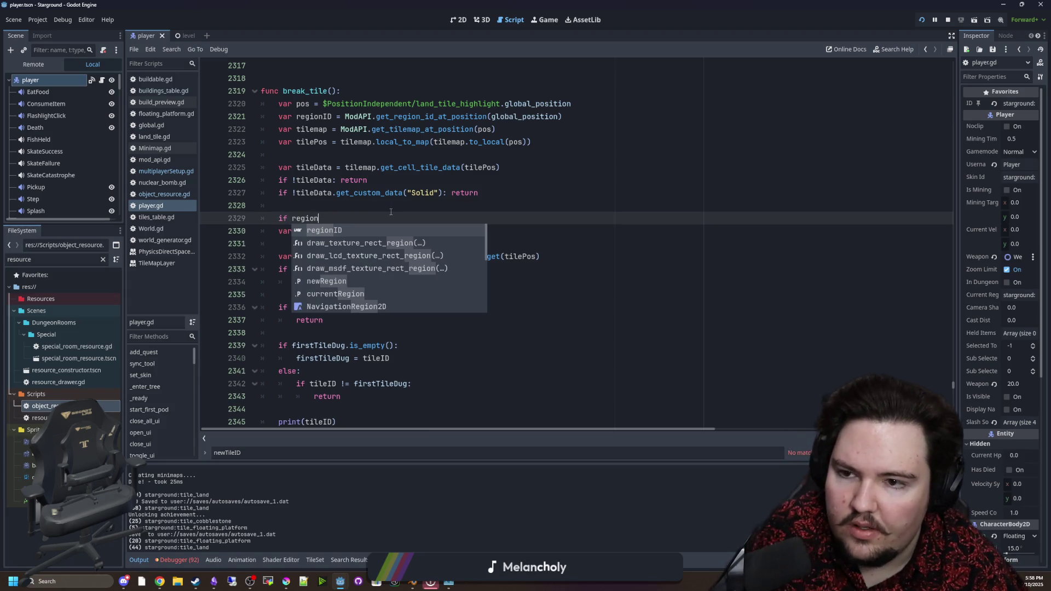
type("ID == \"starground:regio")
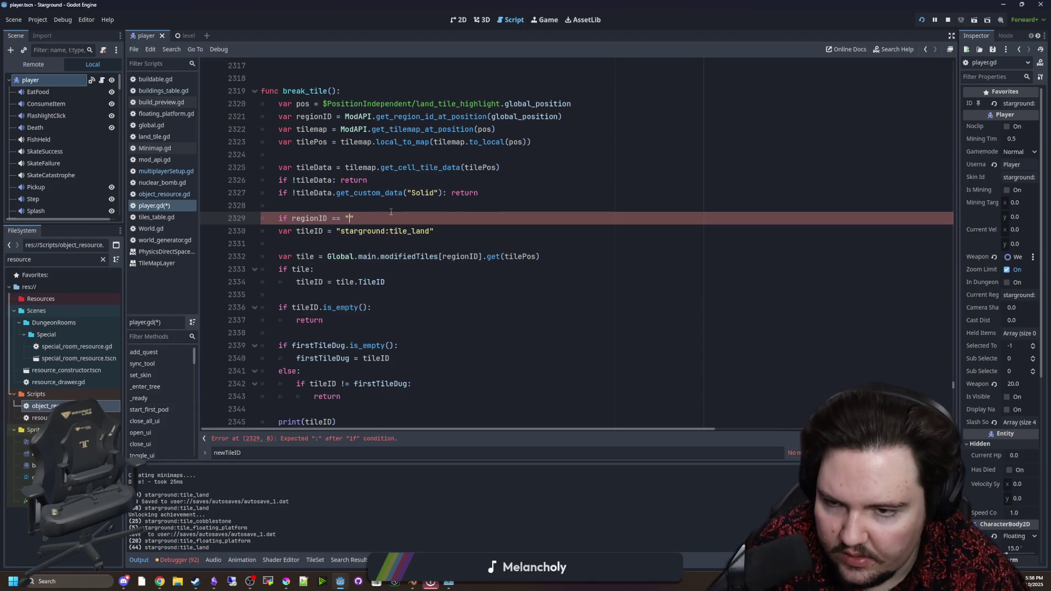
type("n_veridian")
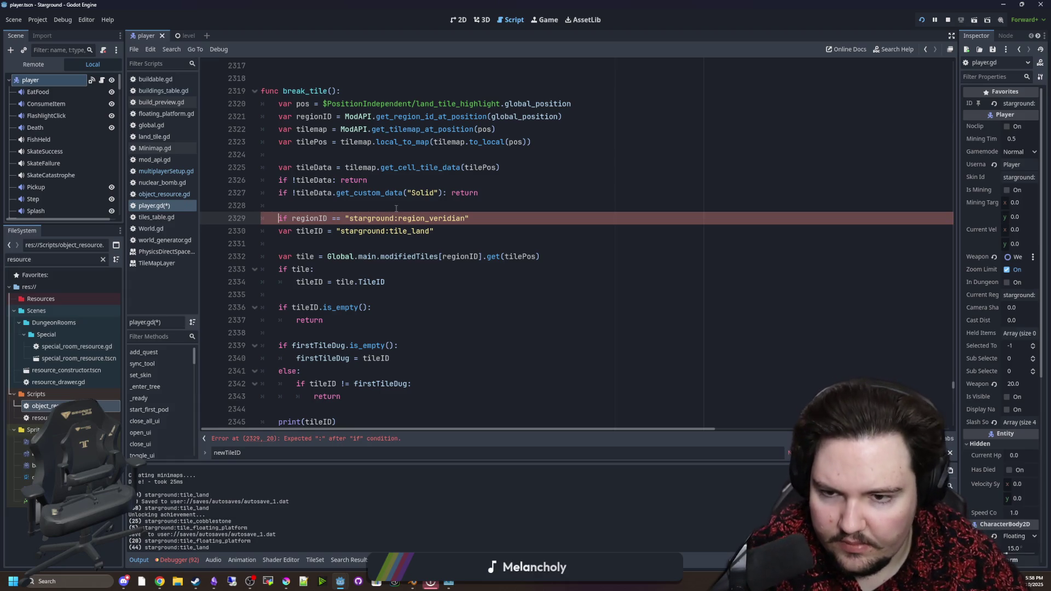
left_click(467, 218)
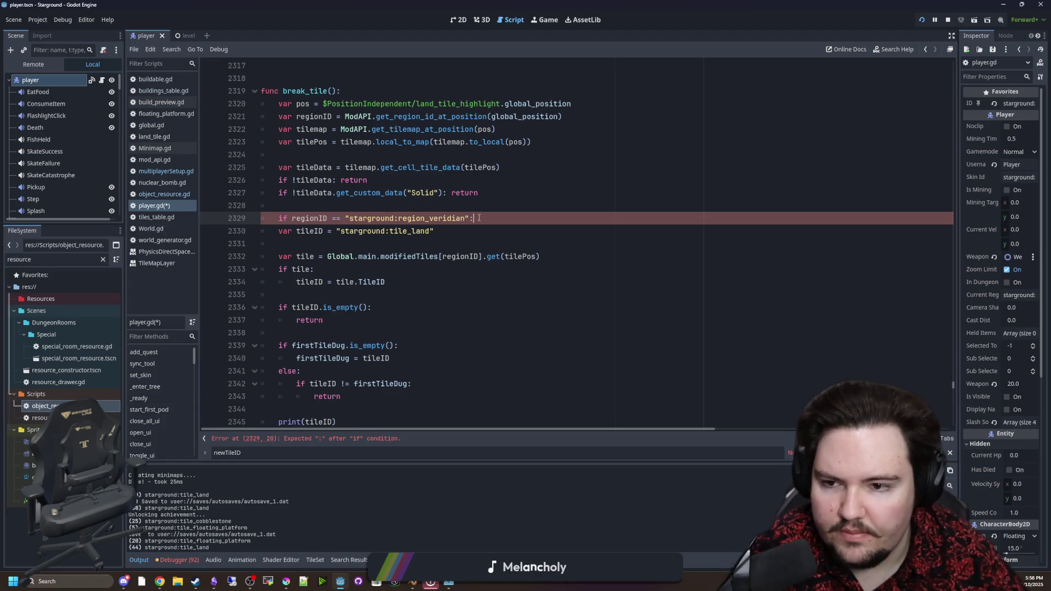
type(":")
Move the tileID tile_land declaration above the new region check.
left_click(278, 231)
key("Tab")
left_click(354, 193)
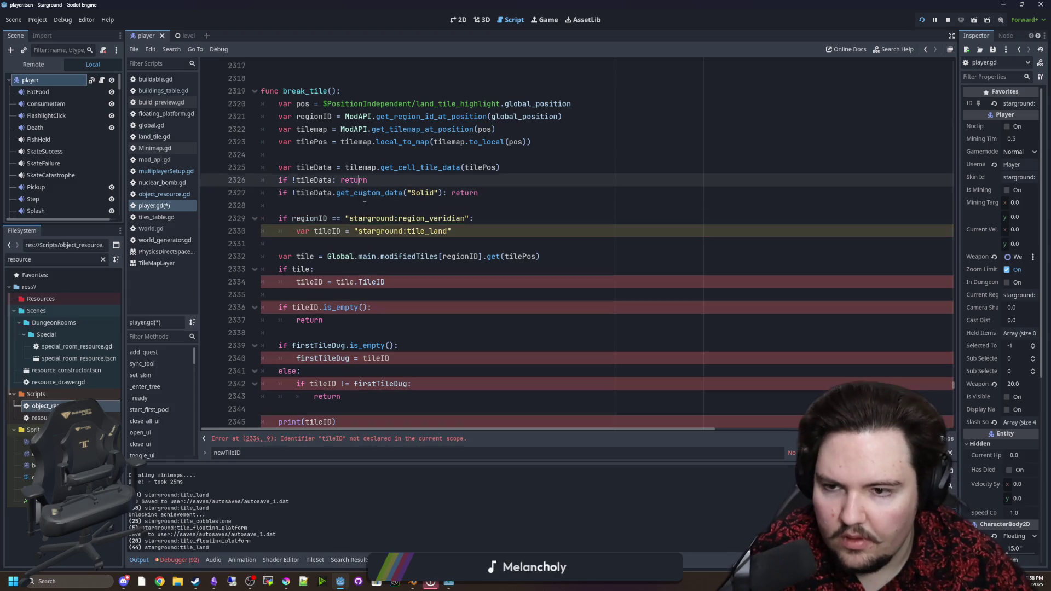
left_click(365, 198)
left_click_drag(452, 231, 298, 231)
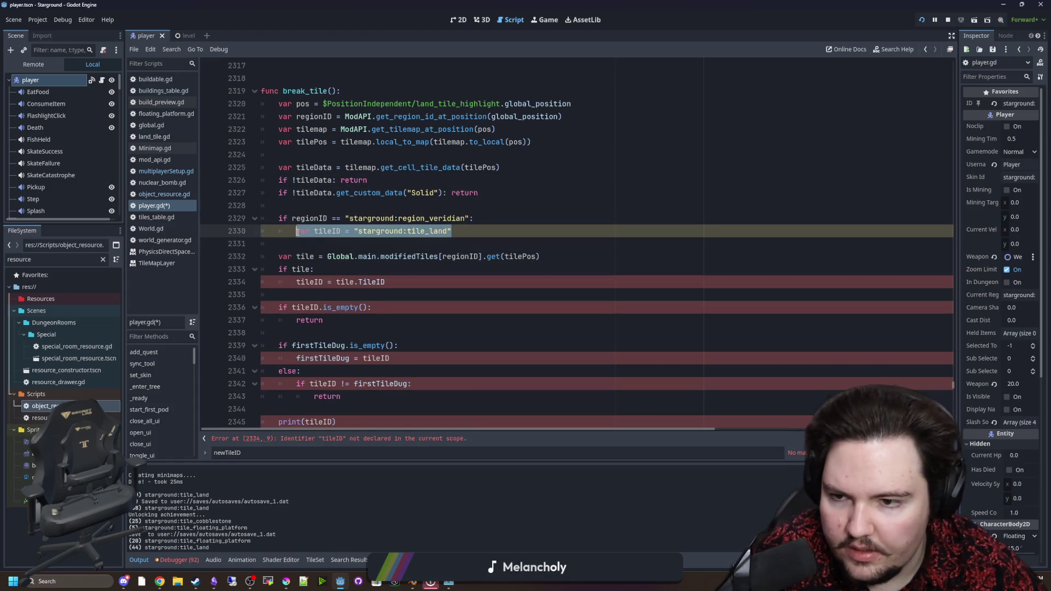
key("ctrl+x")
left_click(311, 205)
key("Return")
key("ctrl+v")
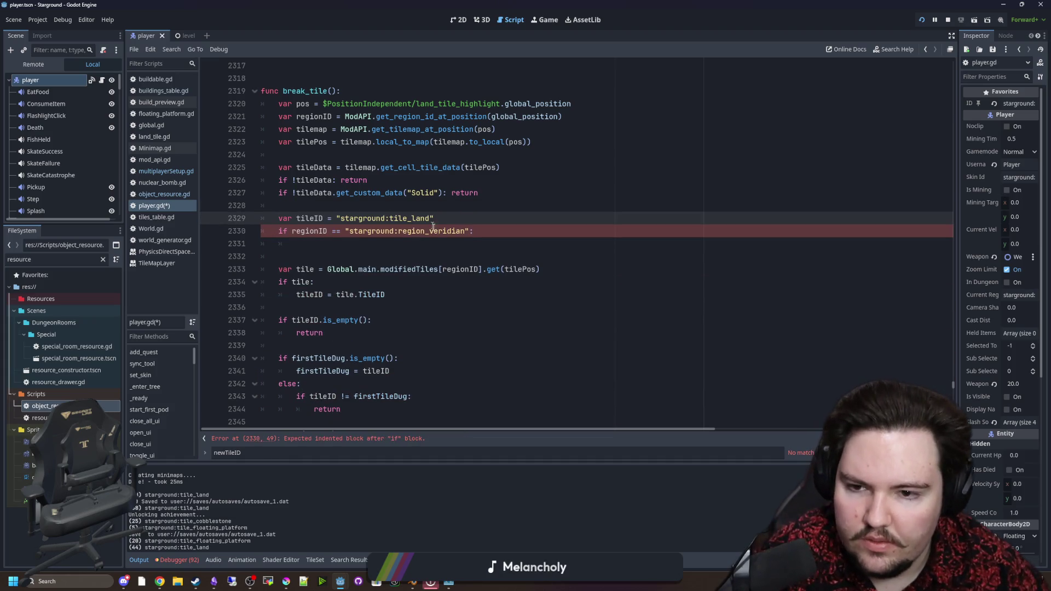
Change the region to opis, set tileID to starground:tile_floating_platform inside it, and save.
left_click(443, 234)
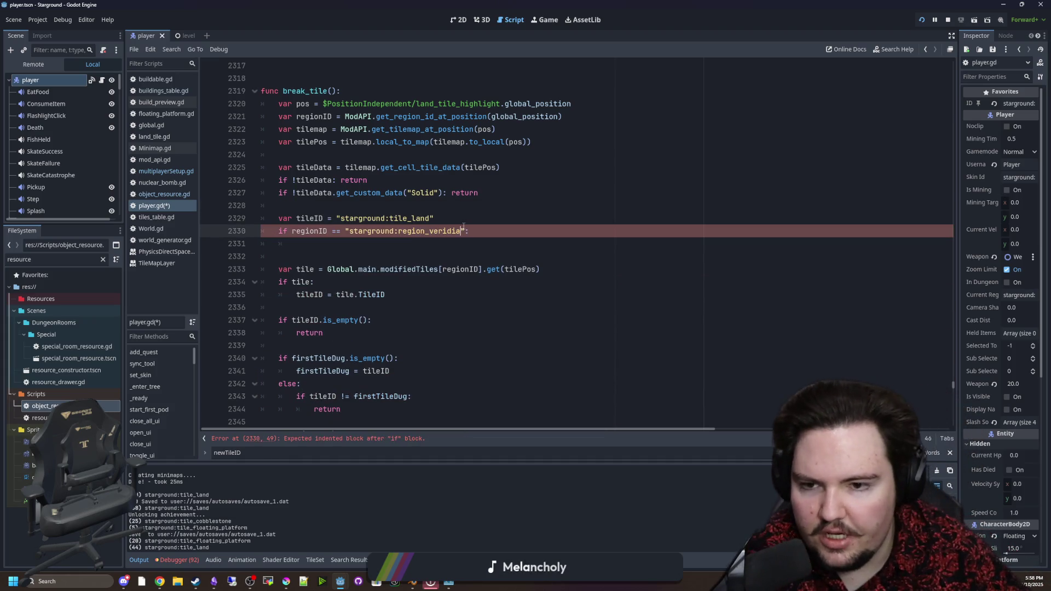
key("BackSpace")
key("BackSpace")
key("BackSpace")
type("opis")
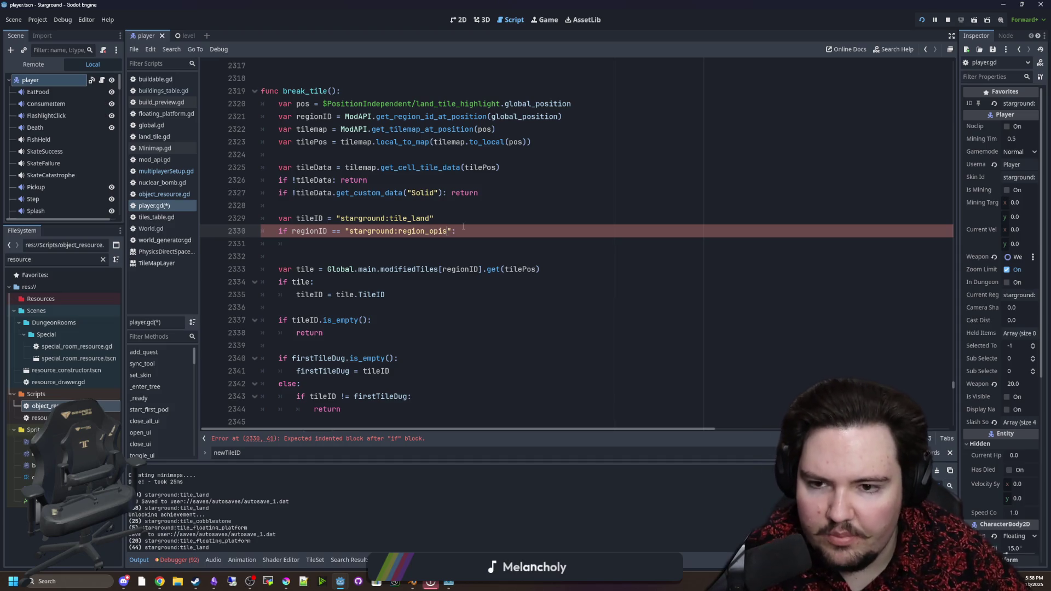
key("End")
key("Return")
type("tile")
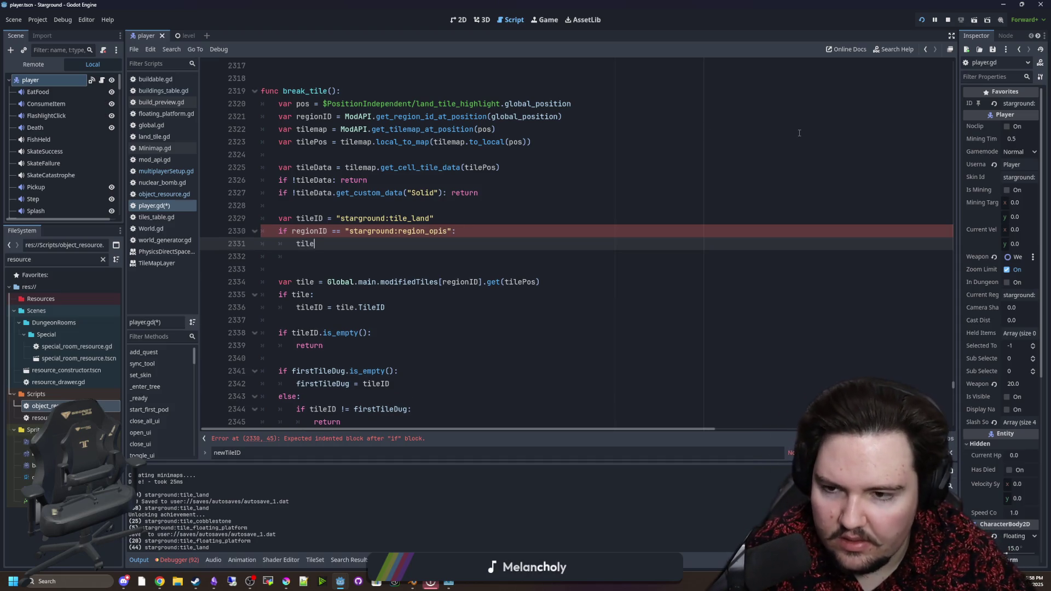
type("ID = \"\"")
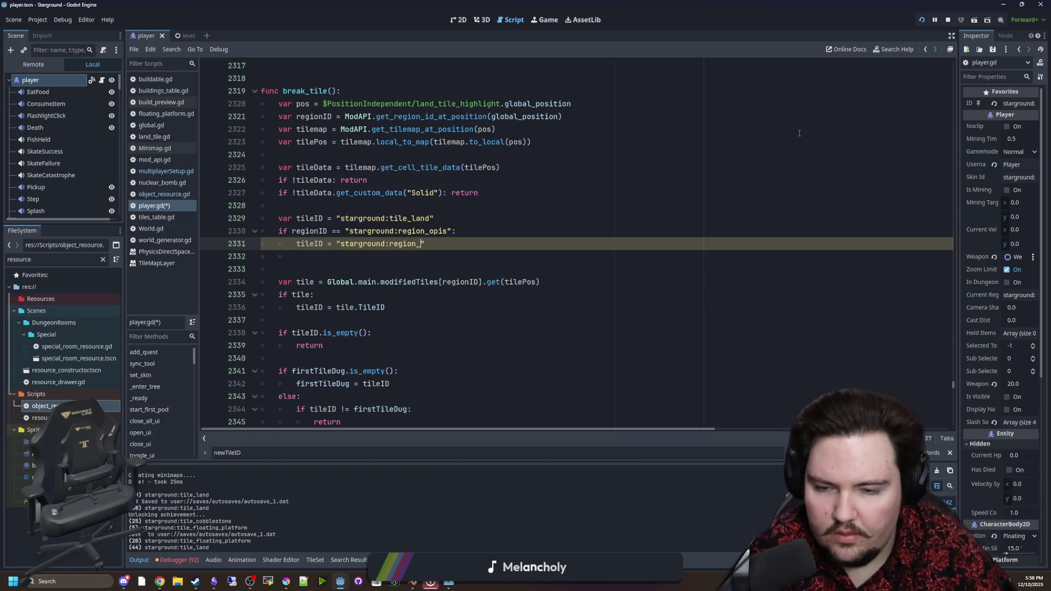
type("v")
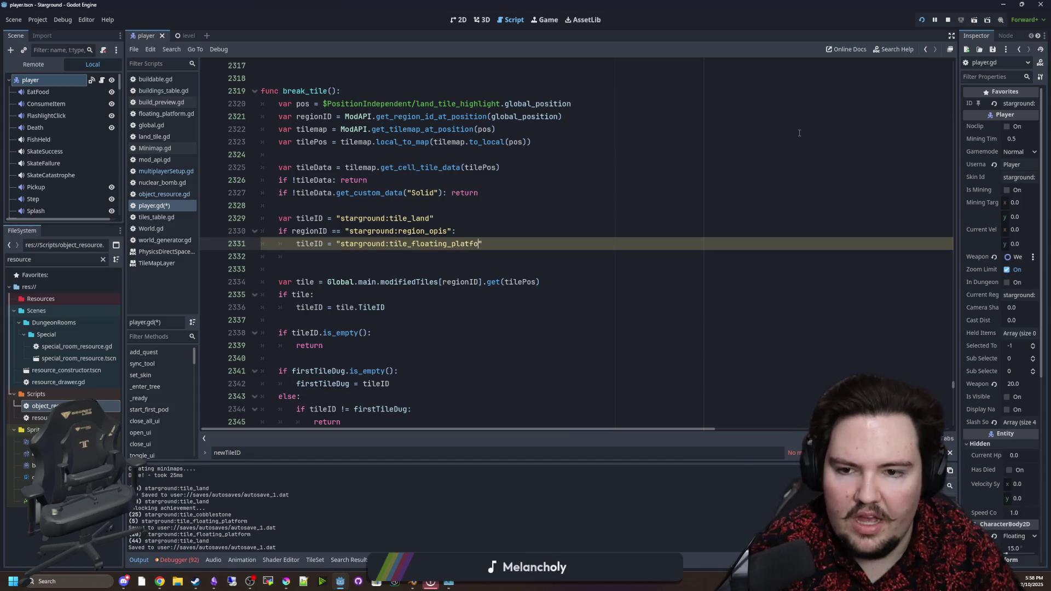
type("rm")
left_click(593, 172)
key("ctrl+s")
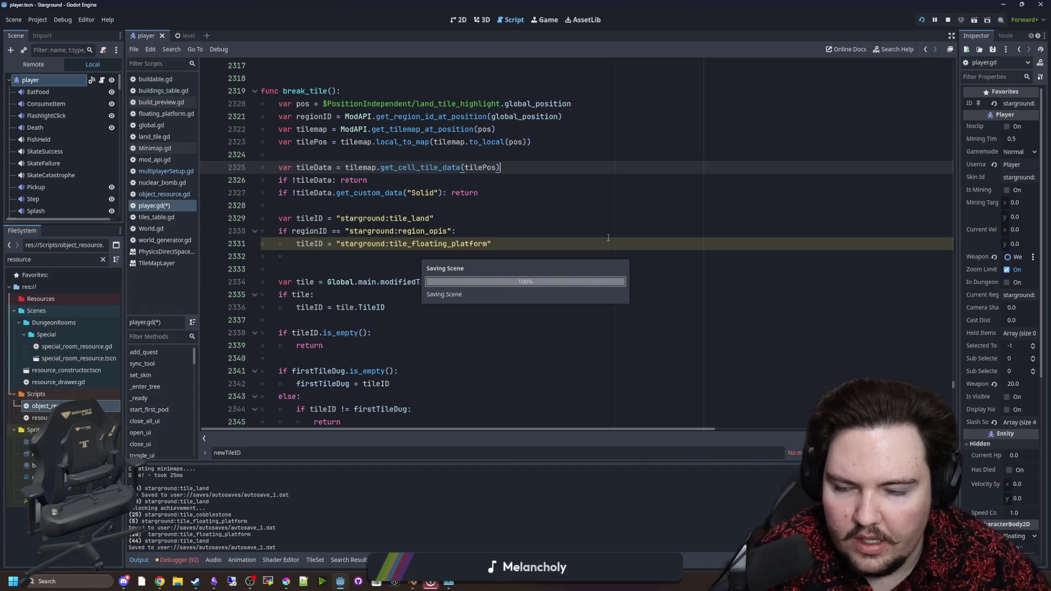
Place floating platforms beside the base room and a row above it.
left_click(547, 20)
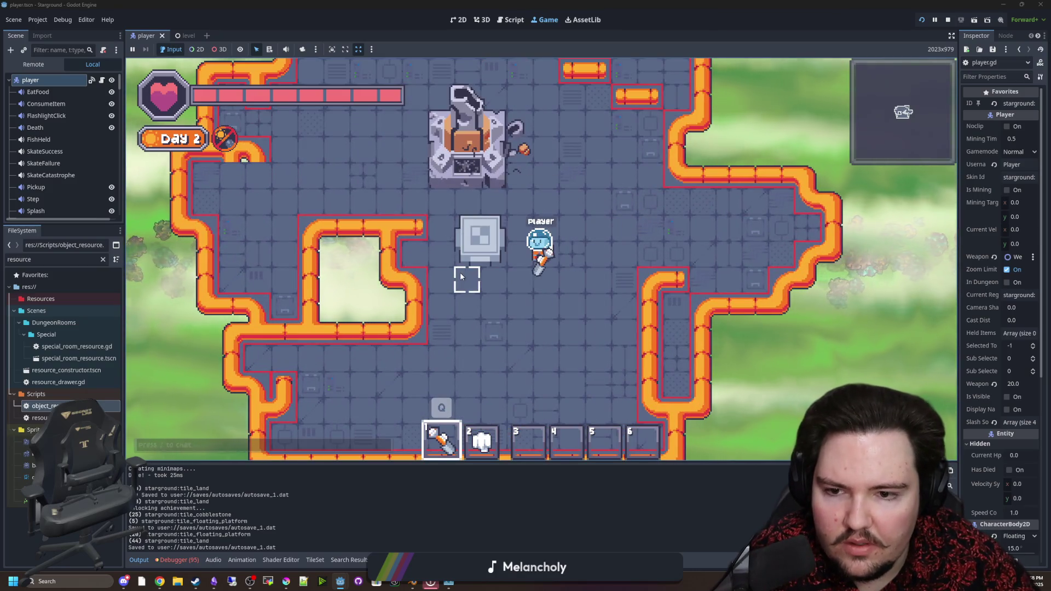
left_click(437, 323)
left_click(438, 257)
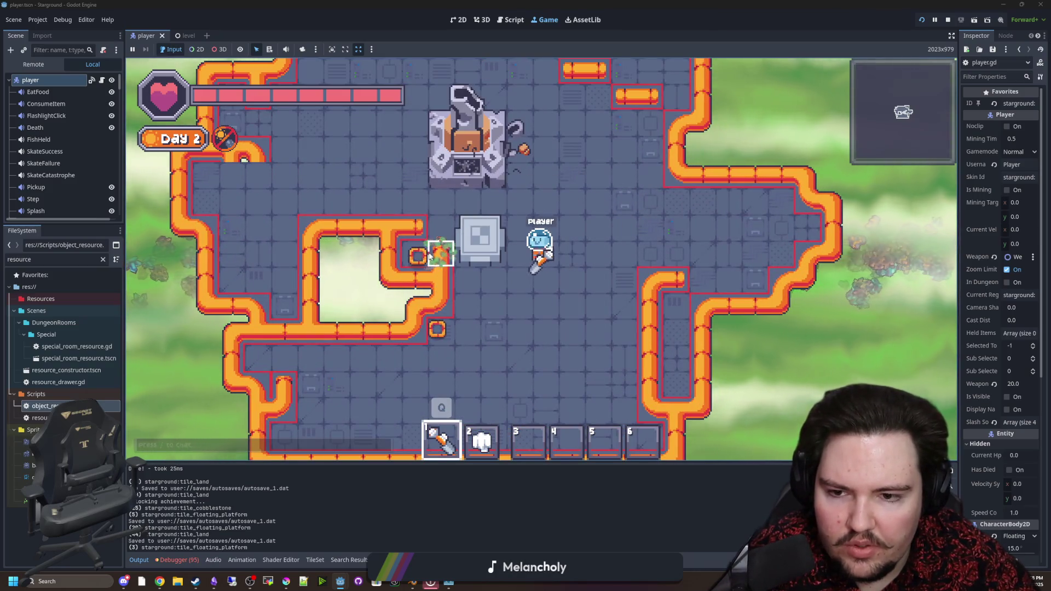
left_click(412, 236)
left_click_drag(412, 236, 378, 164)
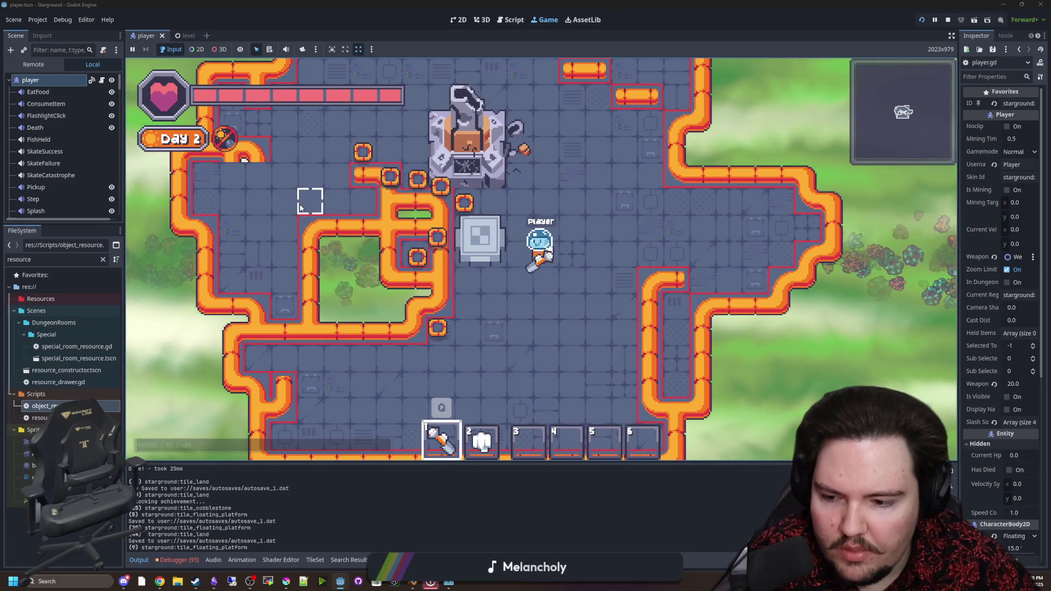
Place more floating platforms at the upper right while walking, then pause the game.
key("w")
key("a")
mouse_move(429, 159)
left_mouse_down()
mouse_move(613, 108)
mouse_move(537, 141)
mouse_move(527, 107)
mouse_move(599, 105)
mouse_move(600, 203)
mouse_move(725, 284)
left_mouse_up()
key("d")
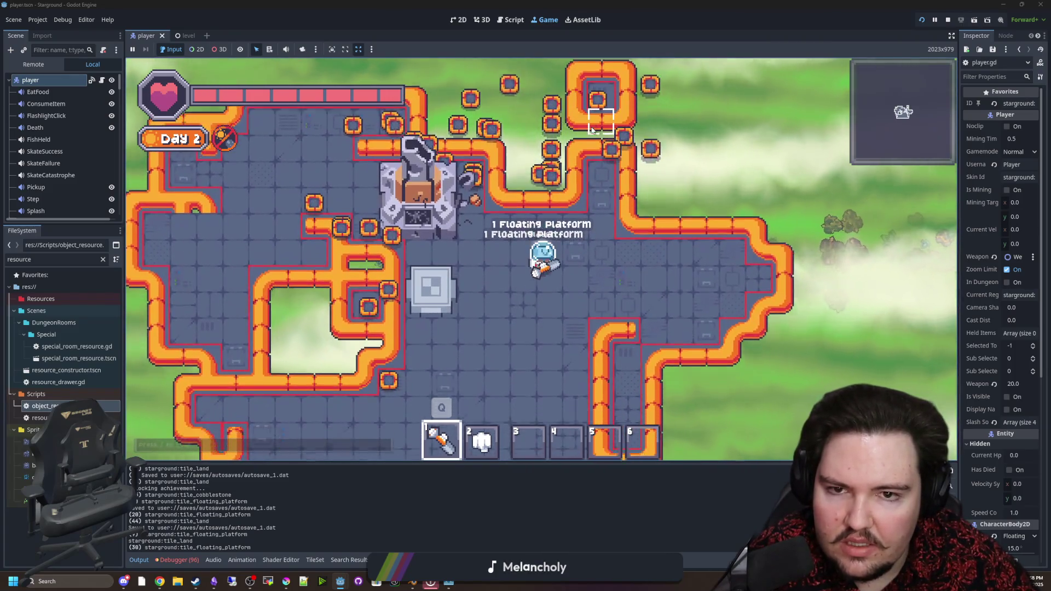
key("s")
key("Escape")
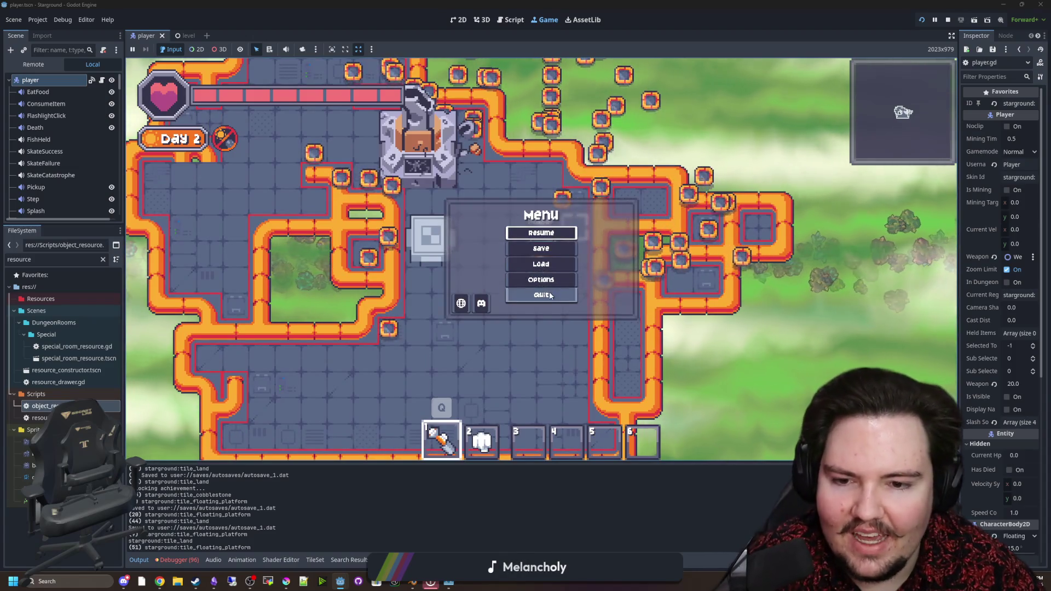
Quit to the title screen and start a new singleplayer game.
left_click(541, 295)
left_click(258, 211)
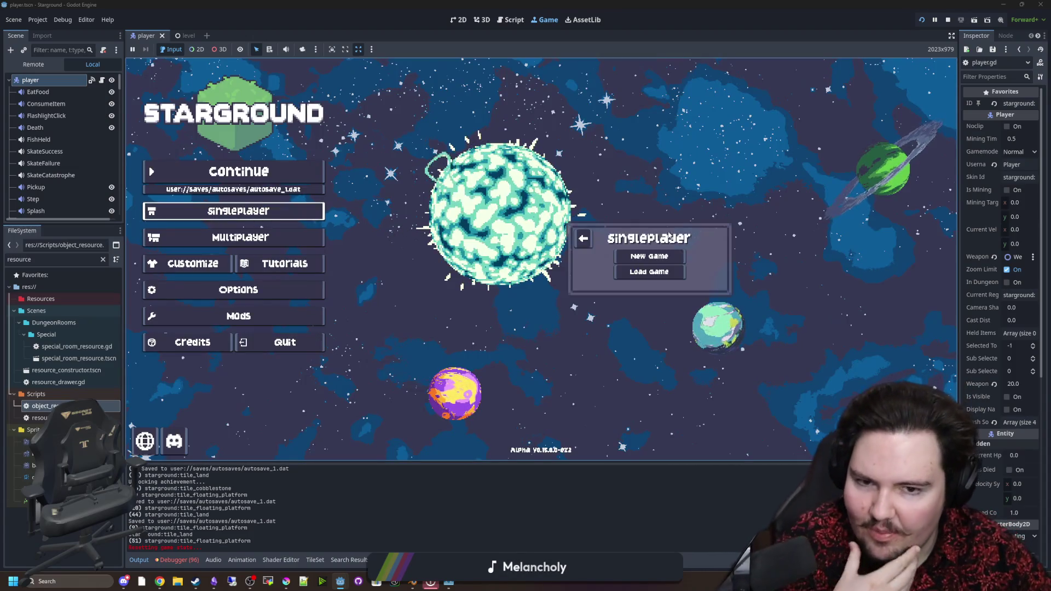
left_click(646, 255)
left_click(654, 328)
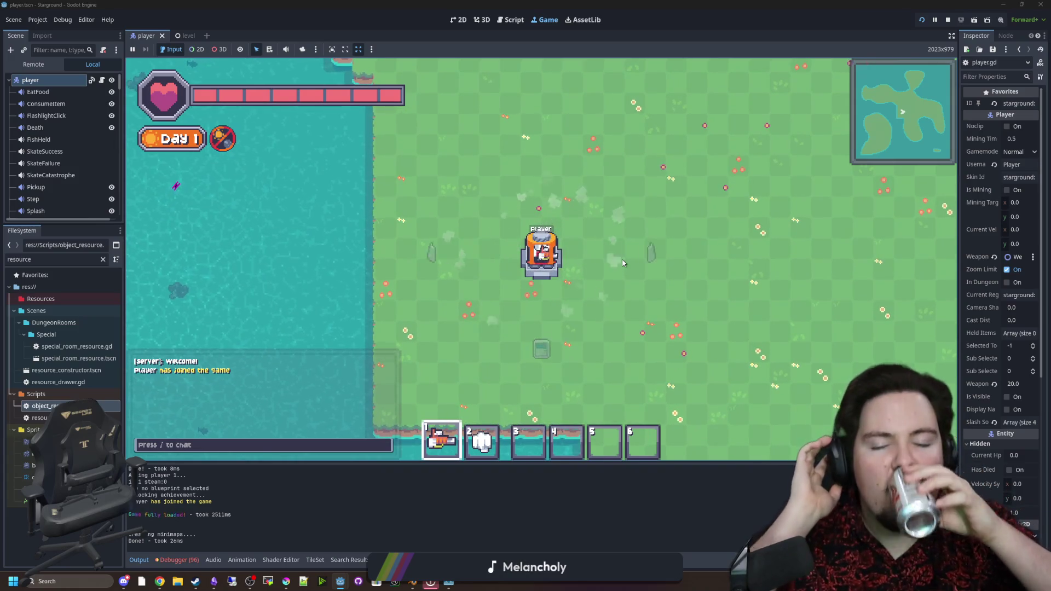
Run /research all and /gamemode creative in the chat.
key("w+d")
scroll(558, 236, "up", 4)
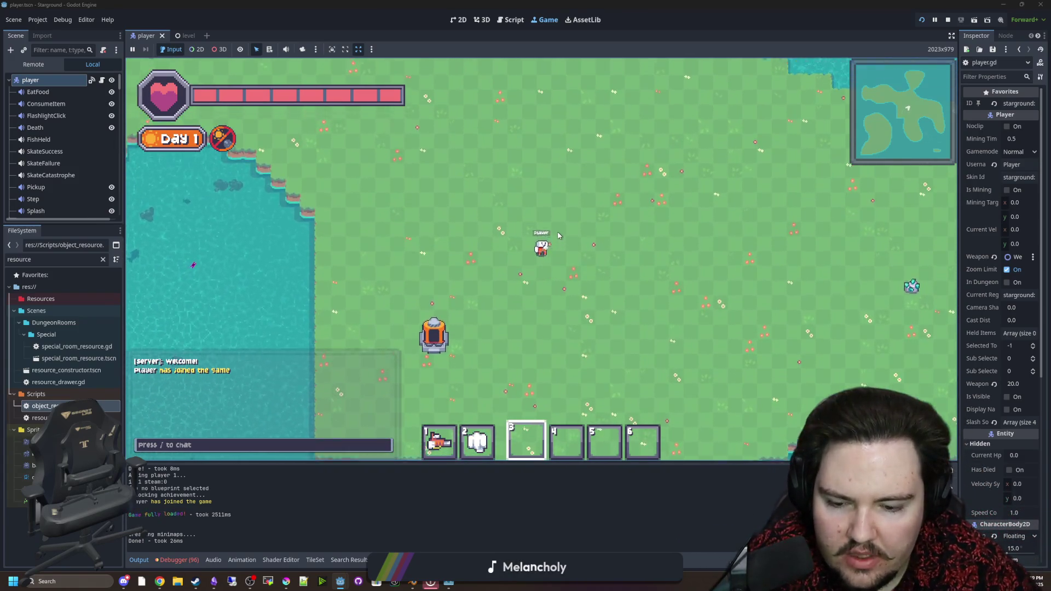
key("slash")
type("/research all")
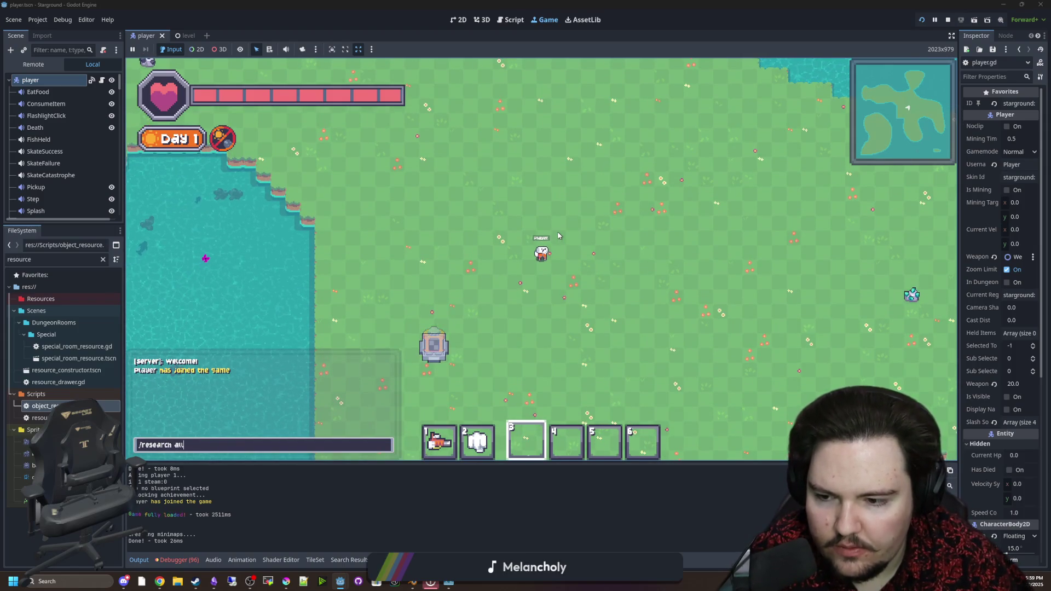
key("Return")
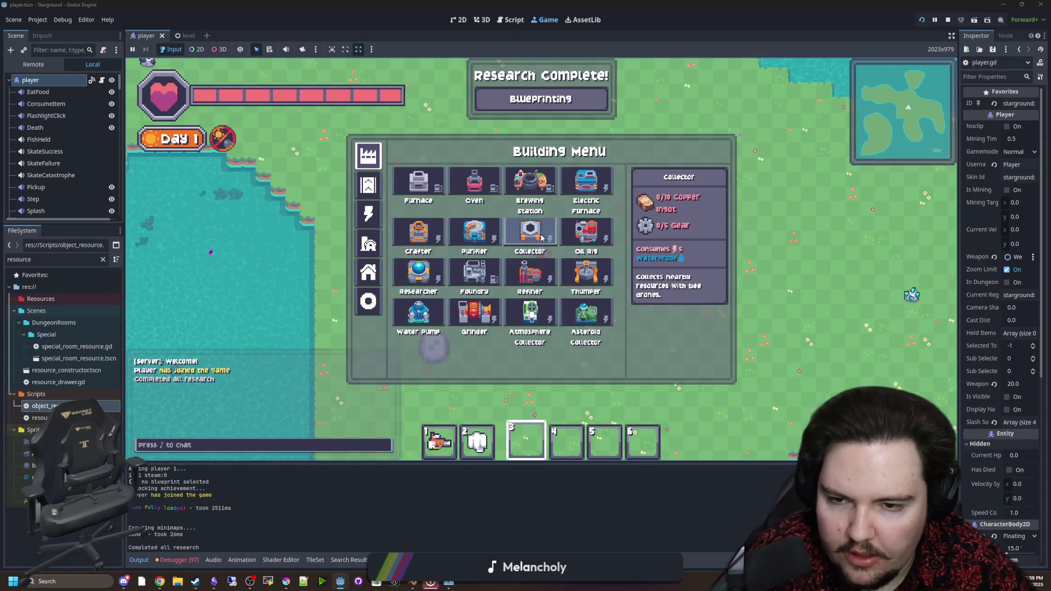
key("slash")
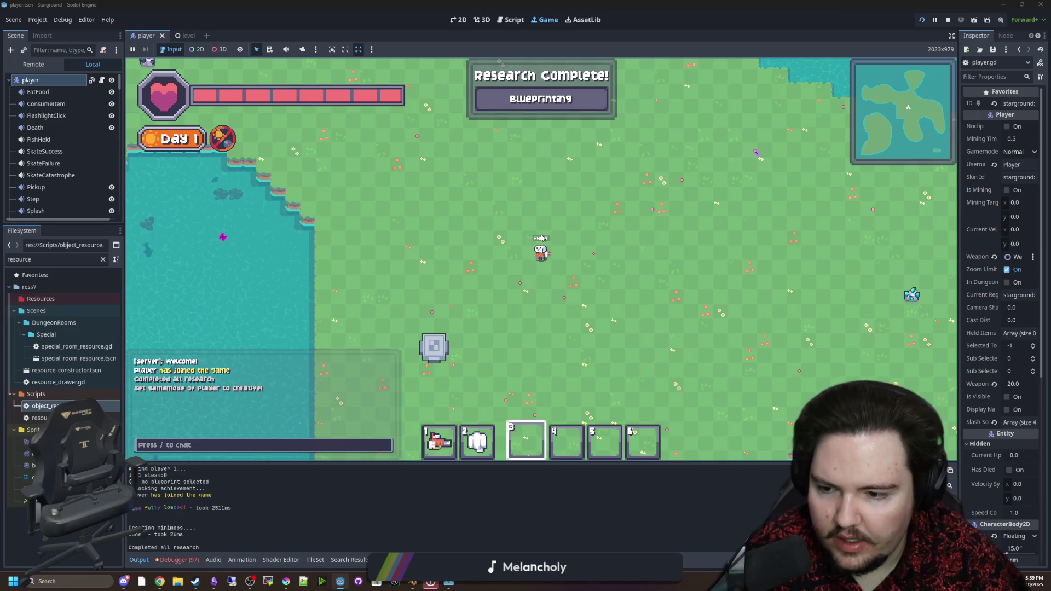
key("Return")
Place a Starlauncher from the buildings category and launch from it.
left_click(368, 300)
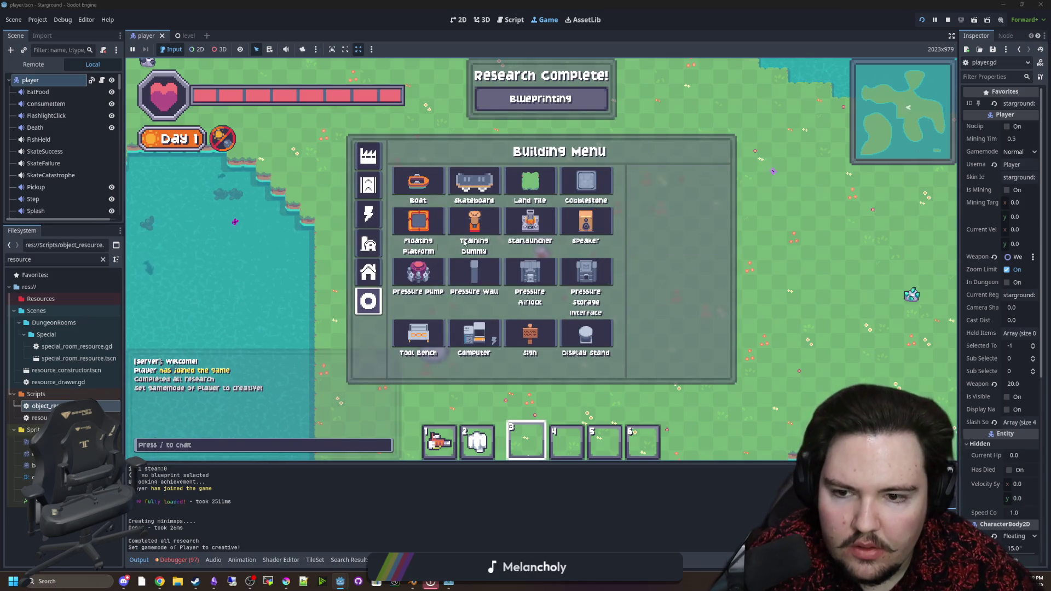
left_click(546, 211)
left_click(546, 211)
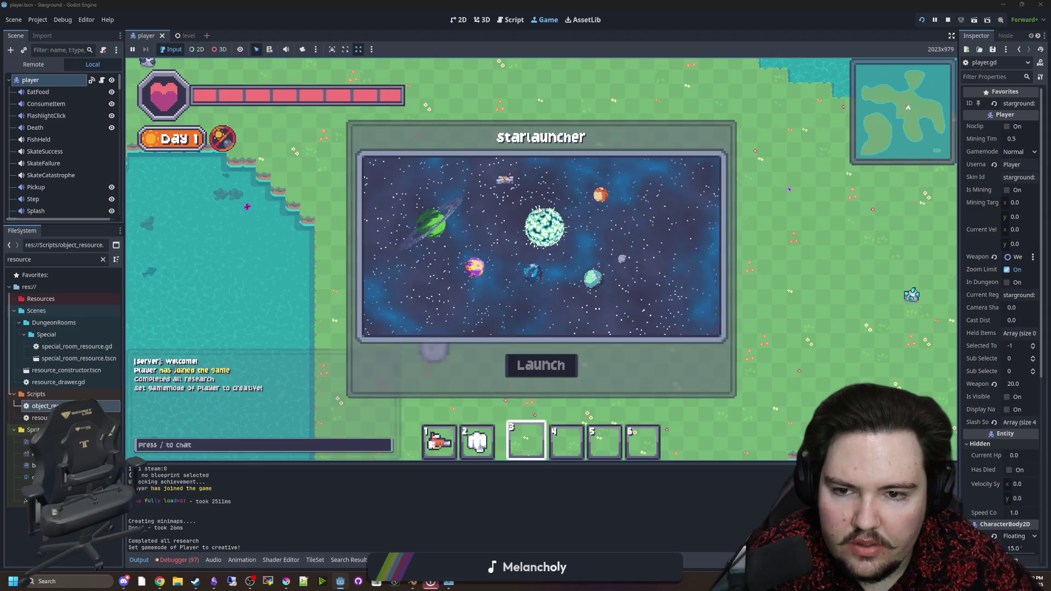
left_click(541, 371)
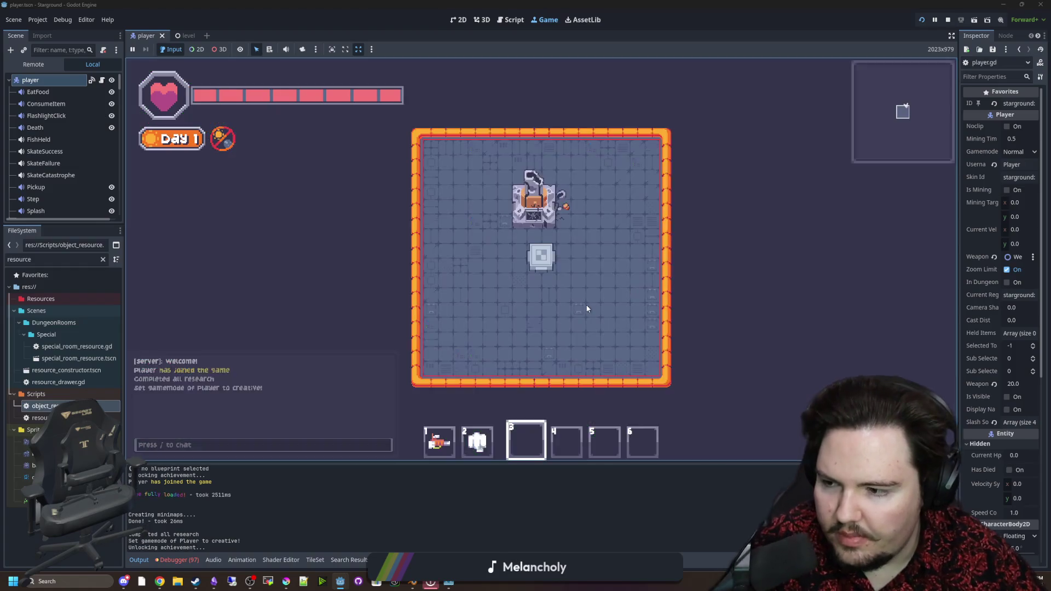
Mine away the floating platforms on the left side of the platform room.
key("1")
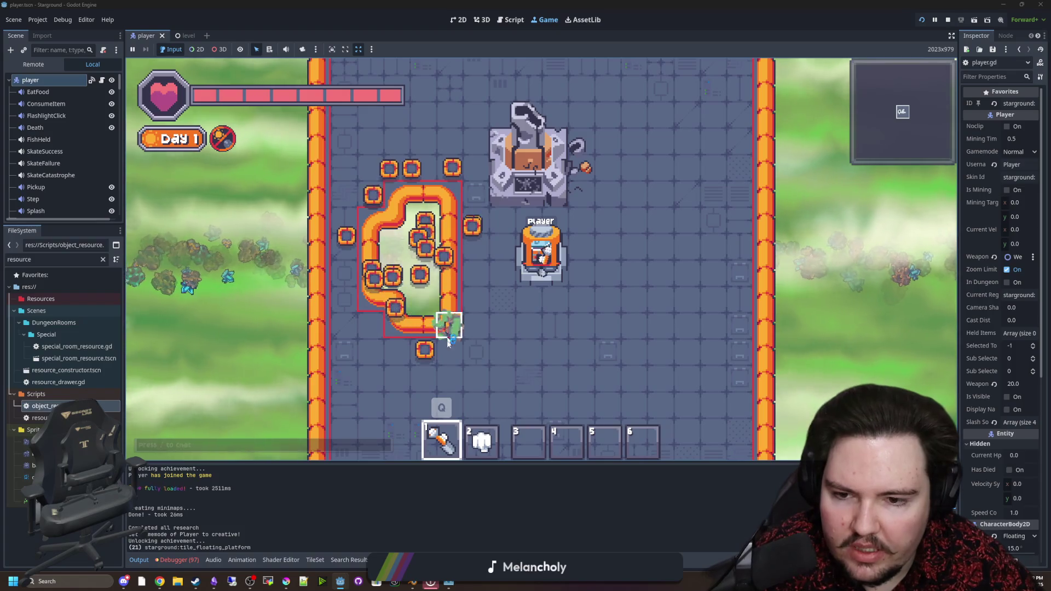
mouse_move(487, 281)
left_mouse_down()
mouse_move(534, 235)
mouse_move(503, 202)
mouse_move(416, 304)
mouse_move(488, 403)
mouse_move(469, 255)
left_mouse_up()
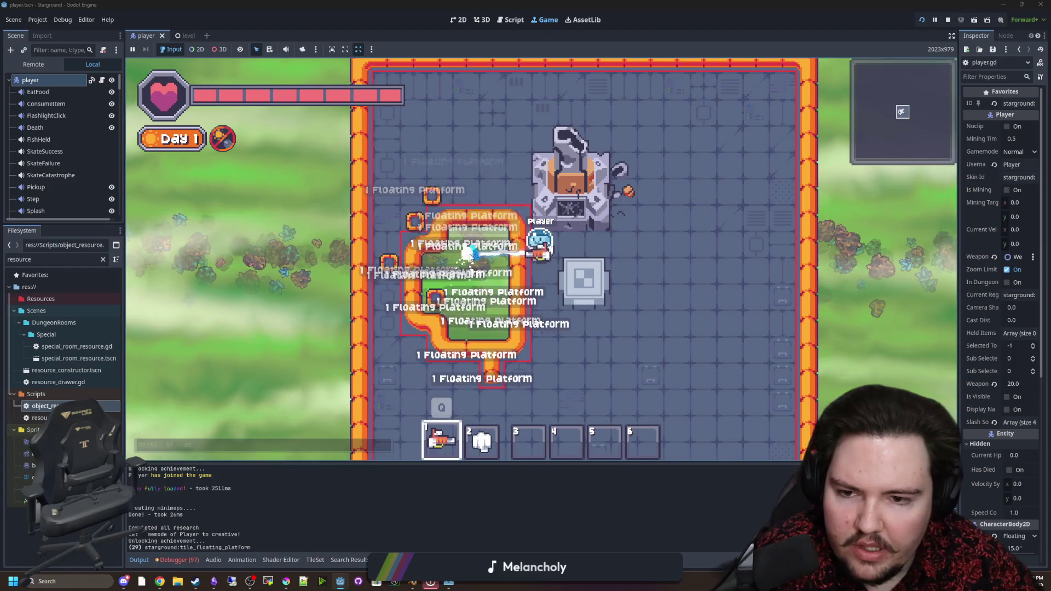
key("b")
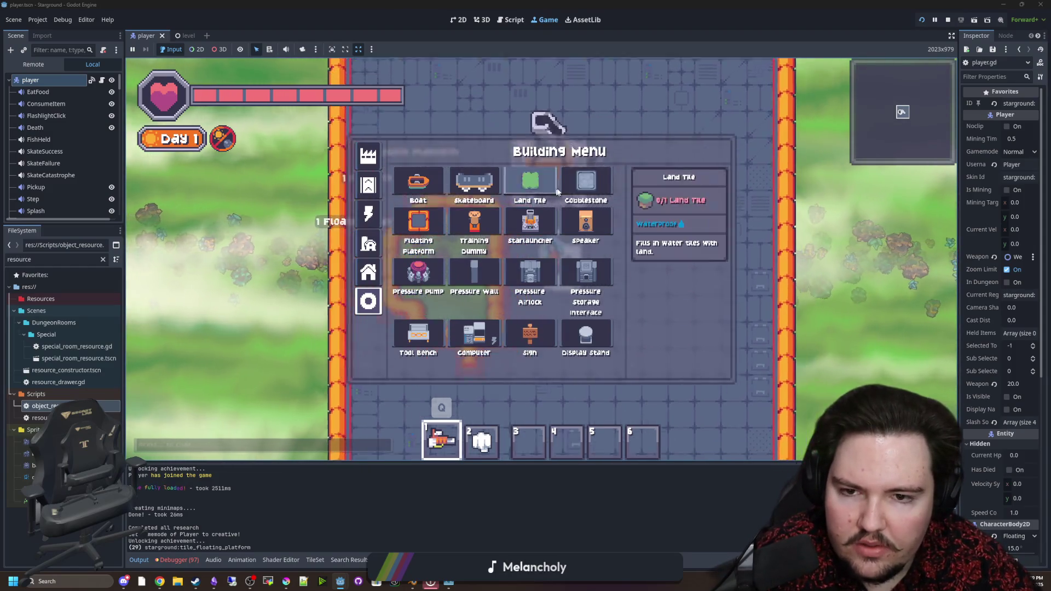
key("b")
key("d")
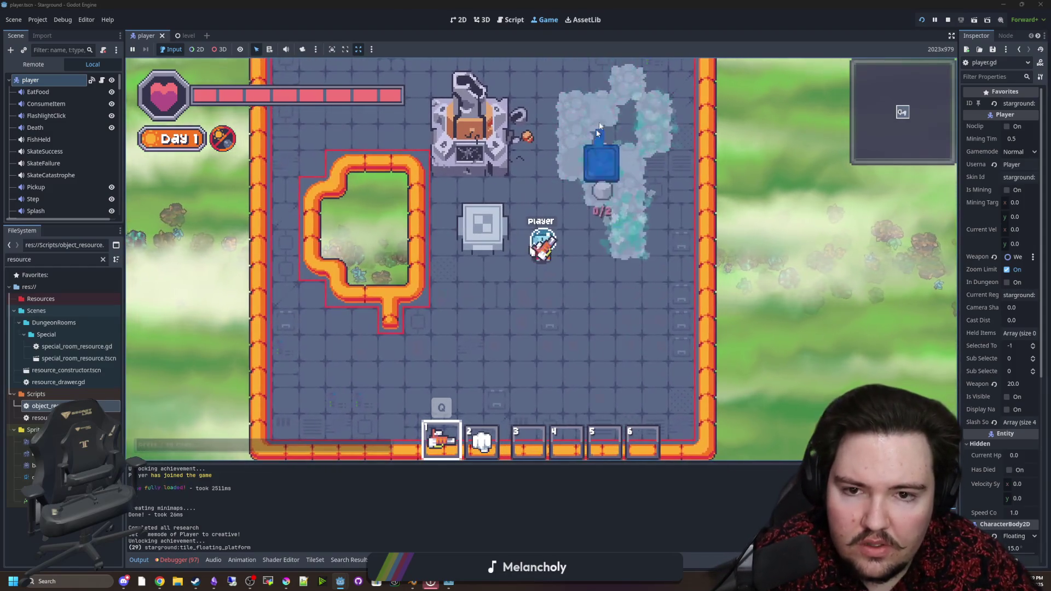
key("w")
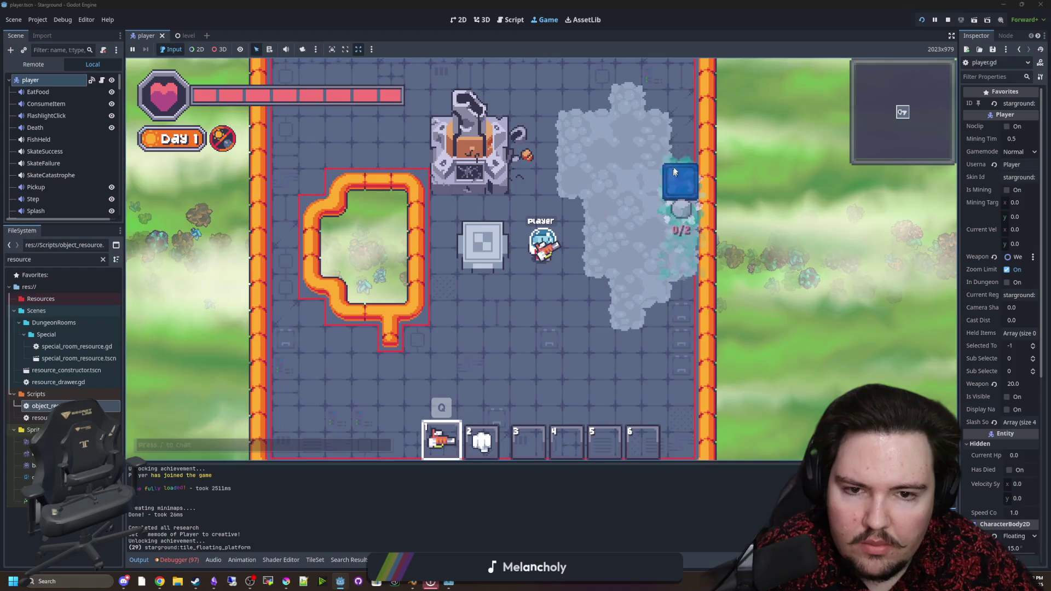
Mine the fog tiles into stone and clear the remaining platforms around the room.
mouse_move(600, 207)
left_mouse_down()
mouse_move(601, 234)
mouse_move(678, 157)
mouse_move(676, 249)
mouse_move(678, 118)
mouse_move(535, 273)
mouse_move(624, 233)
mouse_move(657, 176)
mouse_move(634, 235)
mouse_move(594, 228)
mouse_move(569, 274)
mouse_move(542, 235)
mouse_move(472, 215)
mouse_move(525, 263)
mouse_move(493, 355)
mouse_move(515, 329)
mouse_move(584, 392)
left_mouse_up()
key("w")
key("w")
key("d")
key("s")
key("a")
key("w")
key("w")
key("w")
key("s")
key("a")
key("s")
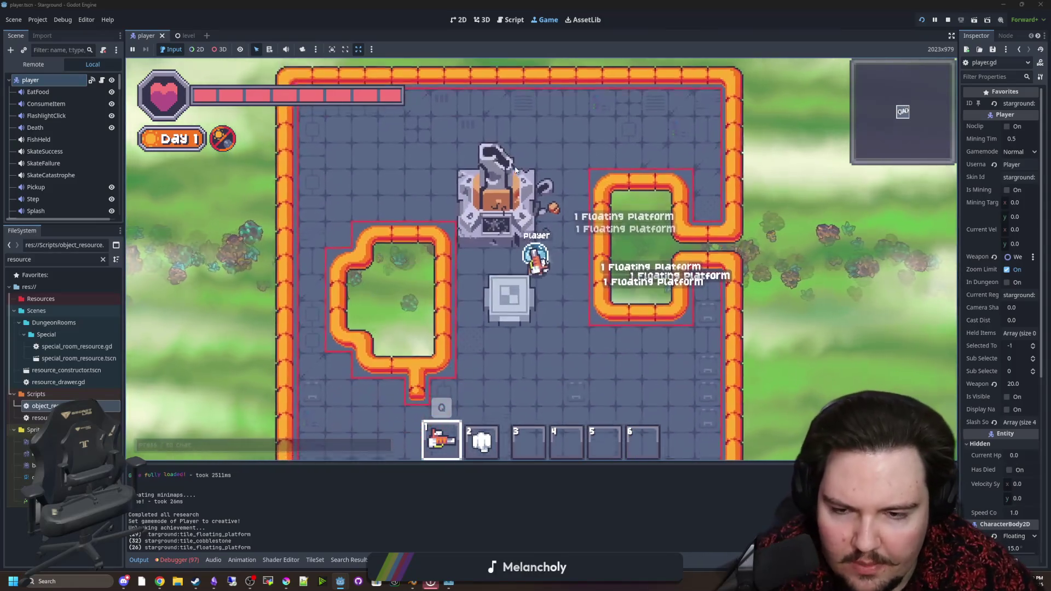
scroll(494, 263, "down", 3)
scroll(494, 262, "up", 3)
Pick a tile from the building menu and fill in the left platform's corners.
key("b")
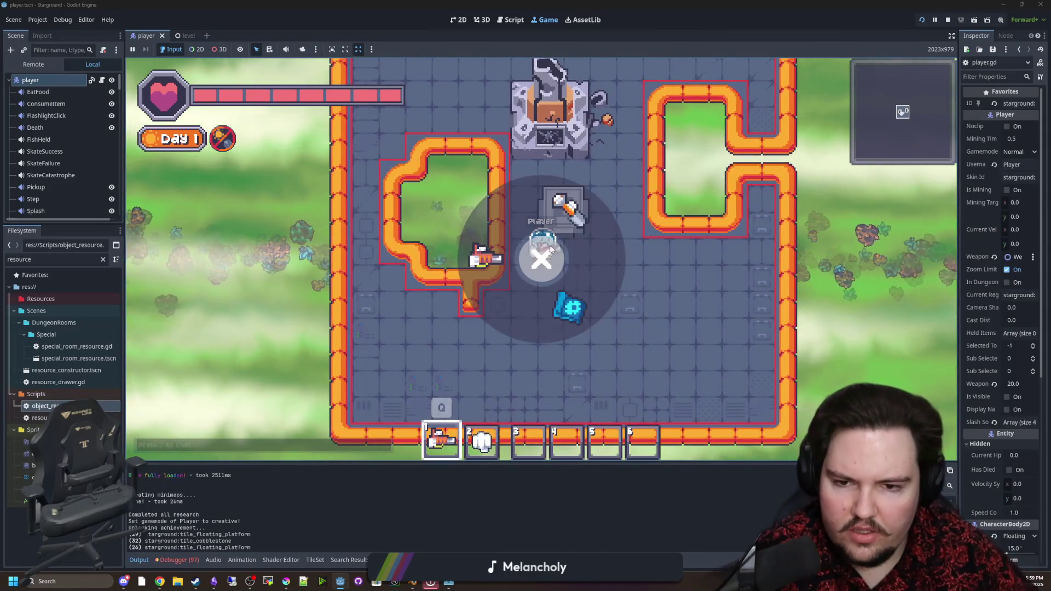
left_click(419, 221)
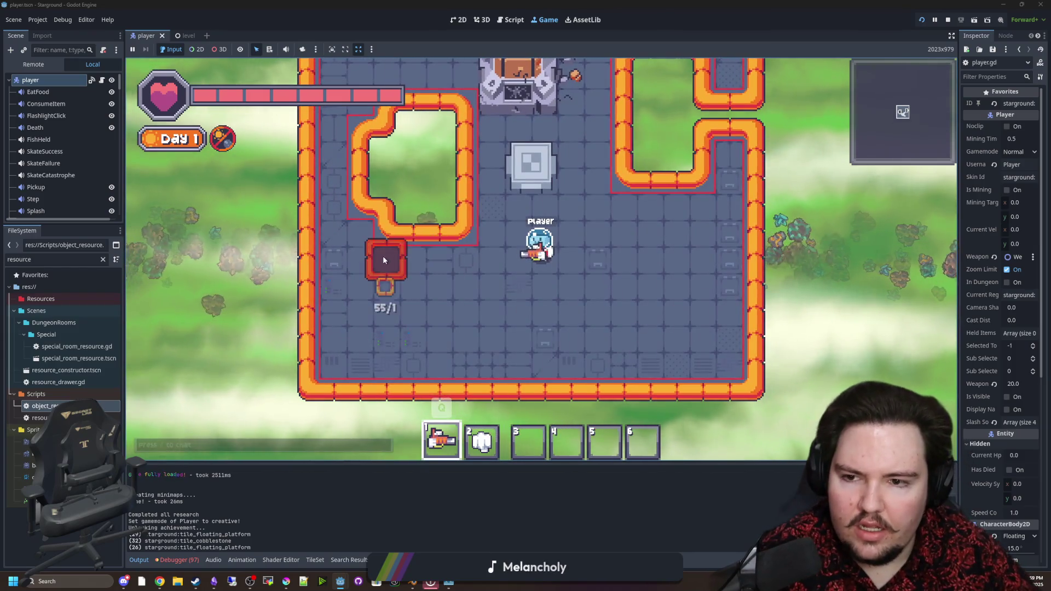
key("w")
key("q")
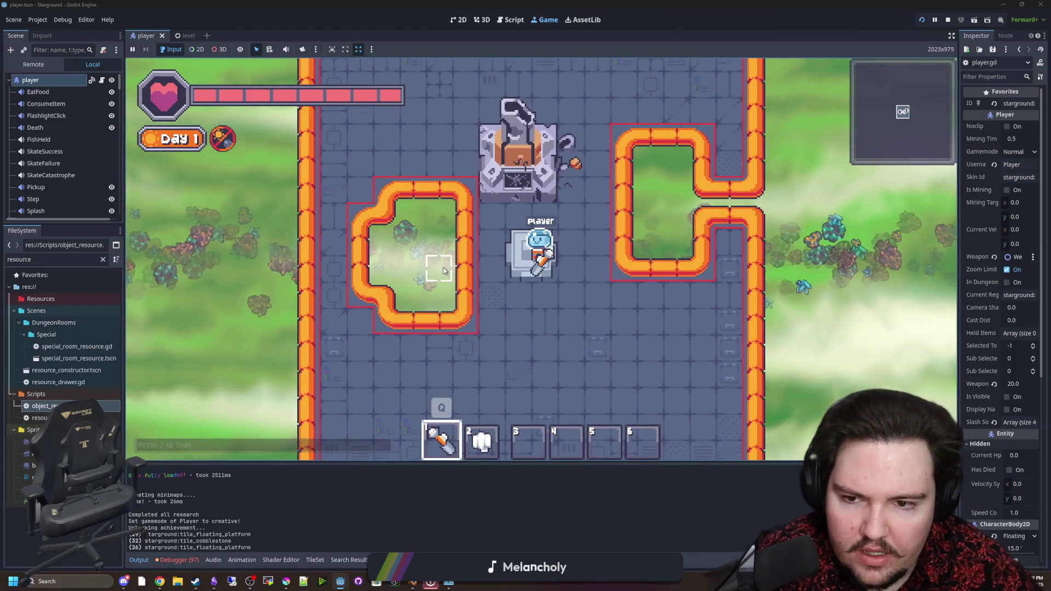
left_click(386, 299)
left_click(359, 188)
Switch to the blaster and shoot a floating platform to break it.
key("a")
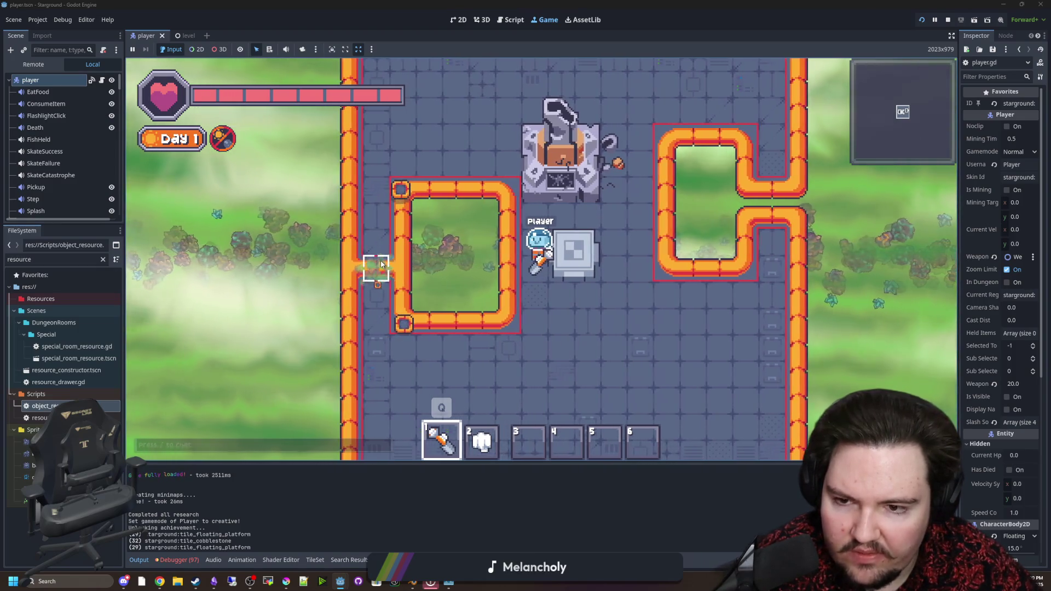
key("s")
key("q")
left_click(394, 198)
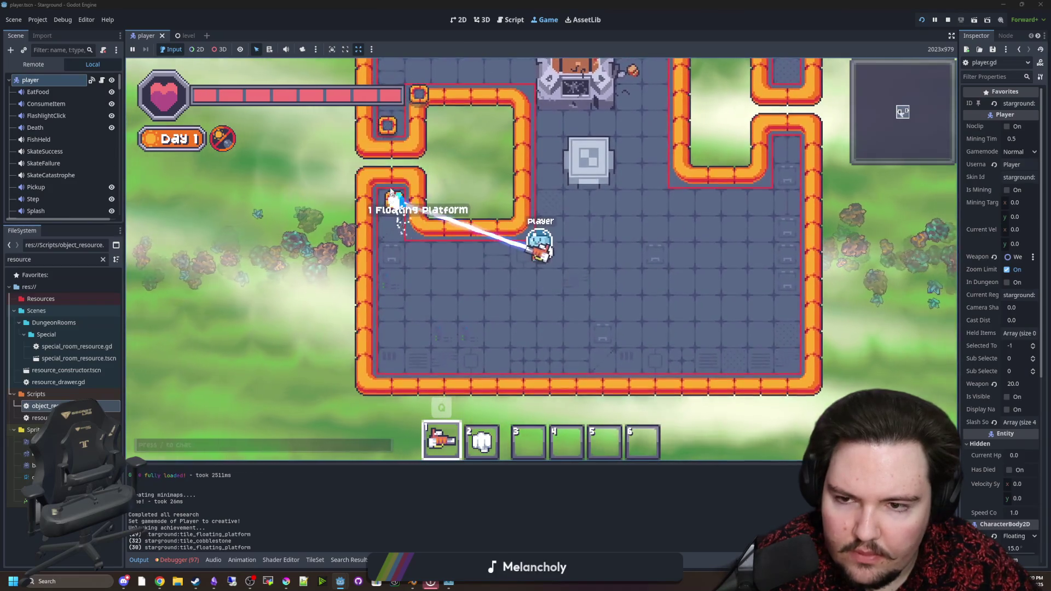
key("w")
scroll(549, 143, "down", 3)
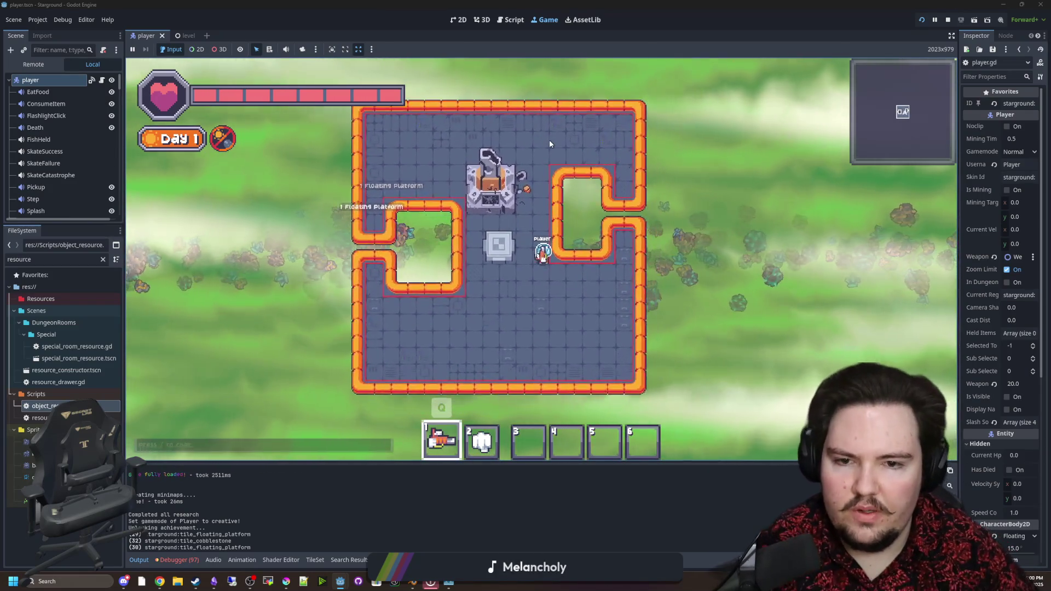
Teleport with /tp 0 0, then launch to the purple planet.
type("/tp 0 0")
key("Return")
left_click(480, 266)
left_click(532, 369)
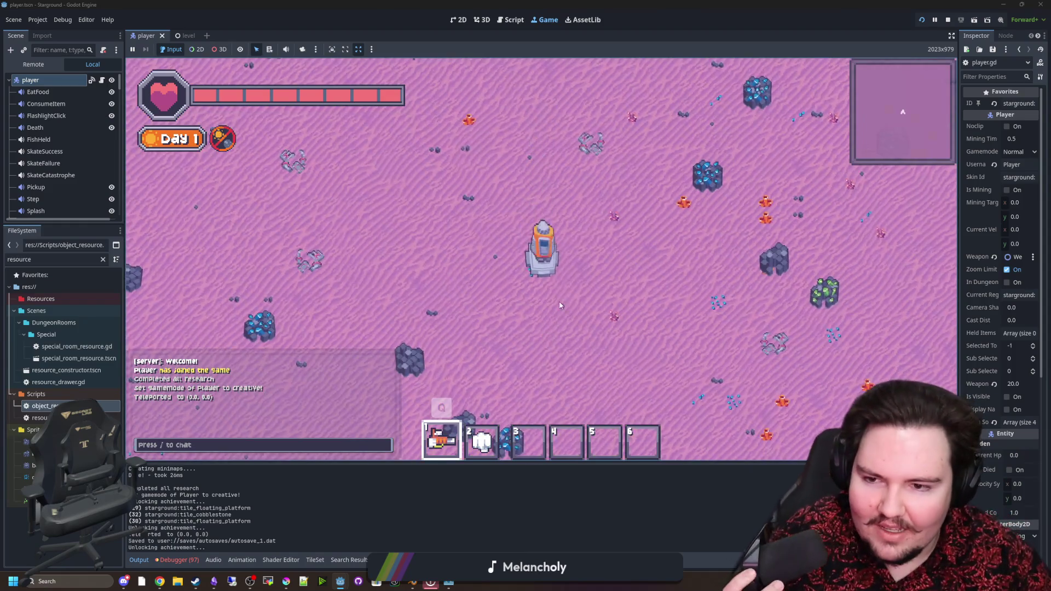
Walk around the planet, toggle the player node's visibility, and open player.gd's break_tile code.
key("a")
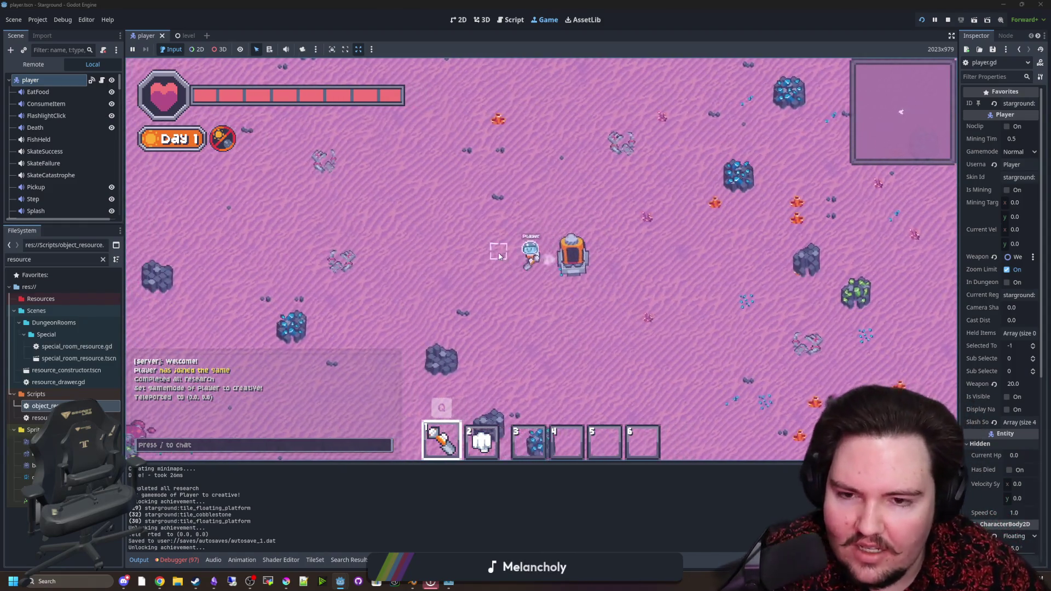
key("s")
key("d")
scroll(477, 247, "up", 3)
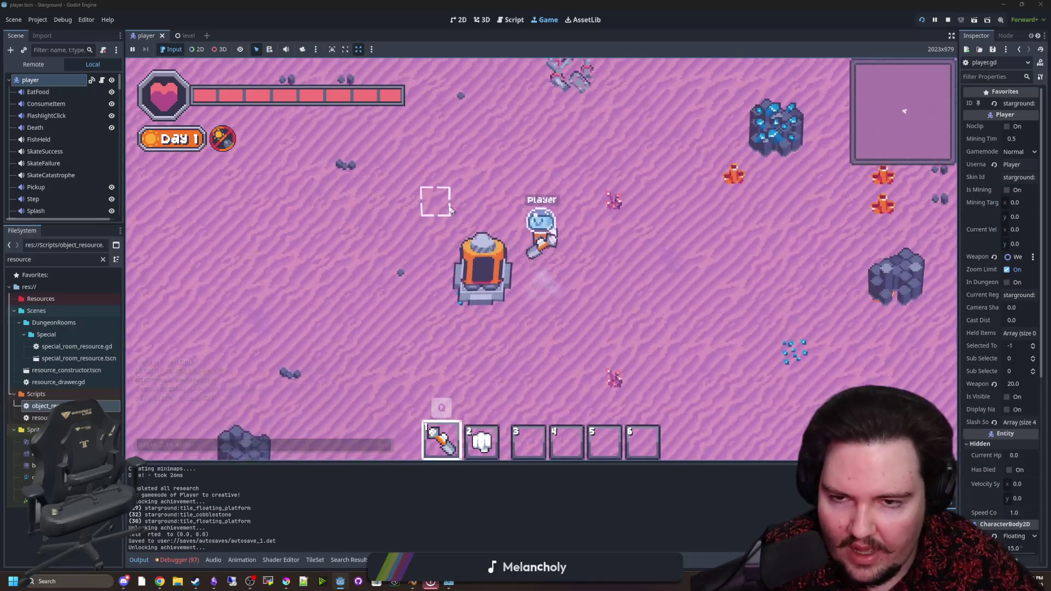
key("a")
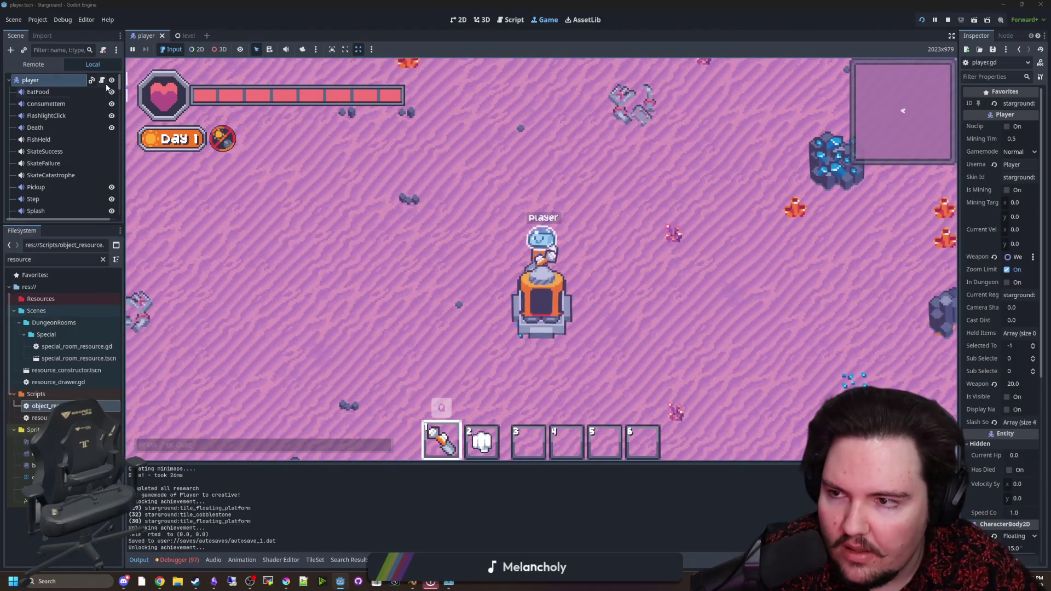
left_click(111, 80)
left_click(111, 80)
left_click(102, 80)
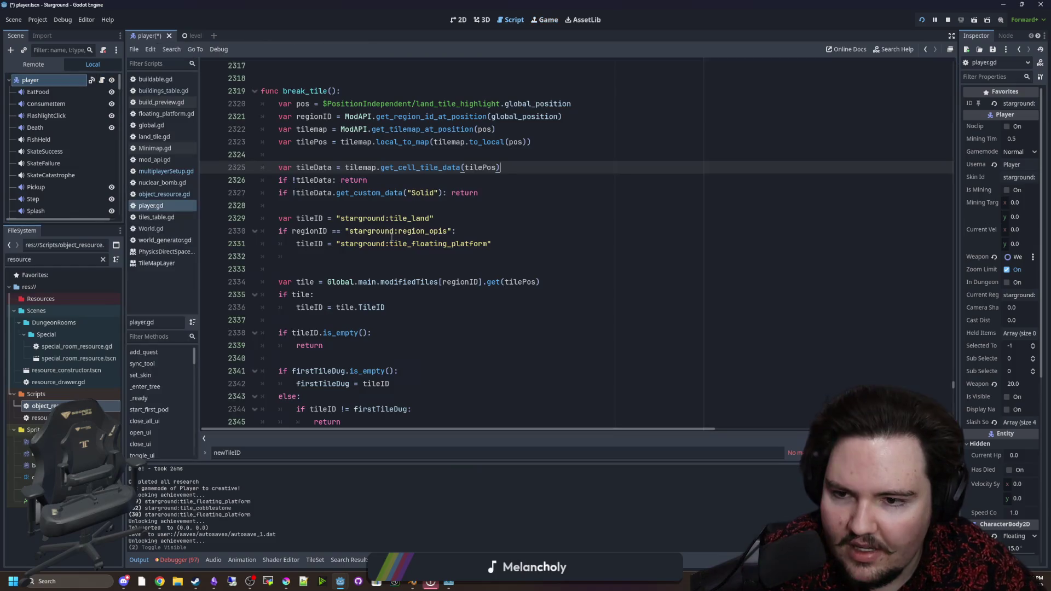
Navigate within break_tile, adding and then removing blank lines after line 2324.
left_click(350, 256)
left_click(352, 203)
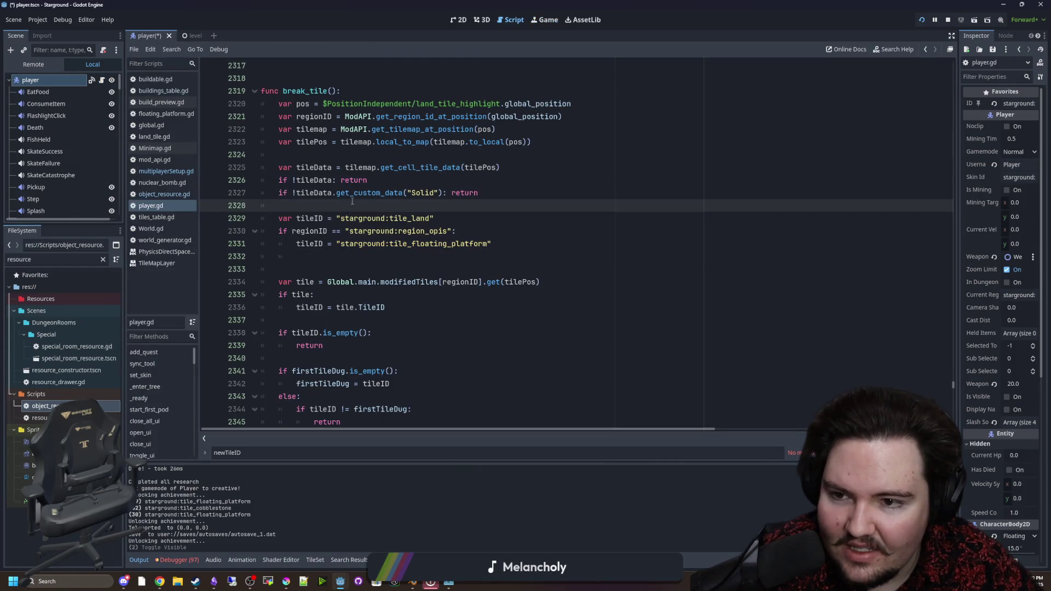
left_click(345, 154)
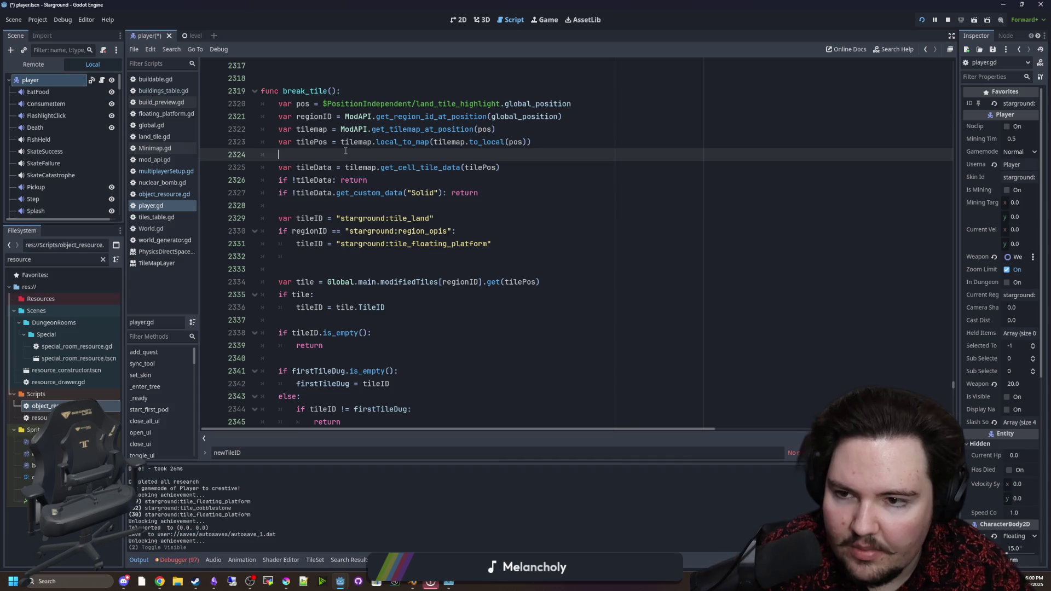
key("Return")
key("Return")
key("Up")
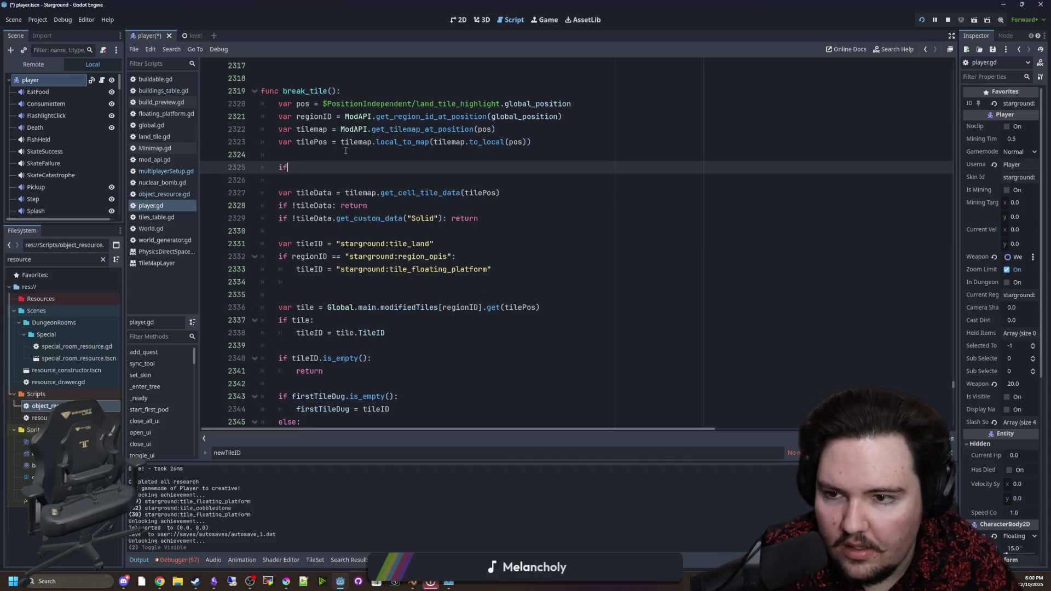
key("BackSpace")
key("BackSpace")
key("BackSpace")
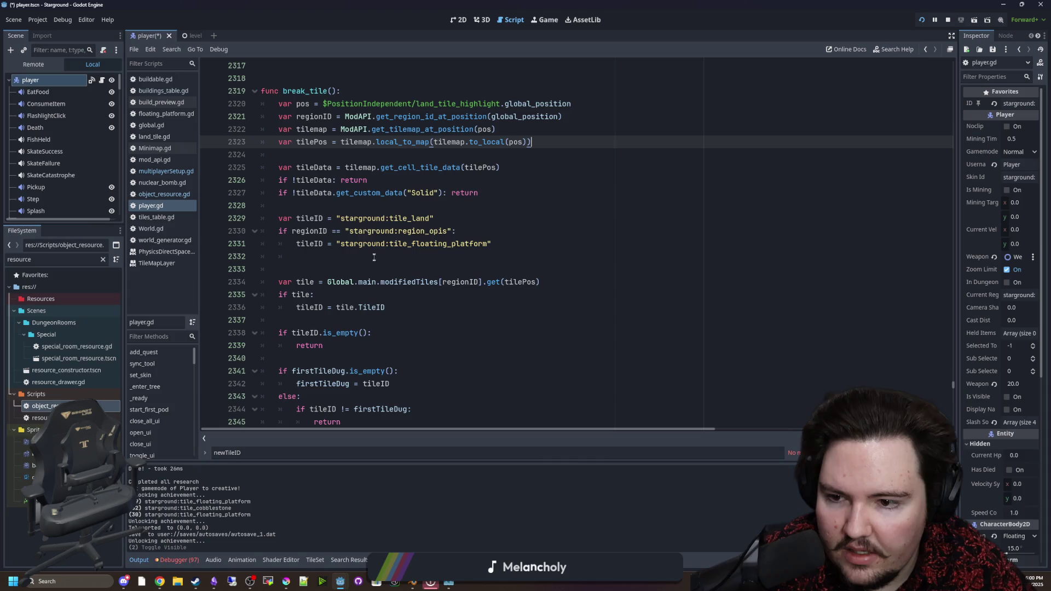
scroll(374, 258, "down", 4)
scroll(366, 214, "up", 2)
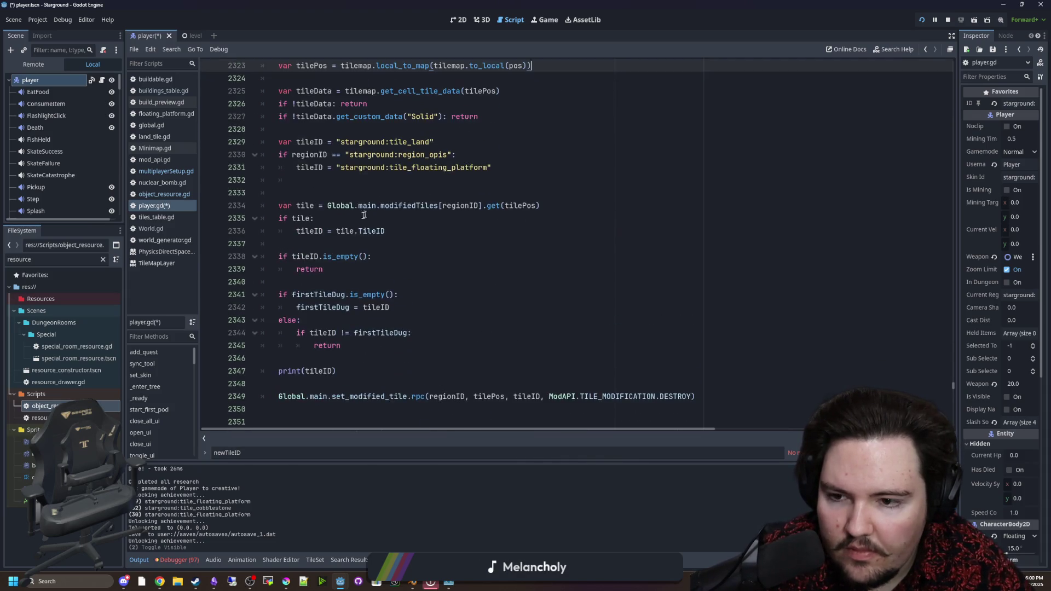
Select the print(tileID) line and copy the tileID = "starground:tile_land" text.
left_click(375, 177)
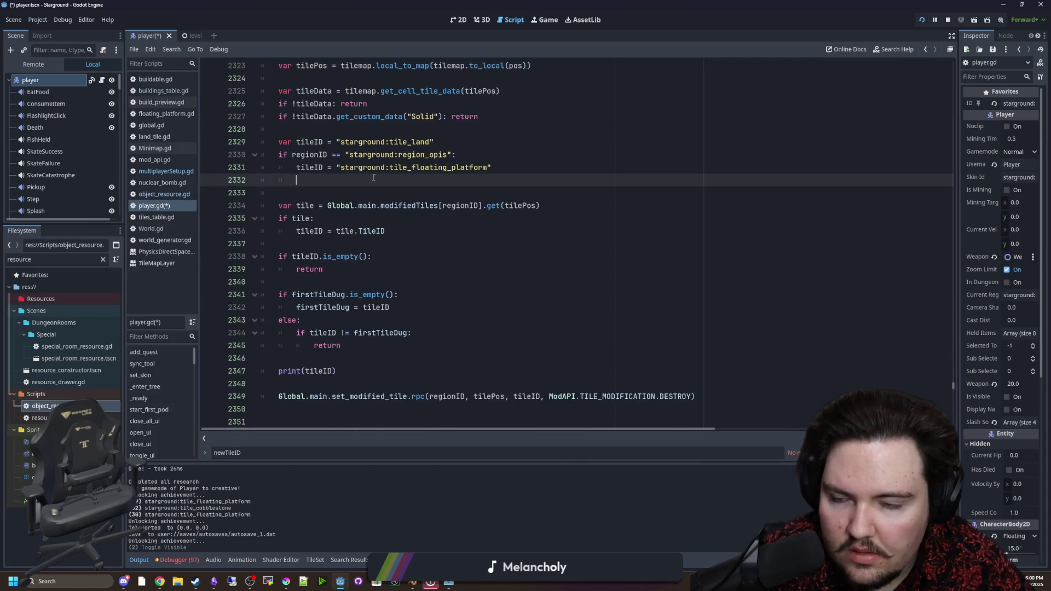
scroll(328, 247, "down", 2)
left_click_drag(336, 295, 289, 296)
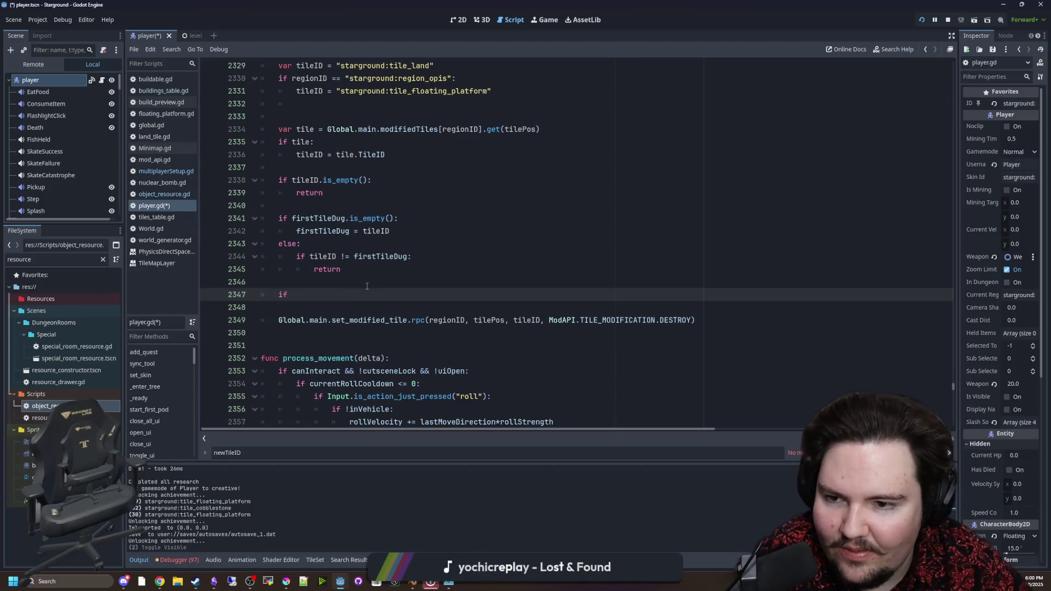
scroll(367, 286, "up", 2)
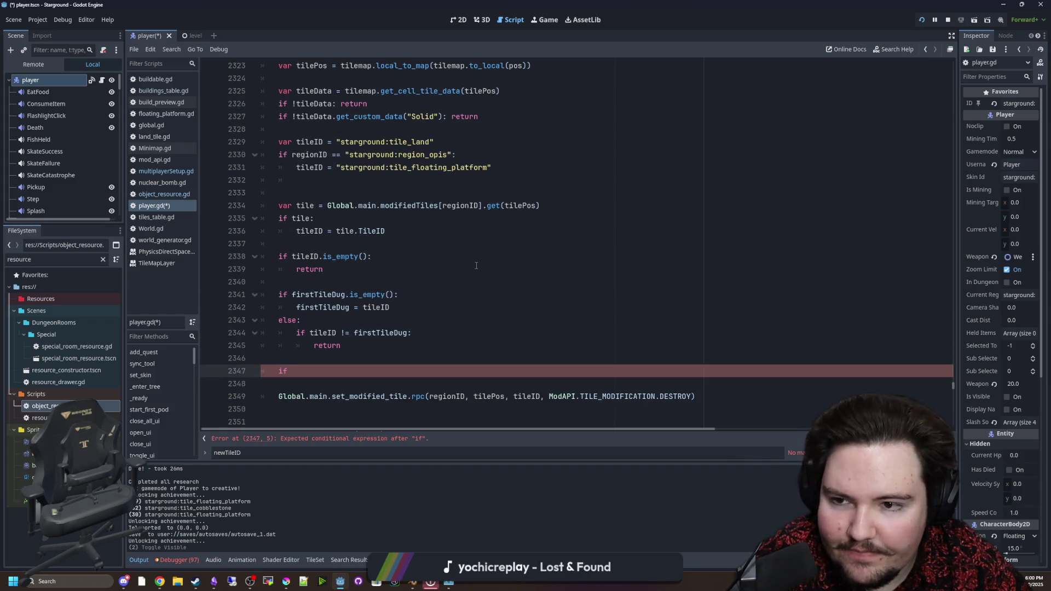
left_click(460, 193)
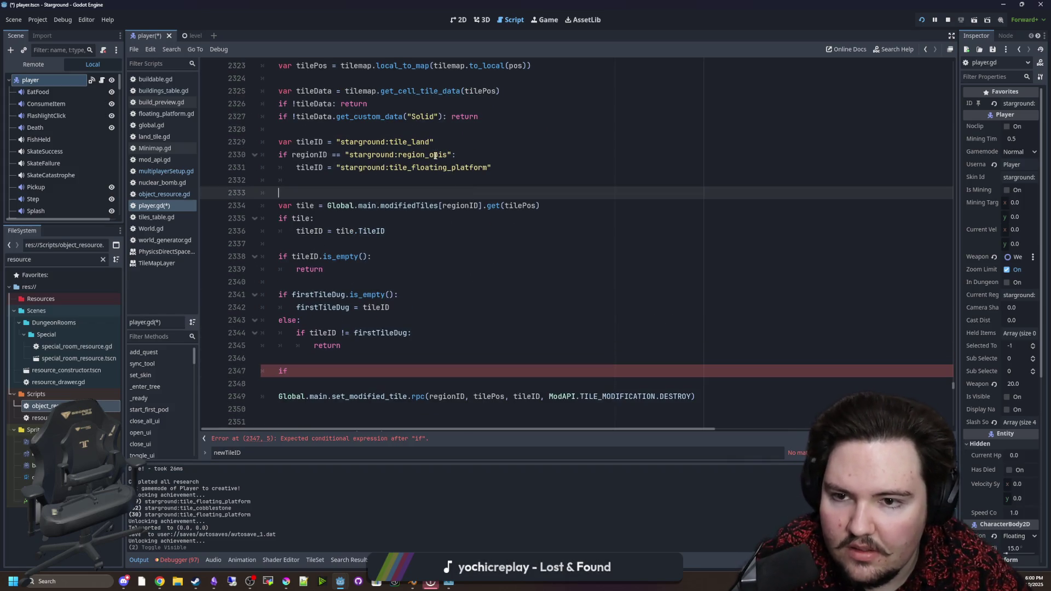
left_click_drag(434, 142, 352, 142)
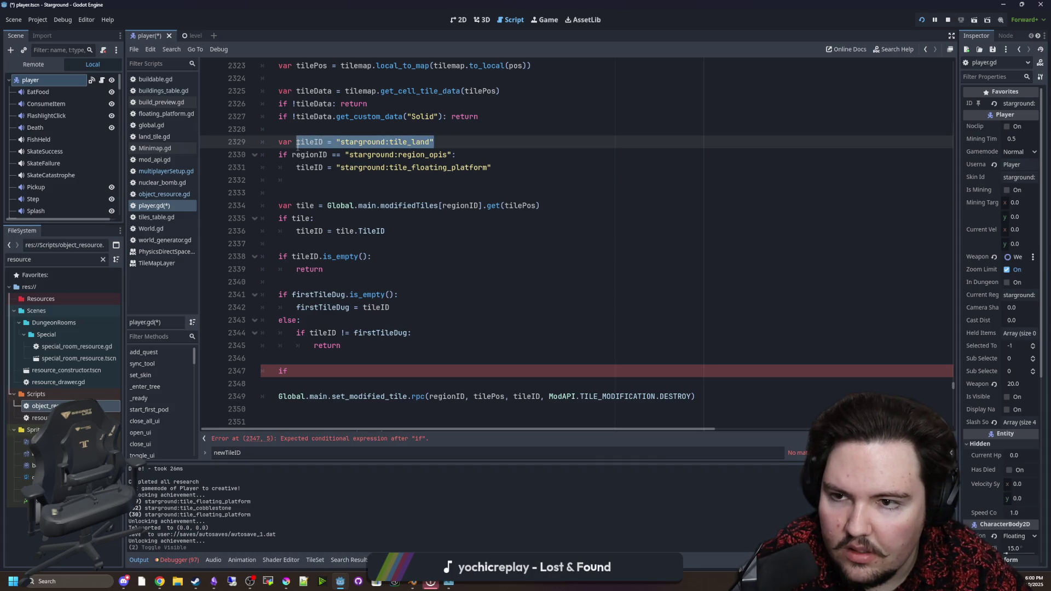
scroll(332, 236, "up", 1)
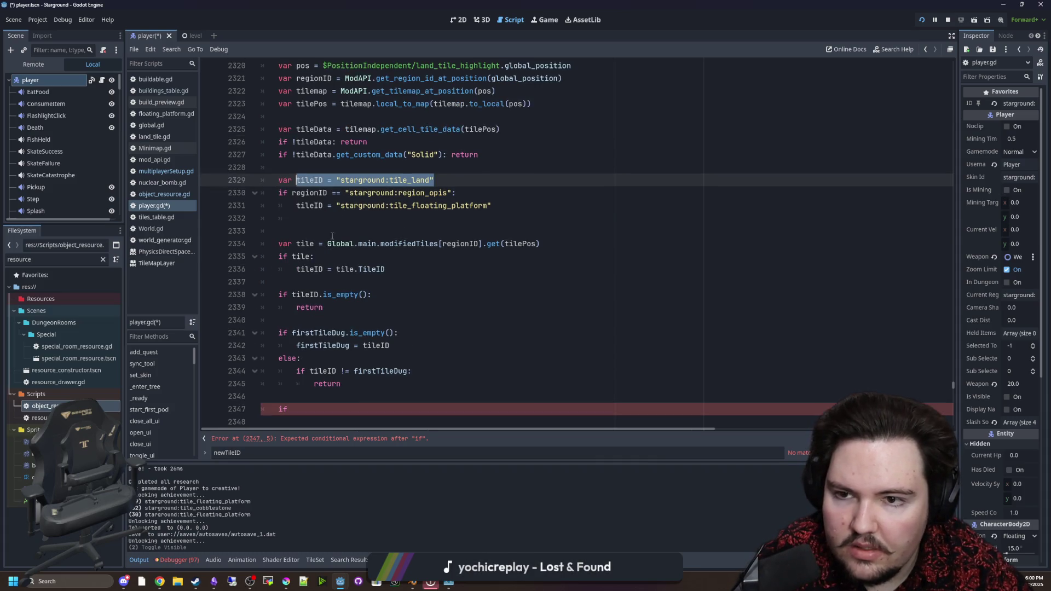
scroll(359, 146, "down", 1)
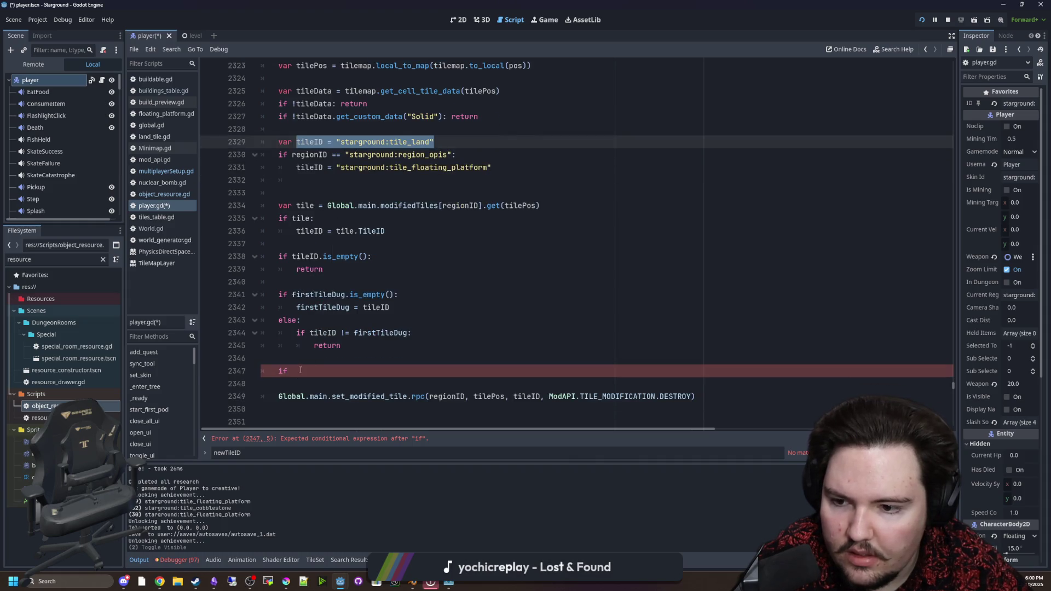
Turn line 2347 into an early return for tile_land in region_tyria, then save.
left_click_drag(292, 372, 277, 372)
key("Home")
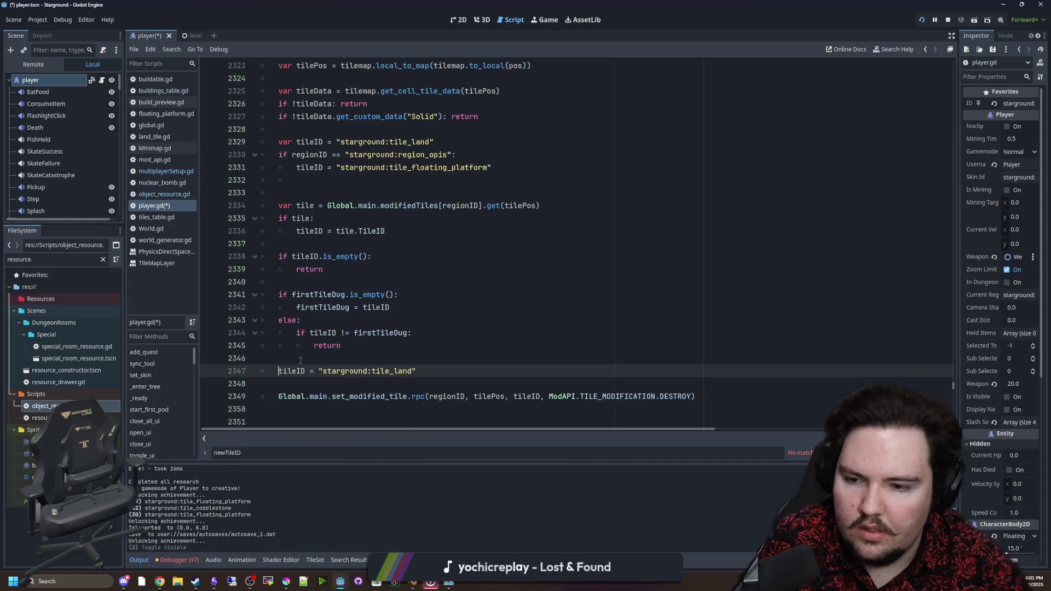
type("if ")
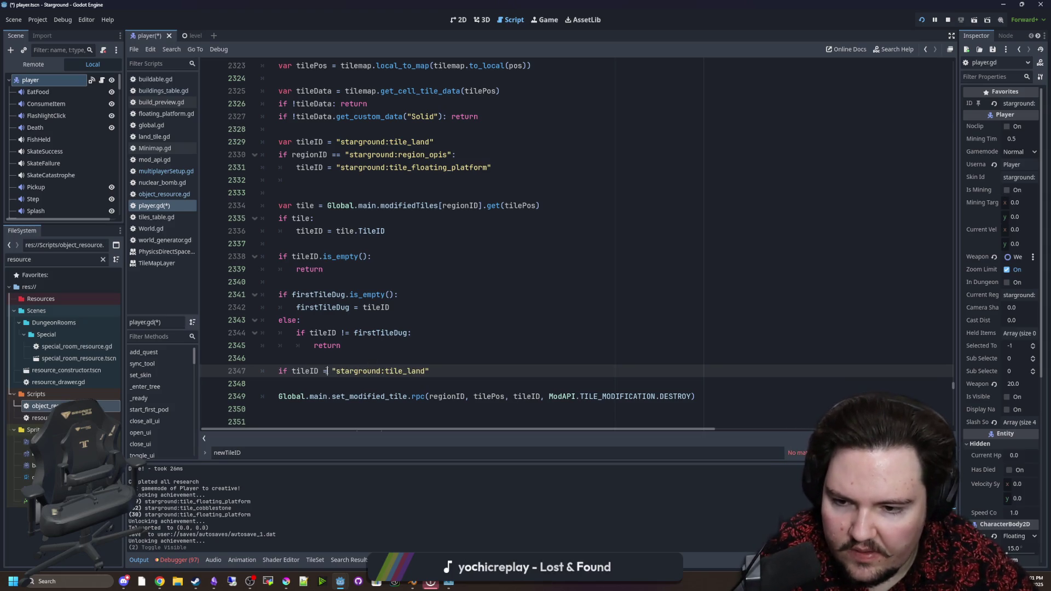
type(":region_")
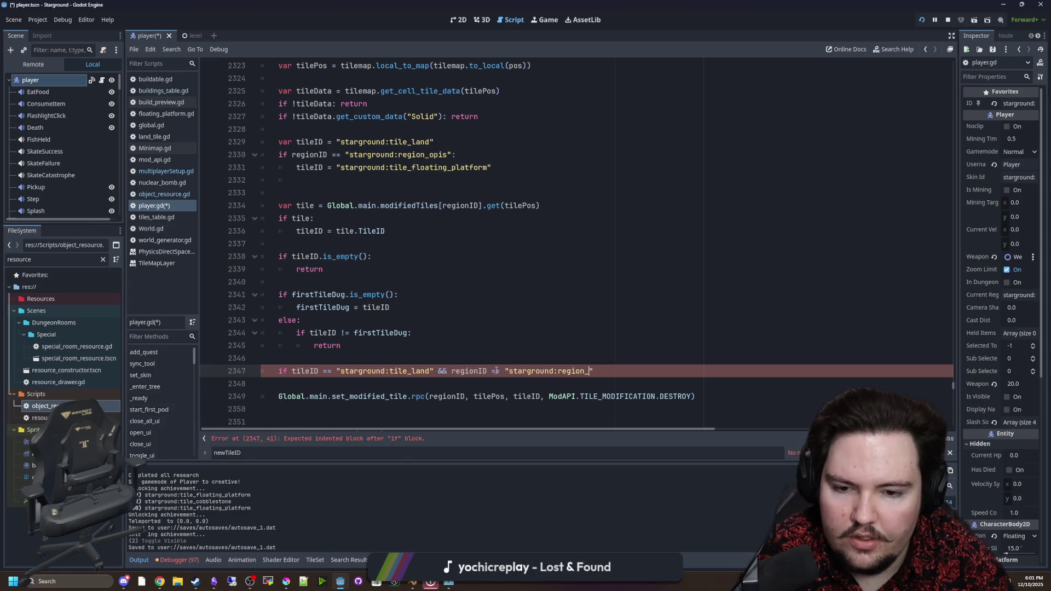
type("a\":")
key("Return")
type("return")
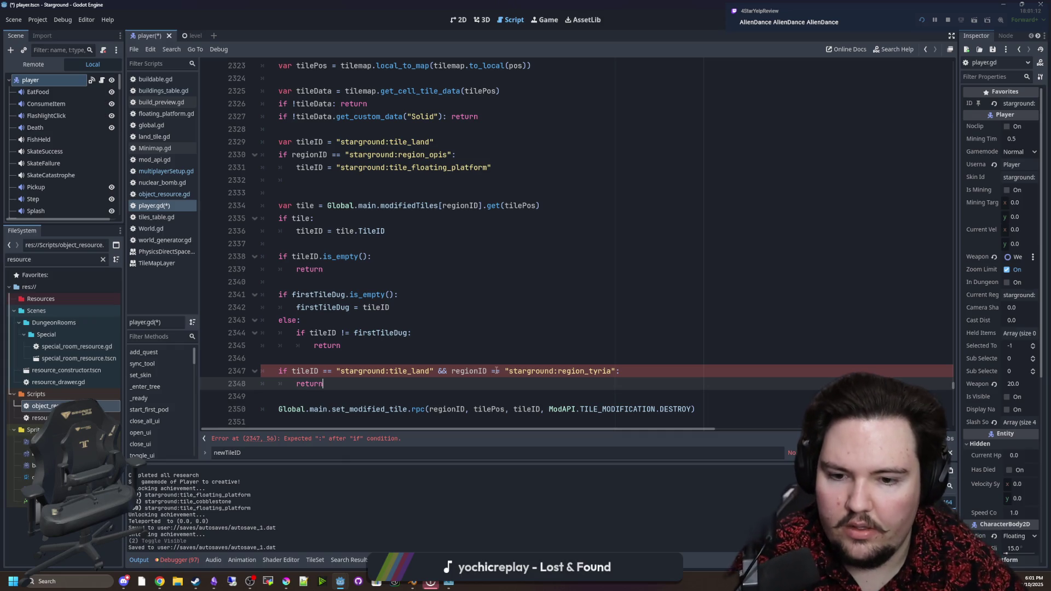
left_click(463, 362)
key("ctrl+s")
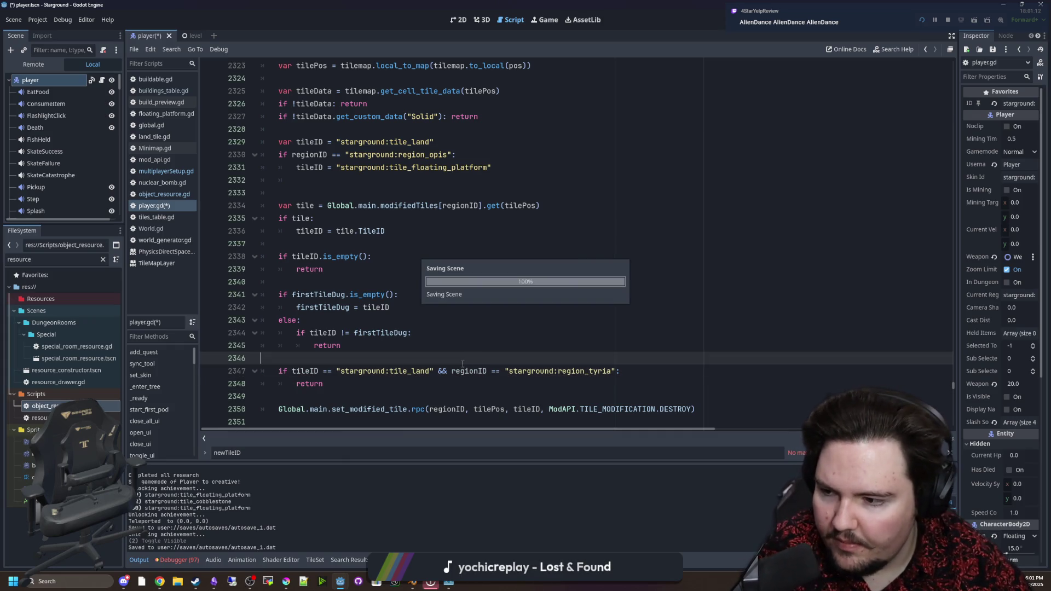
Run the game with F5, pick a building, and mine tiles in the grey patch.
key("F5")
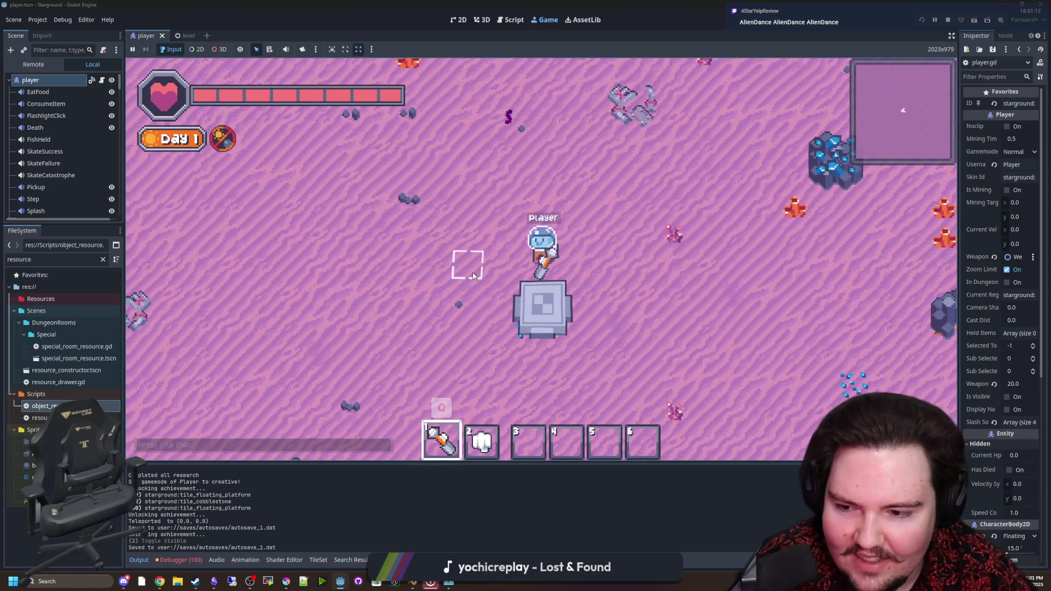
key("w+d")
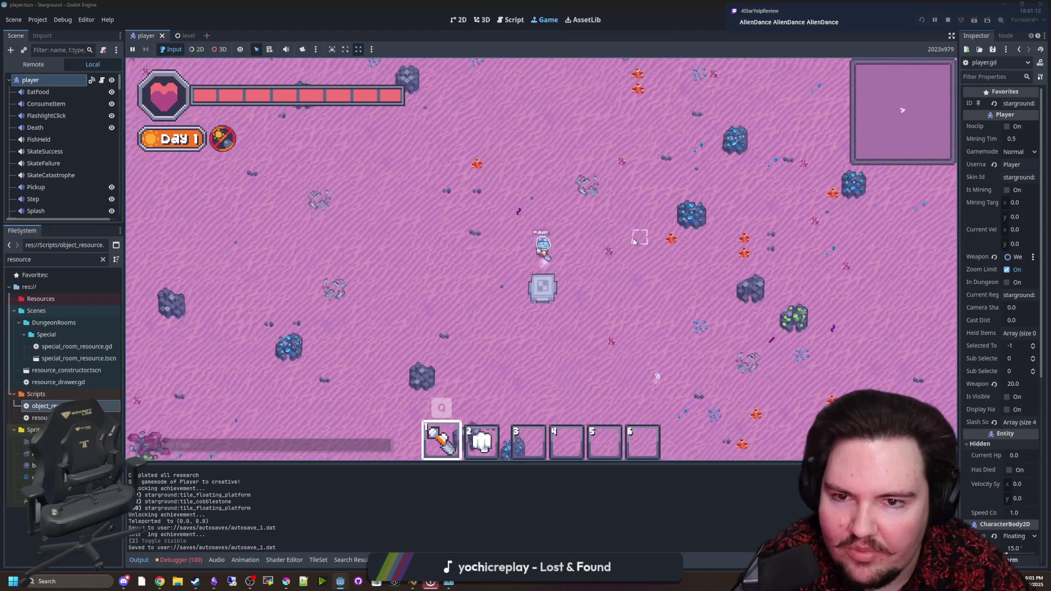
key("b")
left_click(585, 208)
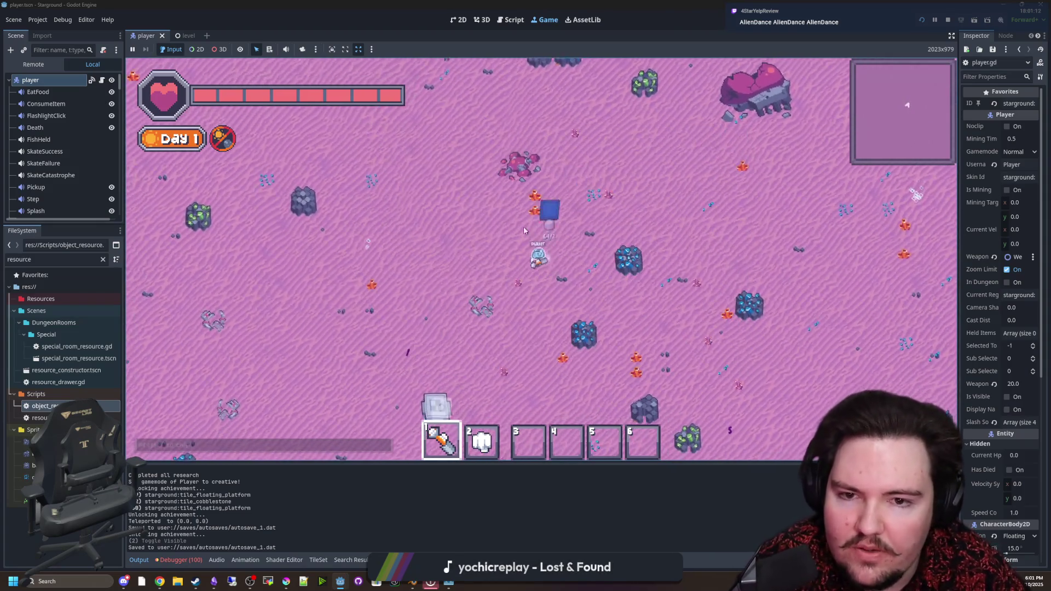
key("a")
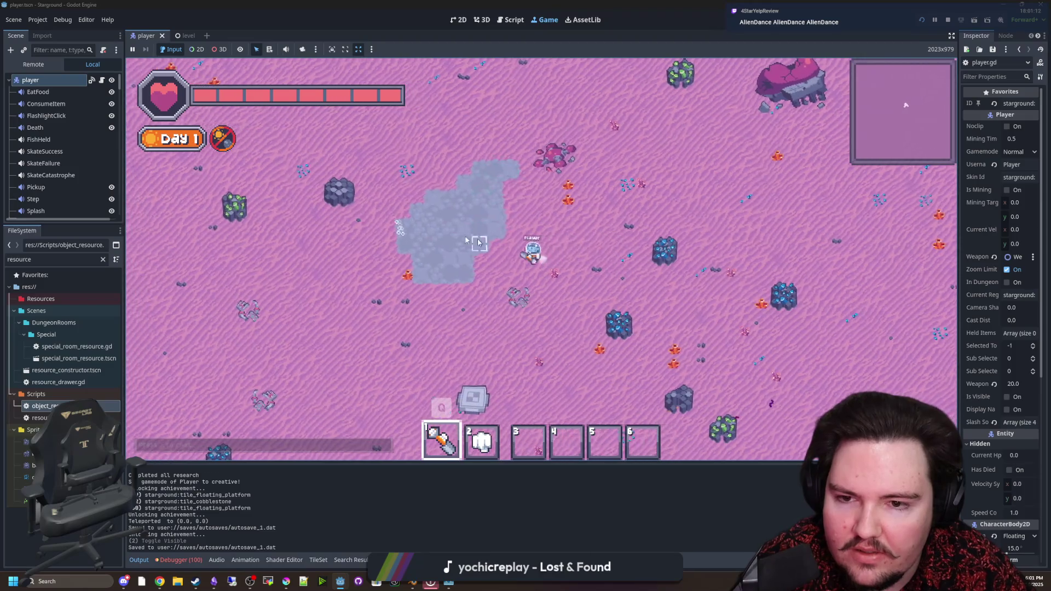
left_click(513, 242)
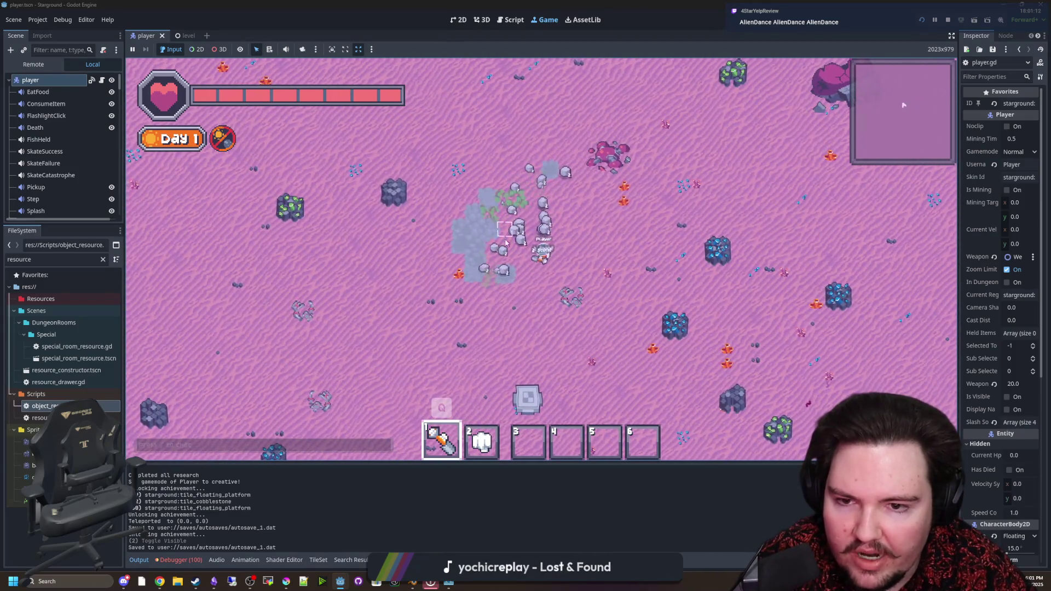
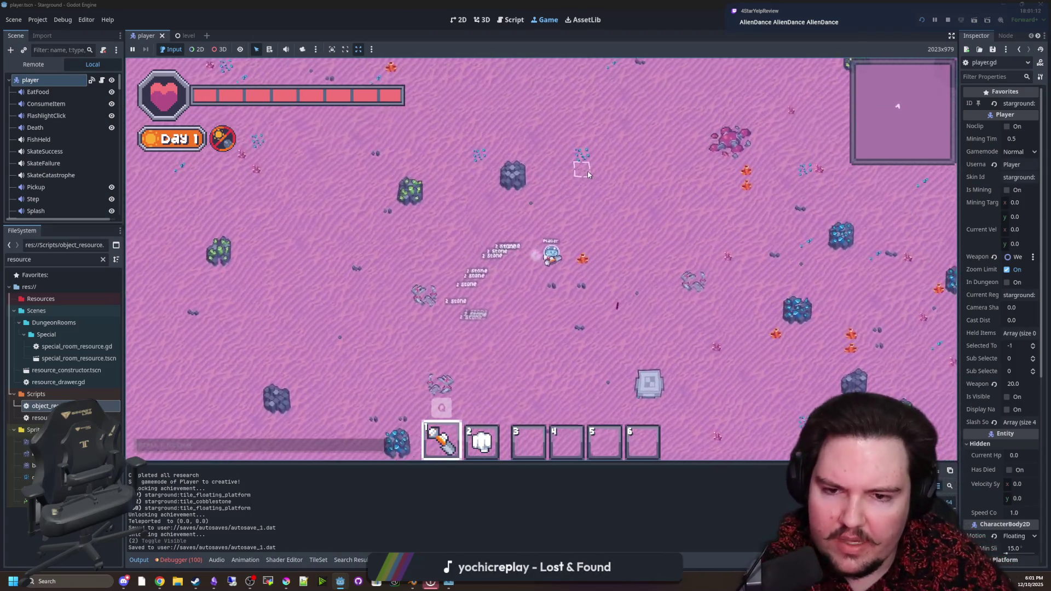
Select Cobblestone and place a vertical column of cobblestone tiles.
left_click(573, 188)
key("s")
key("d")
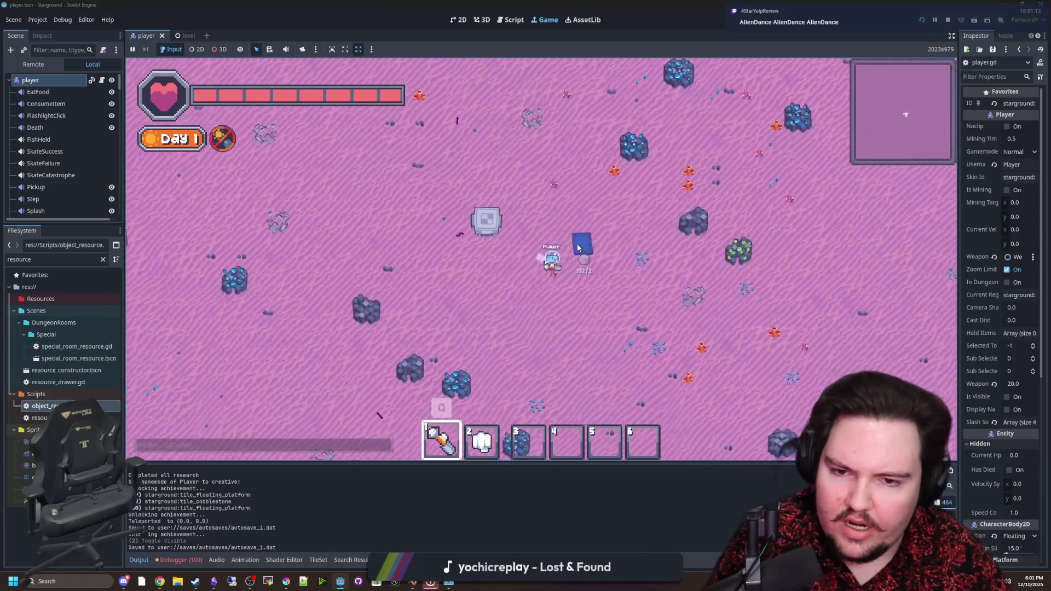
left_click_drag(450, 312, 453, 137)
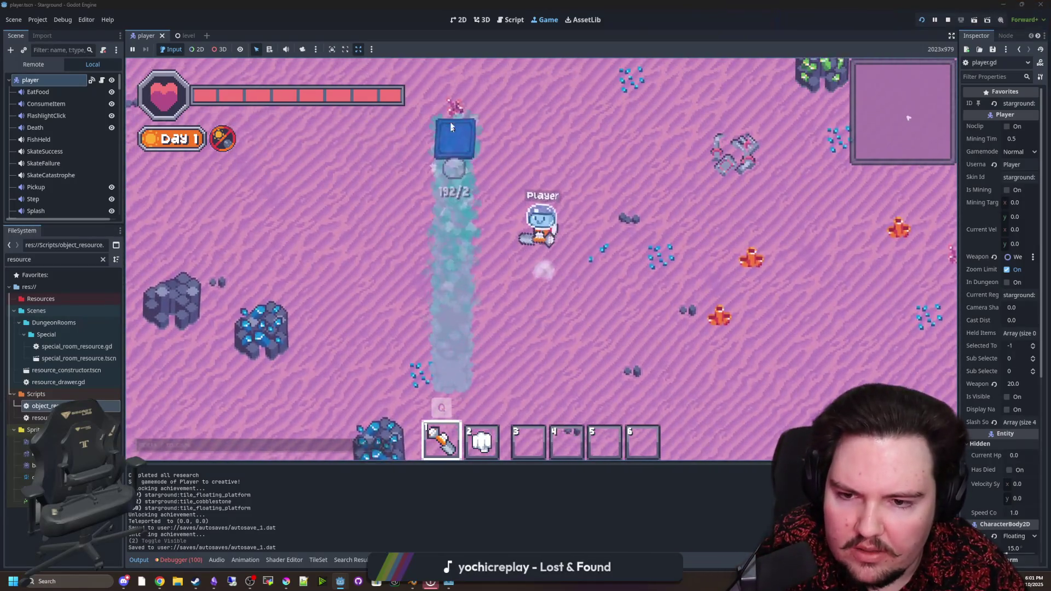
Cancel building and mine away part of the cobblestone column.
key("q")
left_click(492, 269)
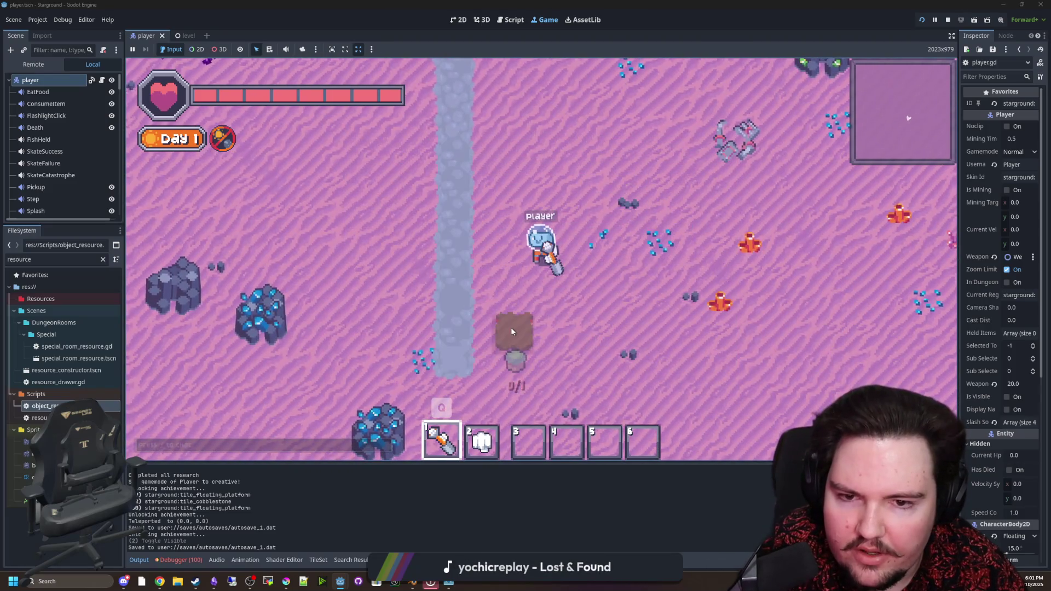
key("w")
key("s")
mouse_move(493, 141)
left_mouse_down()
mouse_move(521, 309)
mouse_move(494, 178)
left_mouse_up()
scroll(494, 178, "down", 5)
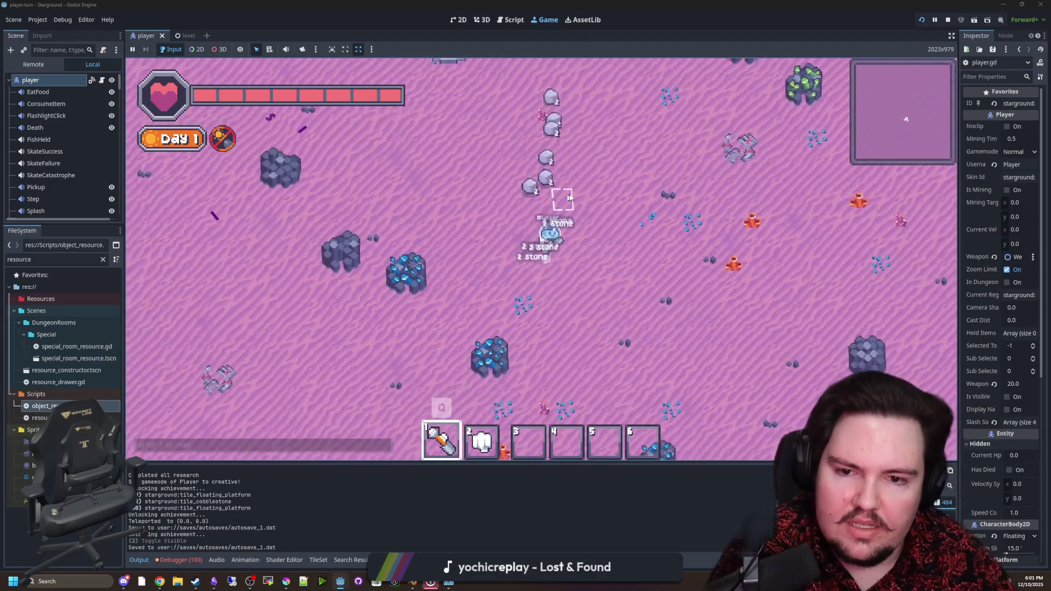
Equip the red saw from the in-game tool wheel.
key("Tab")
left_click(513, 267)
key("w")
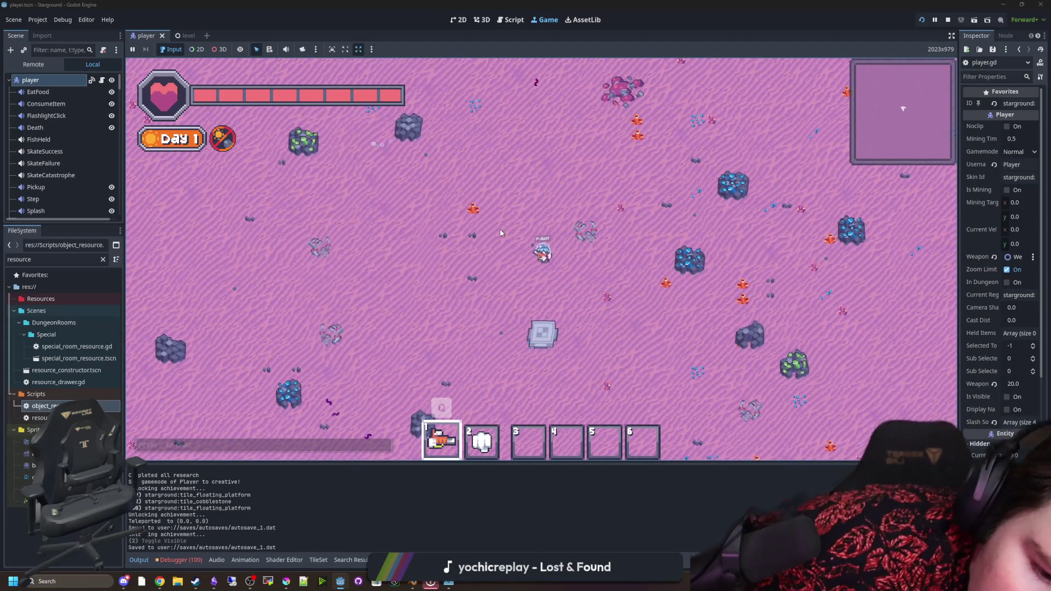
Pick Cobblestone from the Building Menu and drag out a tall column and a block.
key("b")
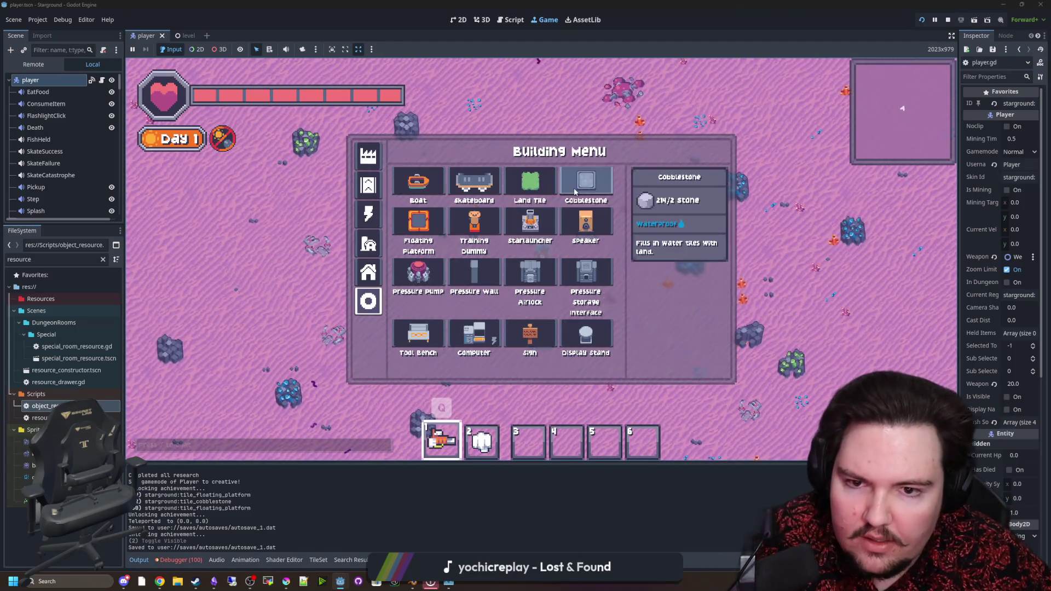
left_click(518, 263)
left_click_drag(397, 273, 406, 366)
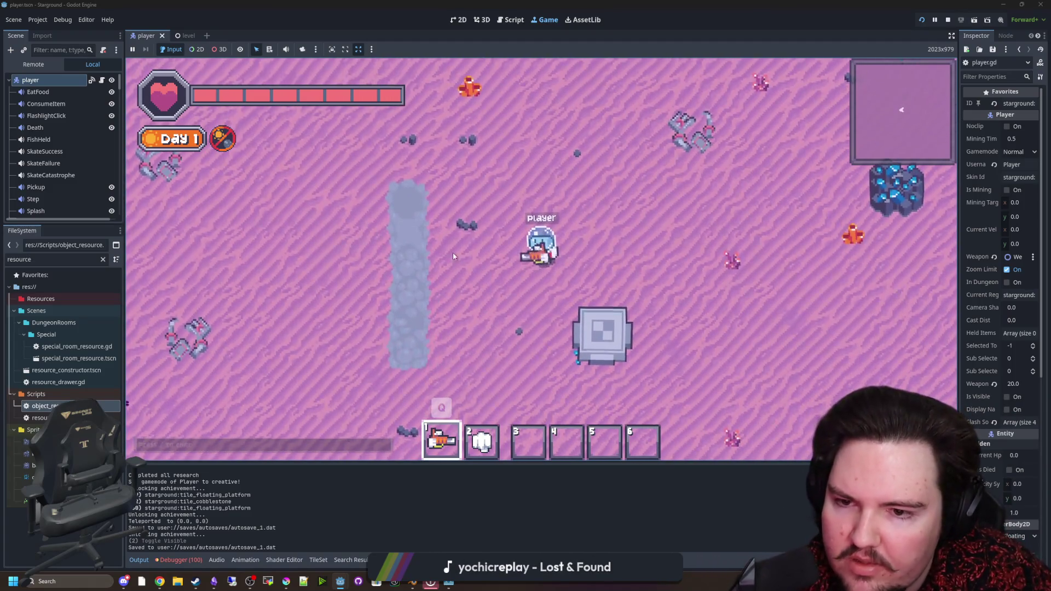
mouse_move(434, 222)
left_mouse_down()
mouse_move(449, 341)
mouse_move(481, 352)
mouse_move(491, 194)
left_mouse_up()
Zoom the game view in and out near the column while nudging the player down.
scroll(492, 195, "up", 2)
scroll(498, 200, "down", 5)
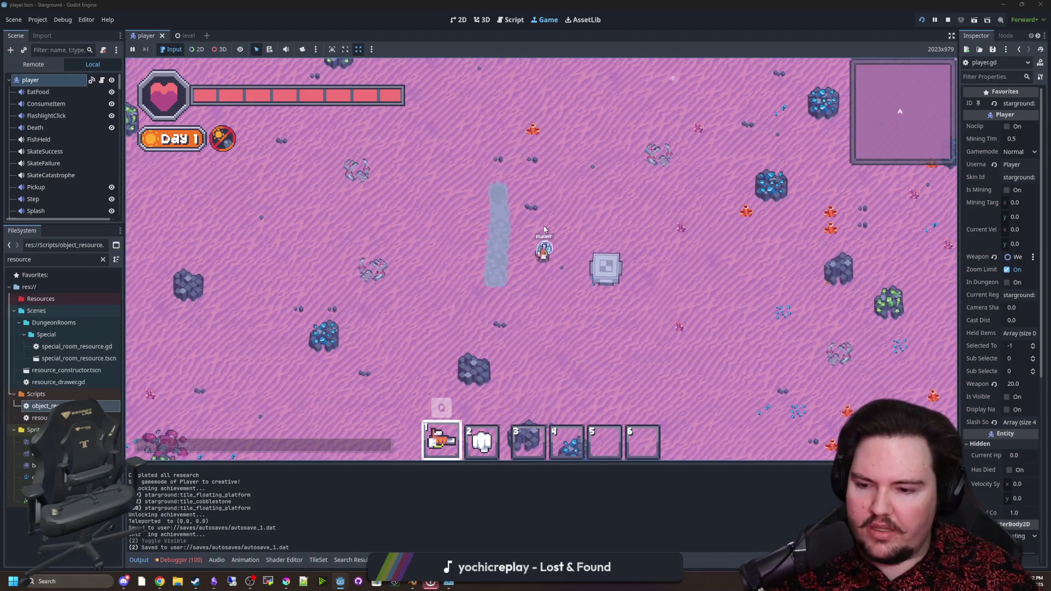
scroll(556, 180, "up", 3)
key("s")
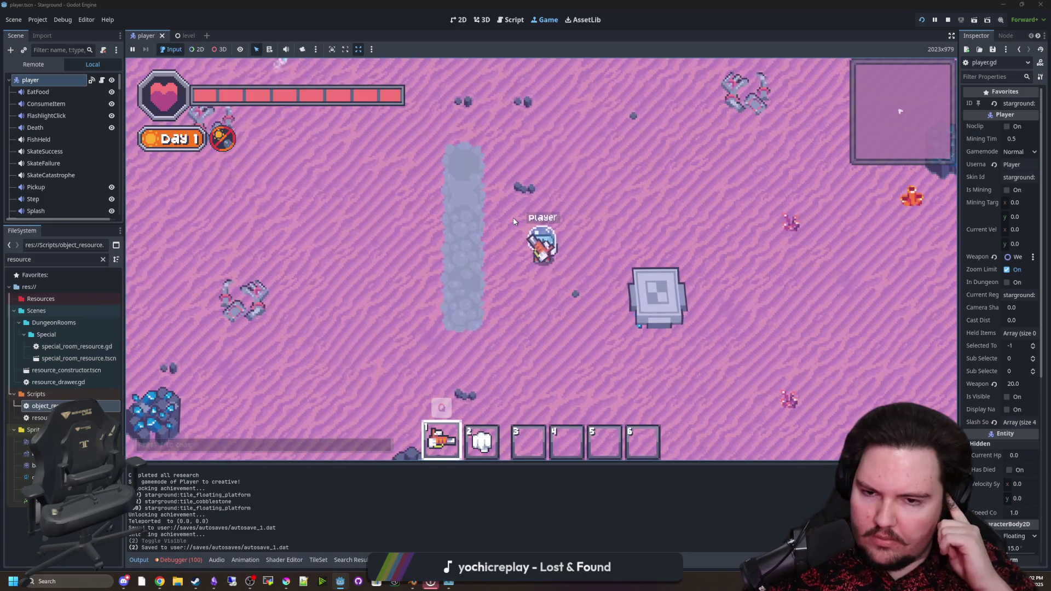
scroll(514, 221, "down", 2)
Show the debugger's Errors list and equip the hammer from the tool wheel.
key("d")
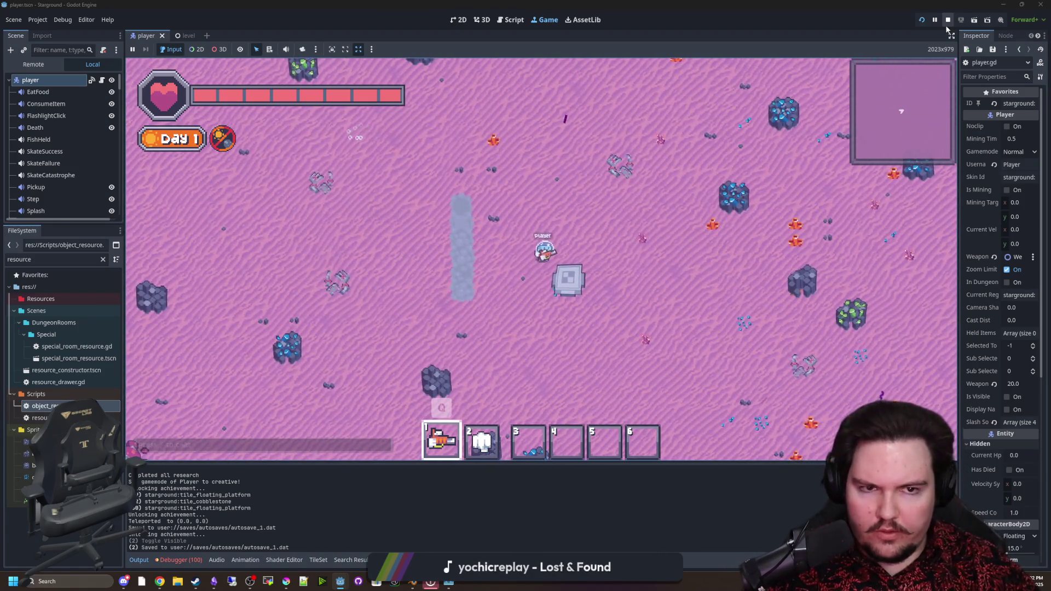
left_click(180, 559)
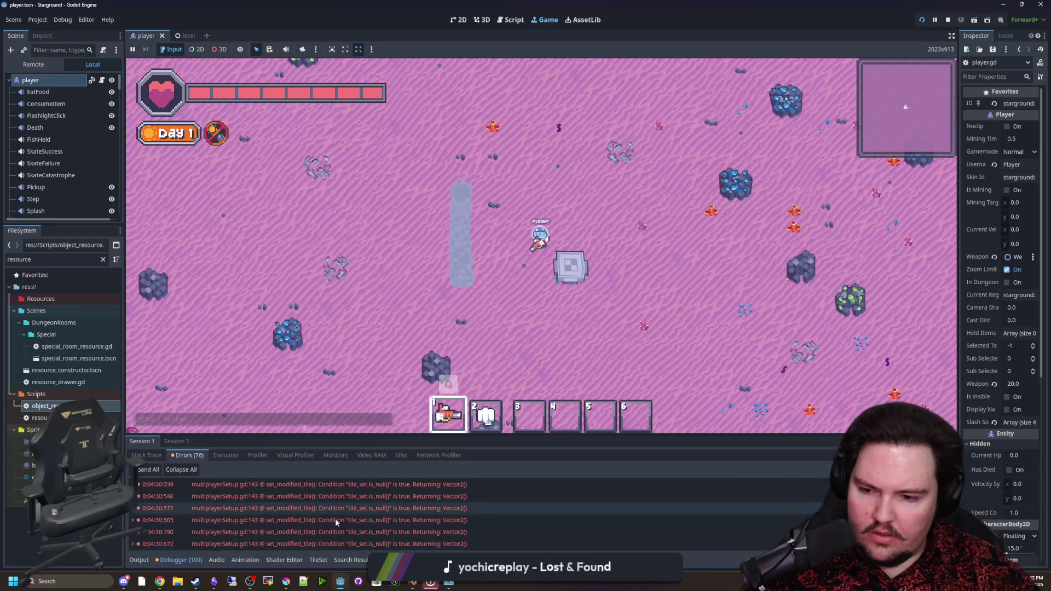
key("b")
key("q")
left_click(570, 257)
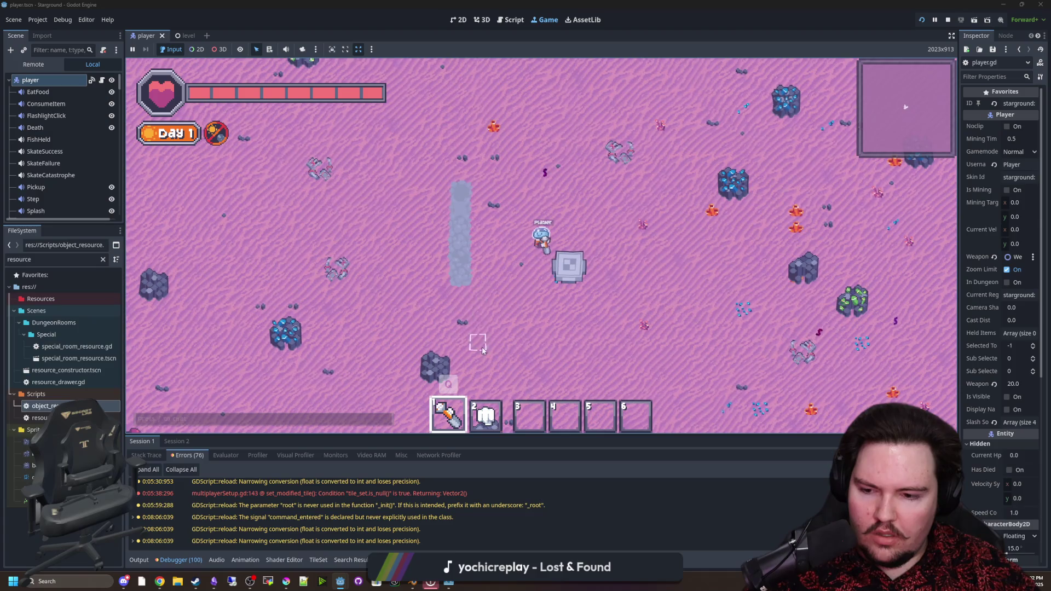
Stop the running game with F8 and switch over to Krita.
key("w")
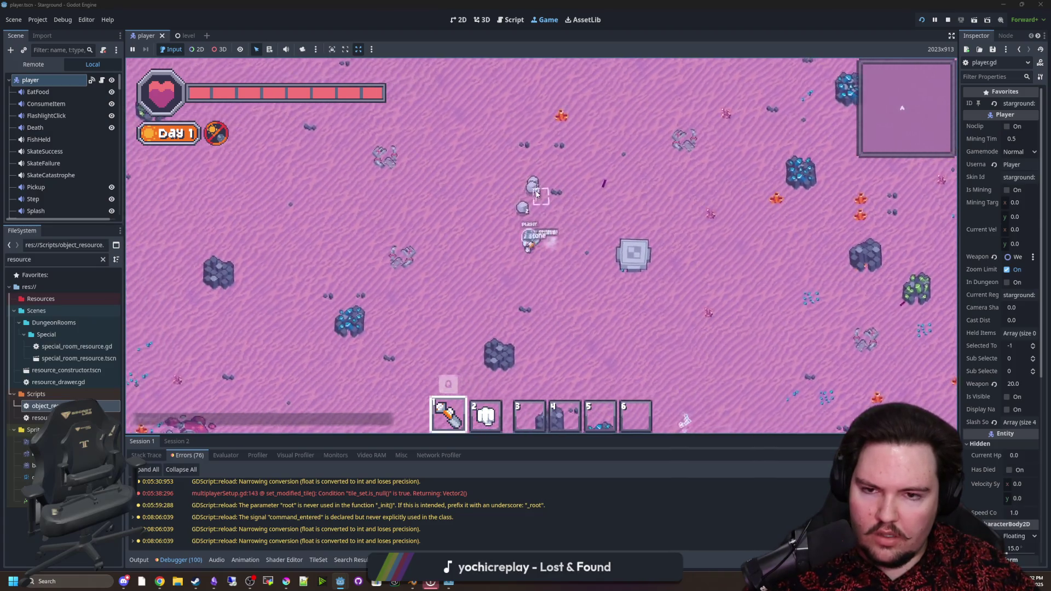
key("q")
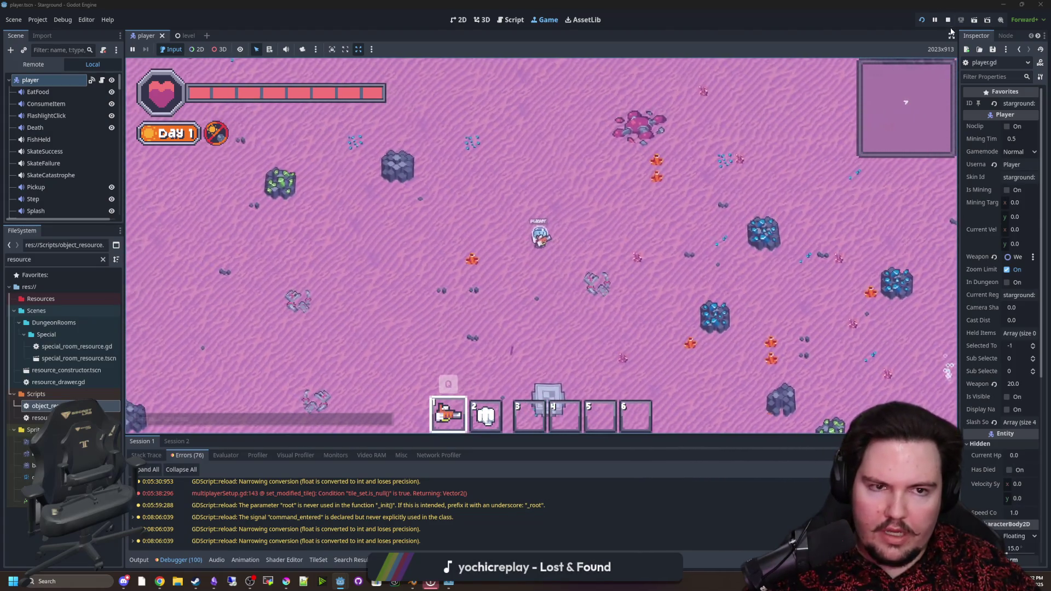
key("F8")
key("ctrl+s")
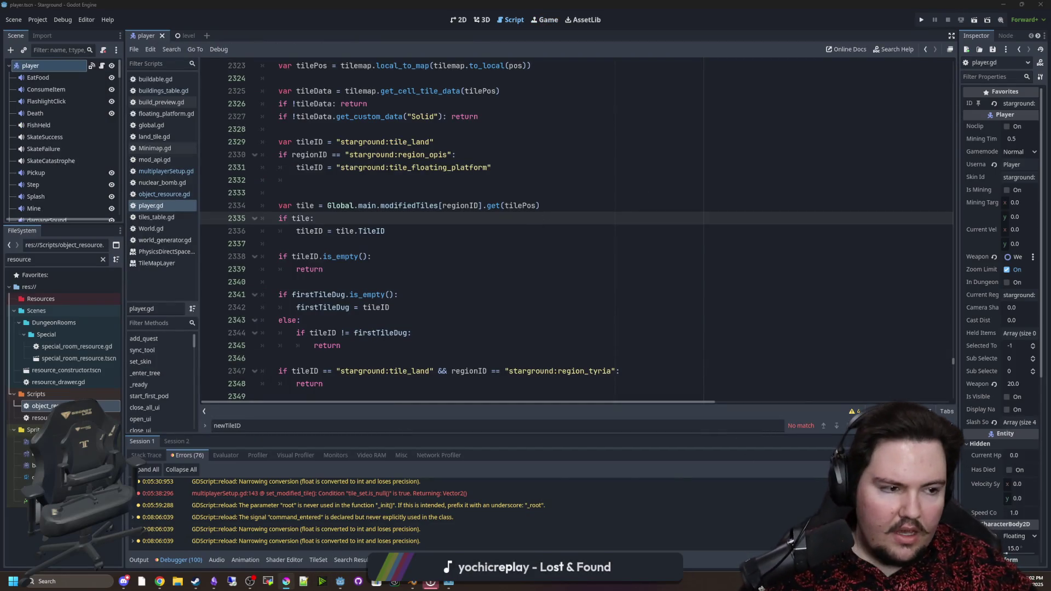
key("alt+Tab")
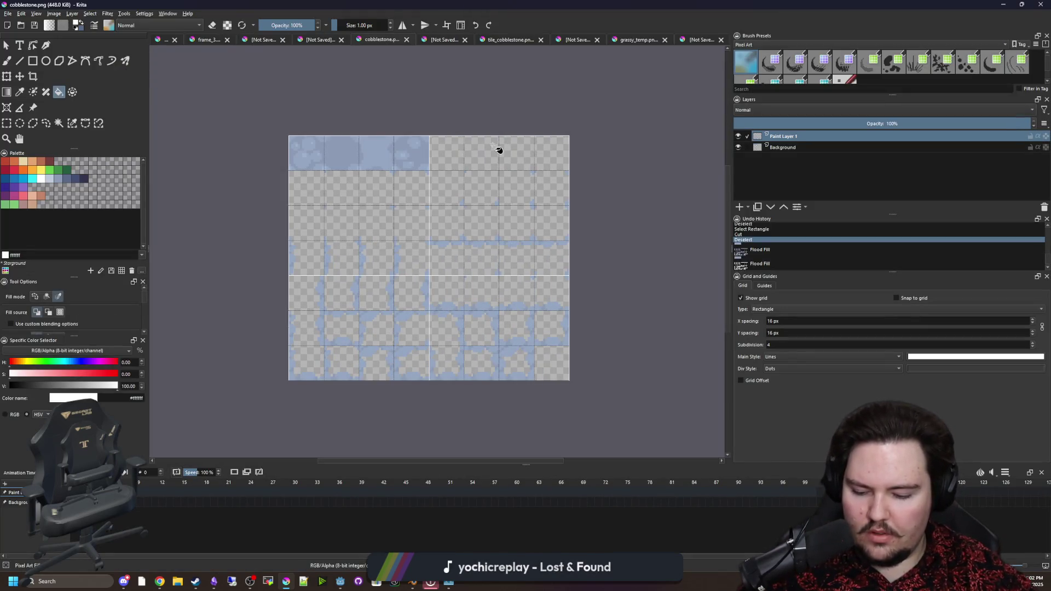
Clear the selection and switch to the unsaved tile template document.
scroll(334, 162, "up", 1)
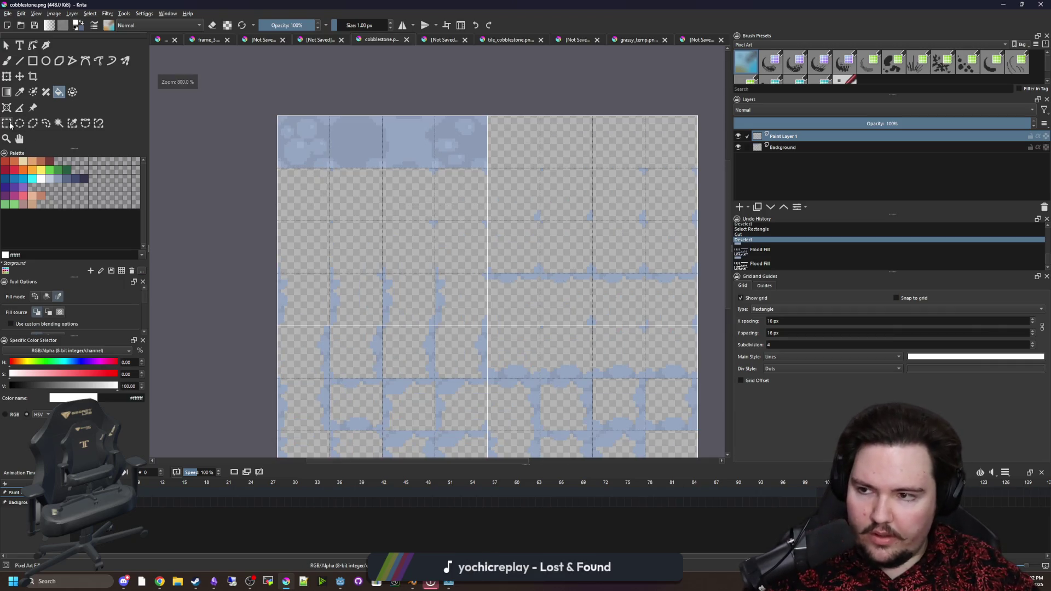
left_click(518, 218)
scroll(518, 218, "down", 1)
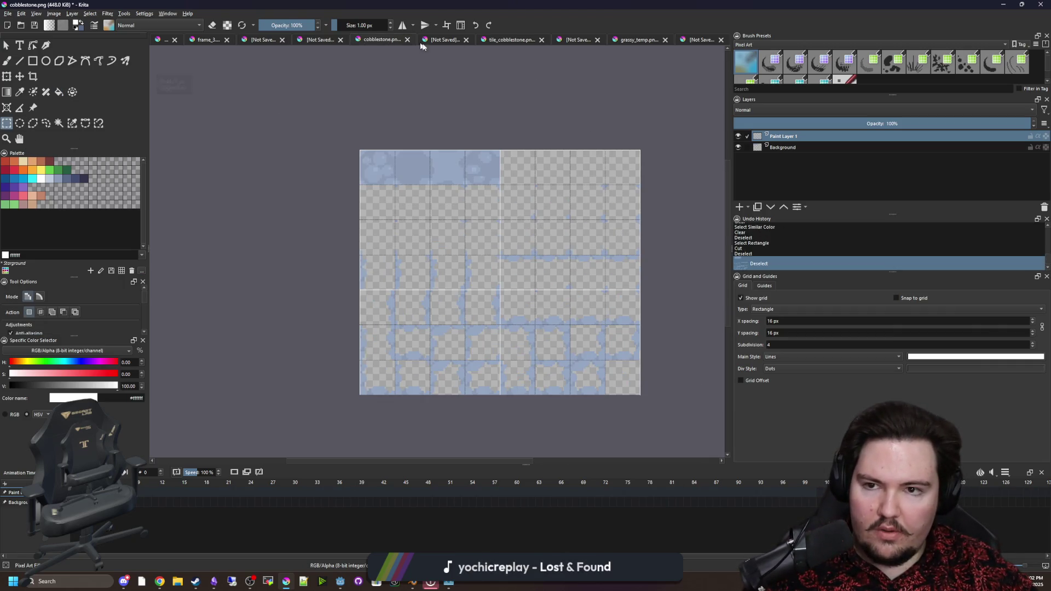
left_click(439, 44)
left_click(421, 38)
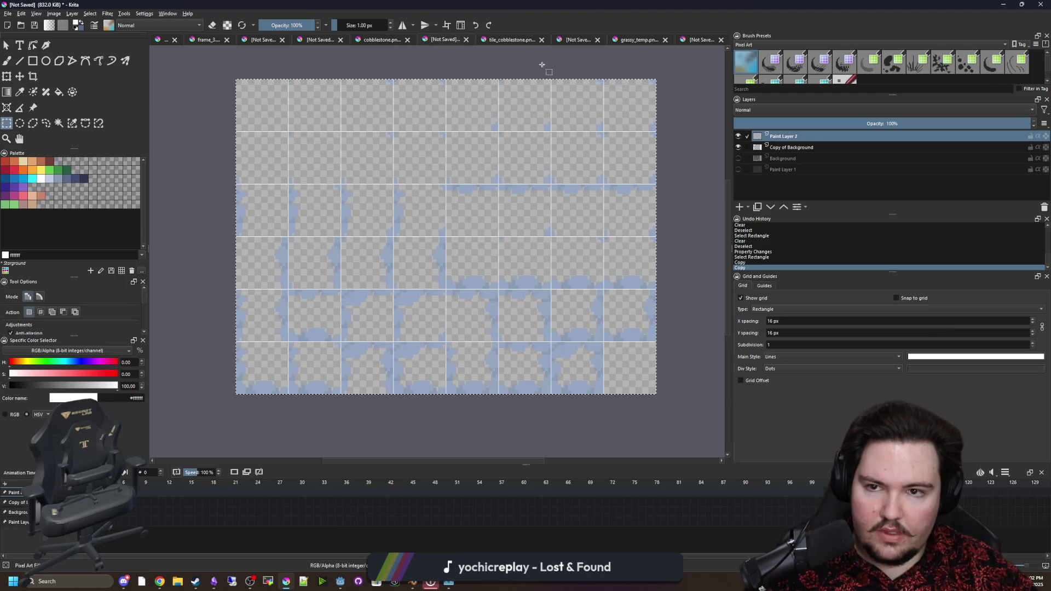
Hide Copy of Background, show Background and black Paint Layer 1, then start Save As.
left_click(738, 158)
left_click(738, 147)
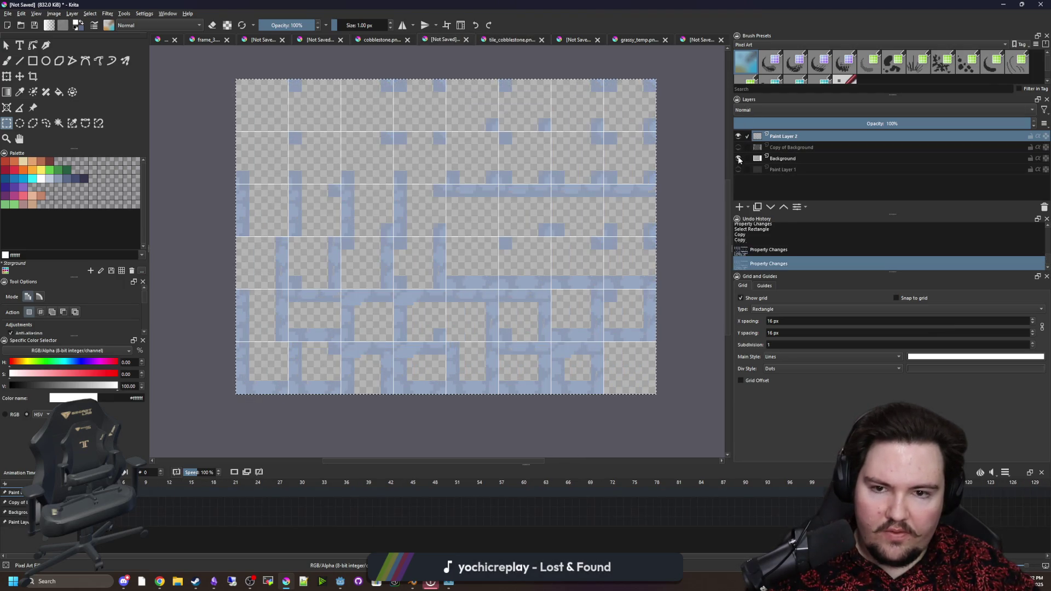
left_click(738, 137)
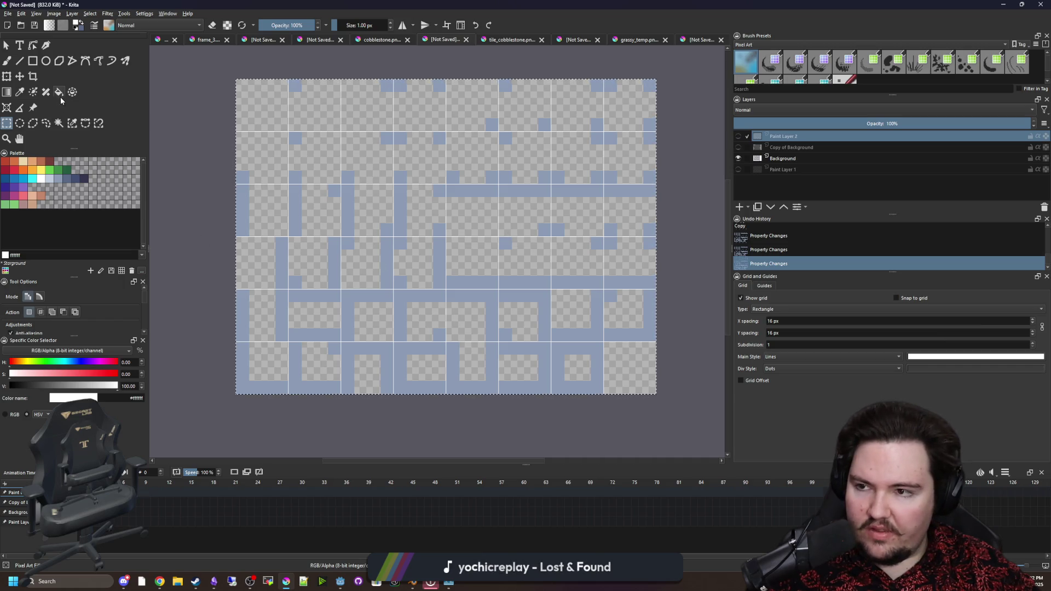
left_click(738, 170)
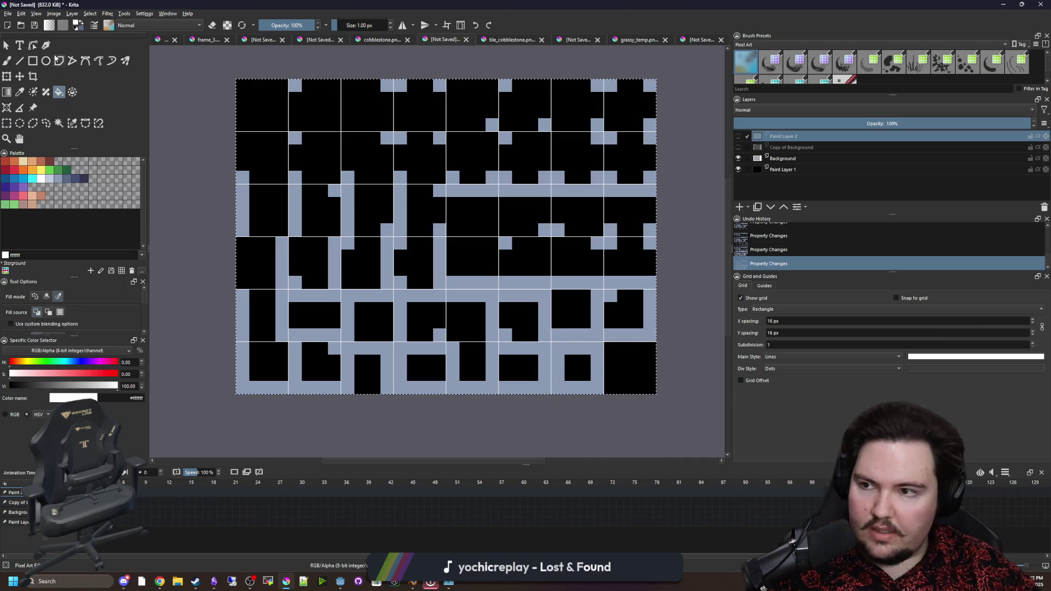
left_click(10, 15)
left_click(34, 62)
type("47_tile_template")
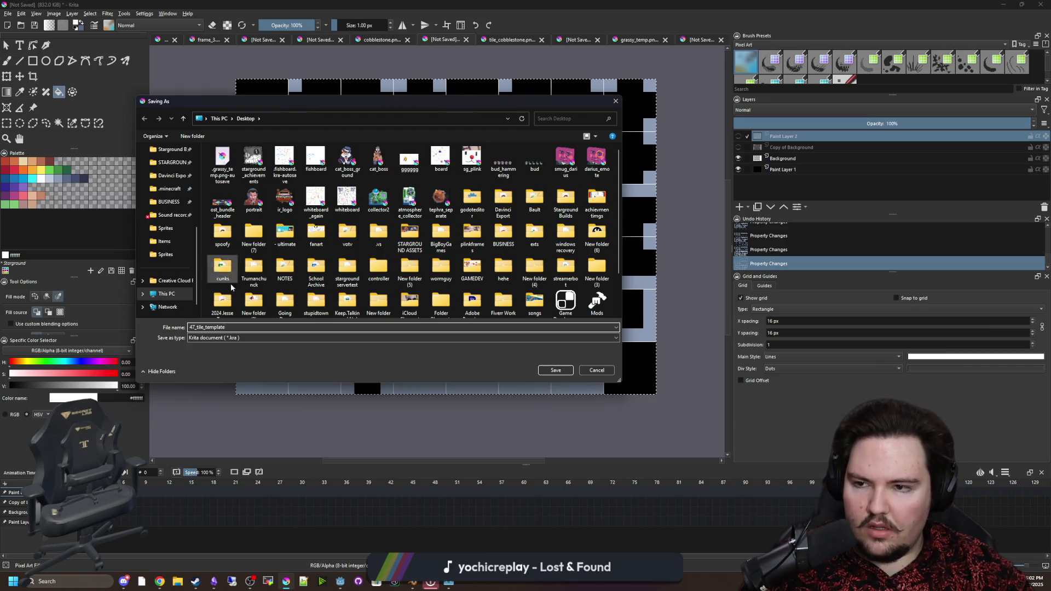
Set the file type to PNG and navigate to Desktop > Forager-Game > Sprites.
scroll(164, 263, "up", 5)
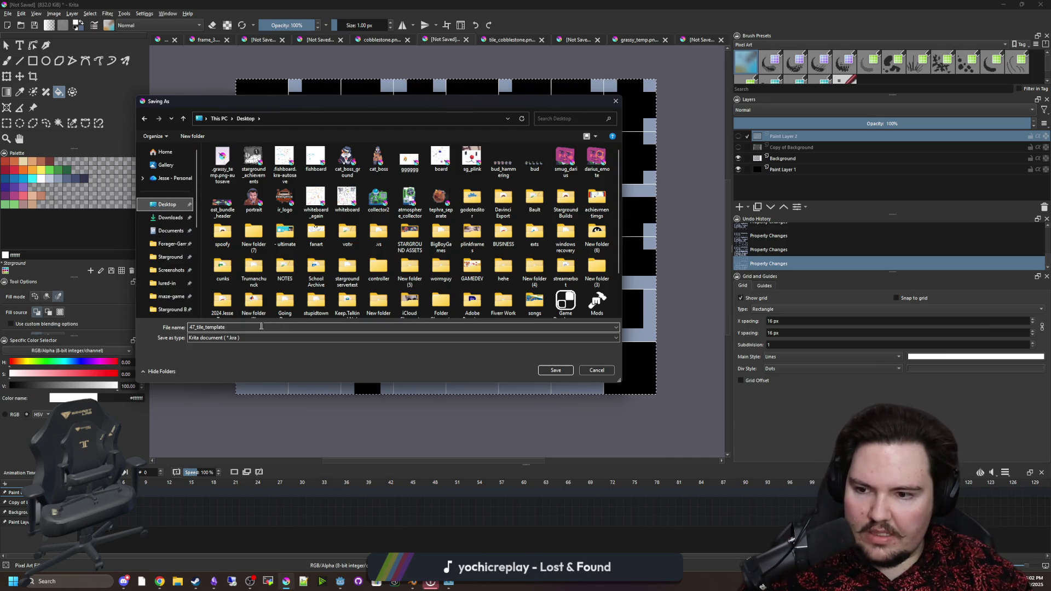
left_click(222, 338)
scroll(230, 384, "down", 1)
left_click(230, 441)
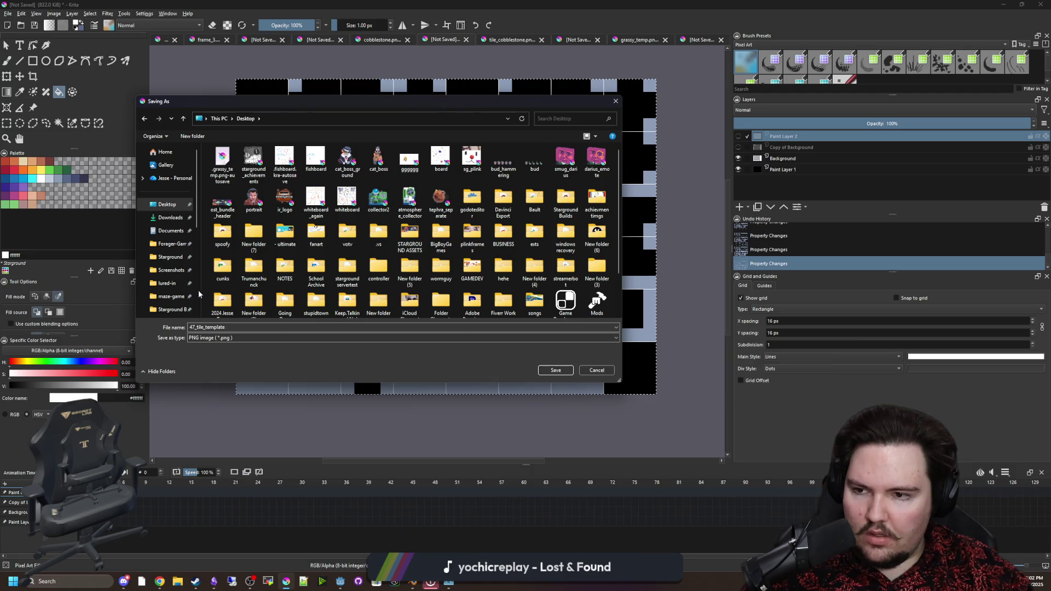
left_click(190, 209)
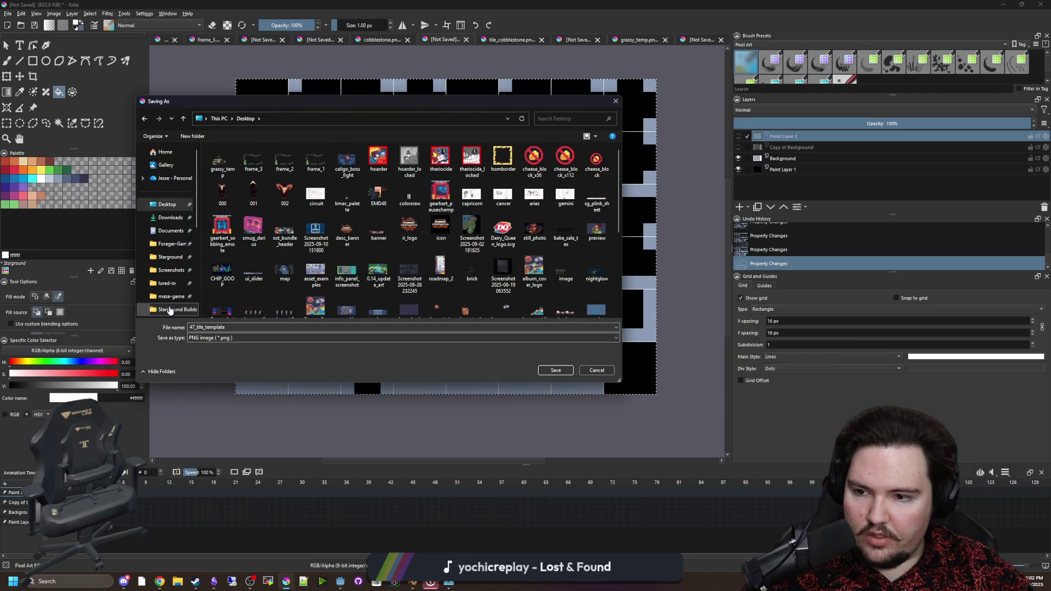
scroll(170, 310, "down", 2)
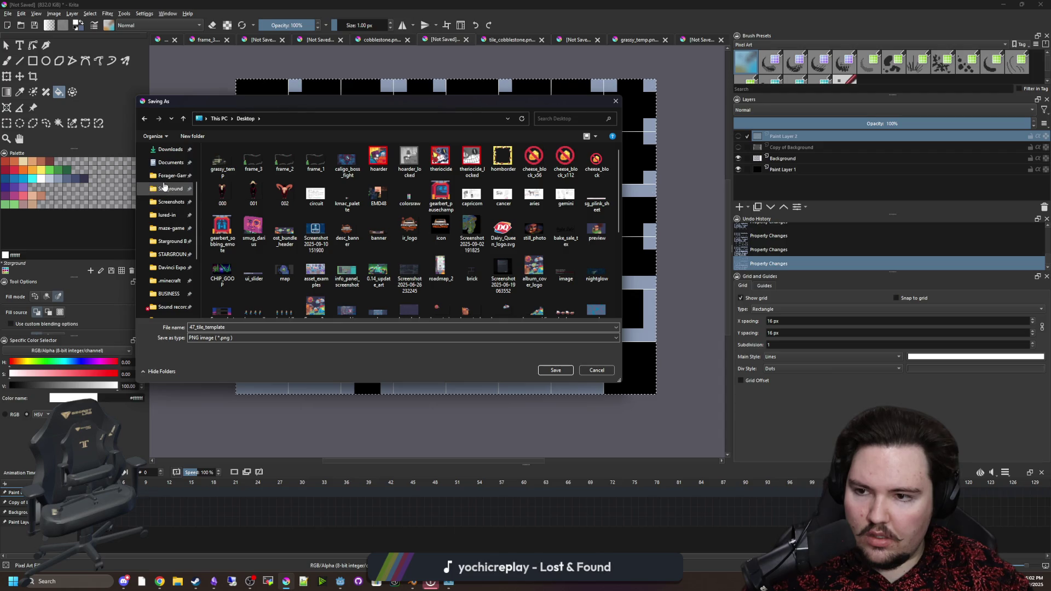
left_click(172, 176)
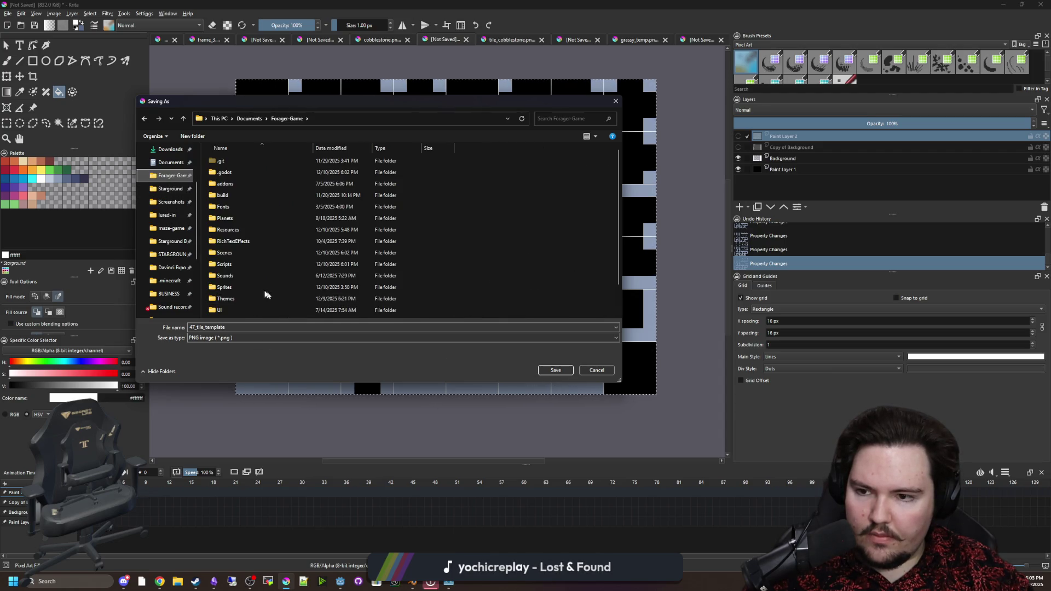
double_click(225, 287)
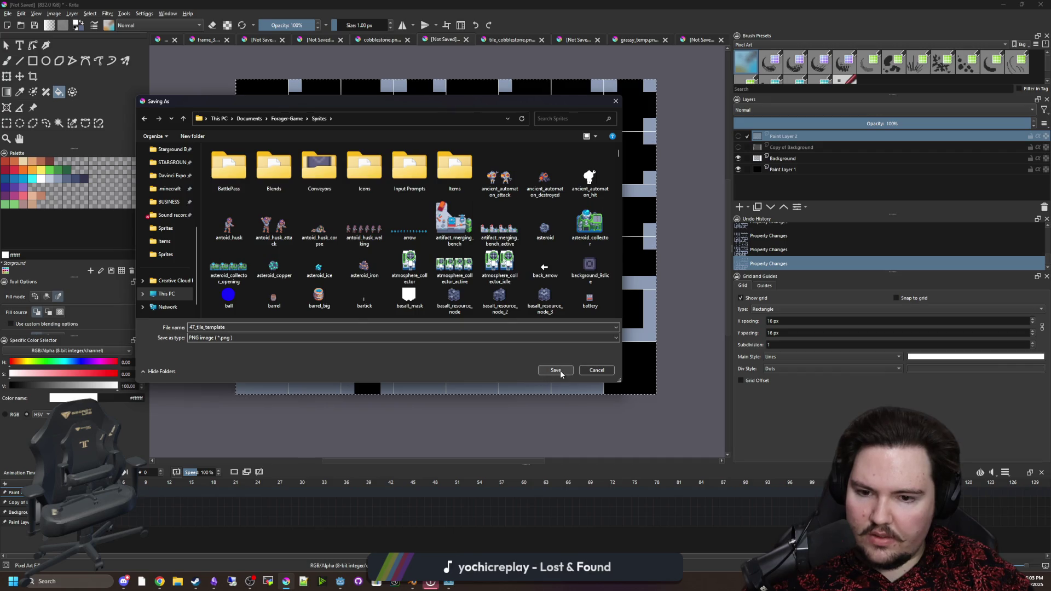
Save as 47_tile_template.png and confirm the PNG export options.
left_click(556, 370)
left_click(558, 387)
key("ctrl+r")
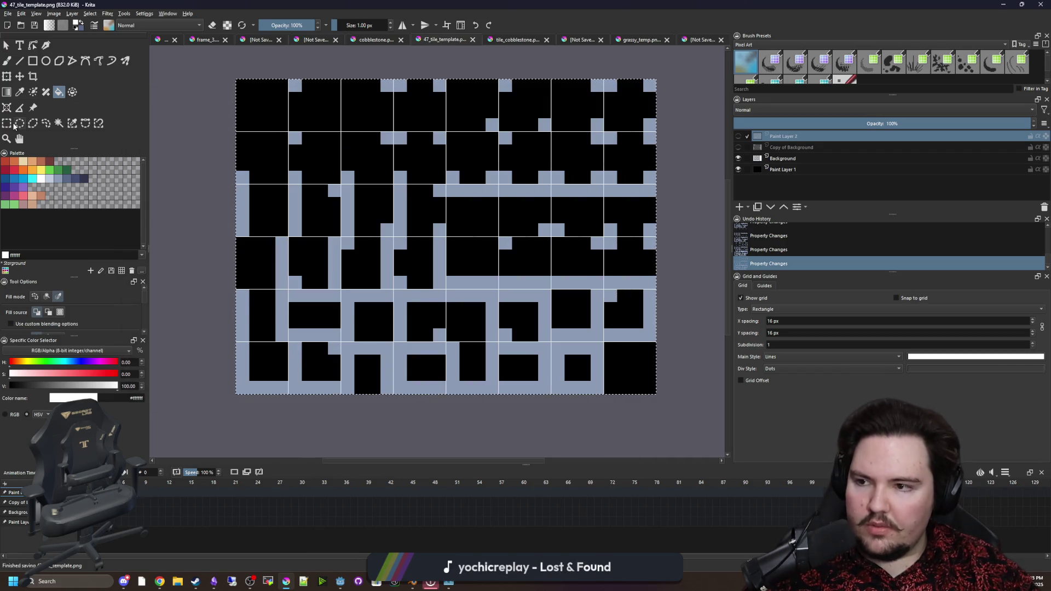
left_click_drag(616, 384, 666, 428)
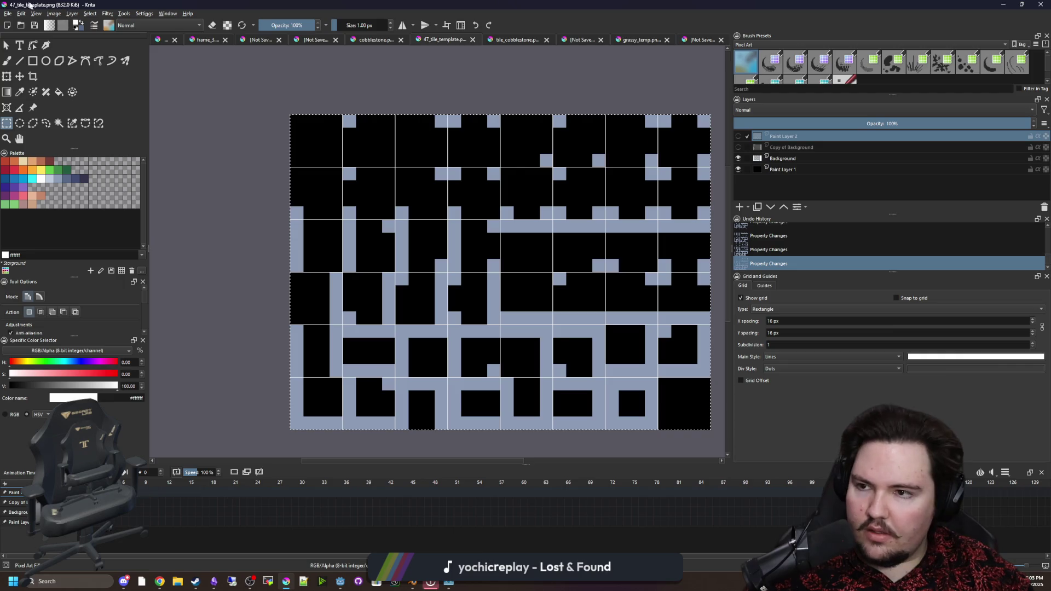
Open 47_tile_template.png from the Sprites folder.
key("alt+f")
key("Escape")
key("ctrl+o")
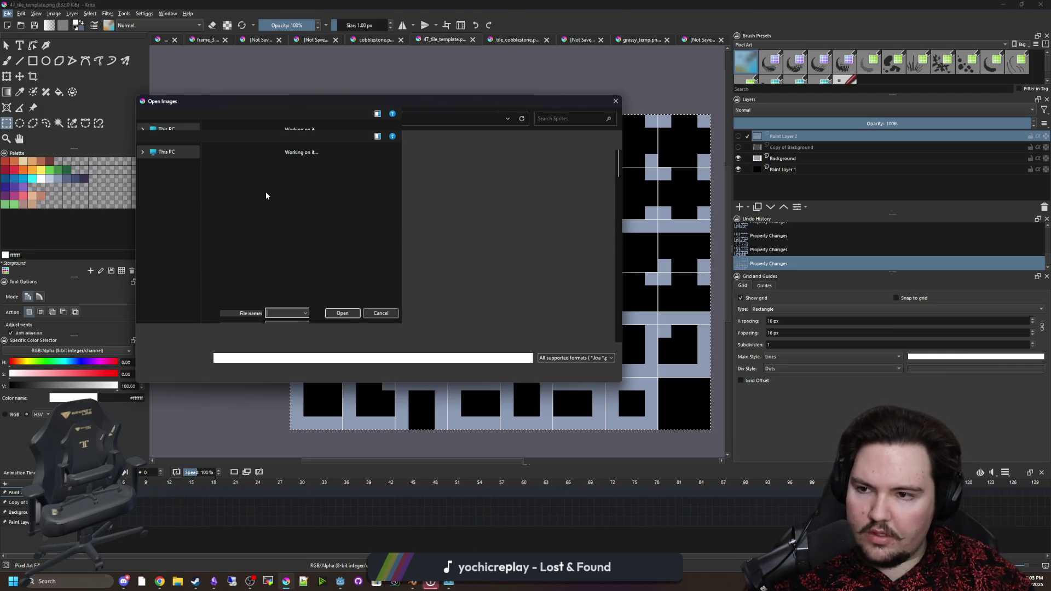
left_click(506, 235)
double_click(505, 234)
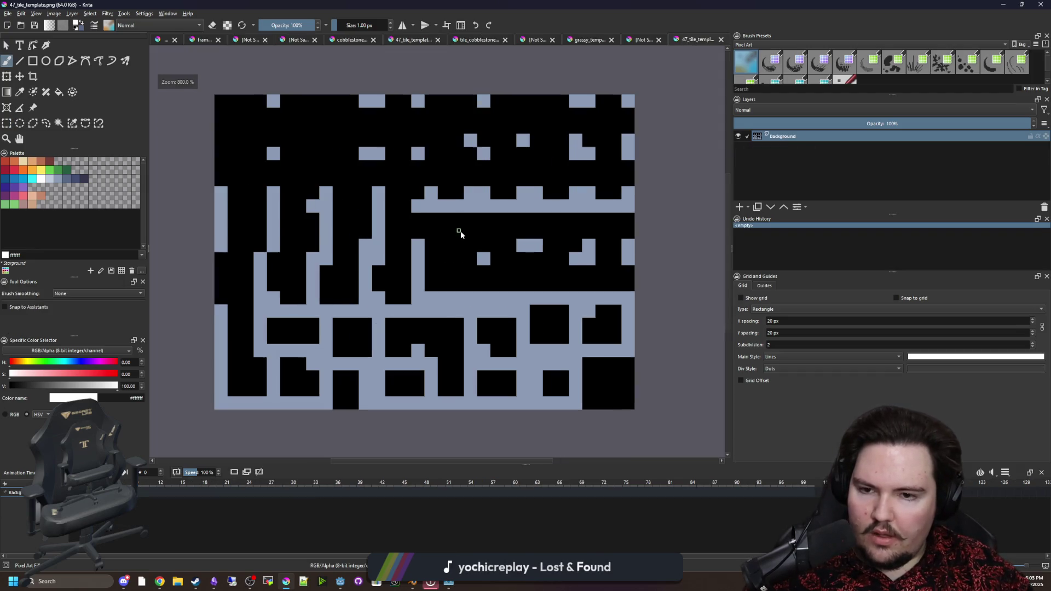
Set the grid spacing to 16 px and show the grid over the canvas.
double_click(783, 321)
type("16")
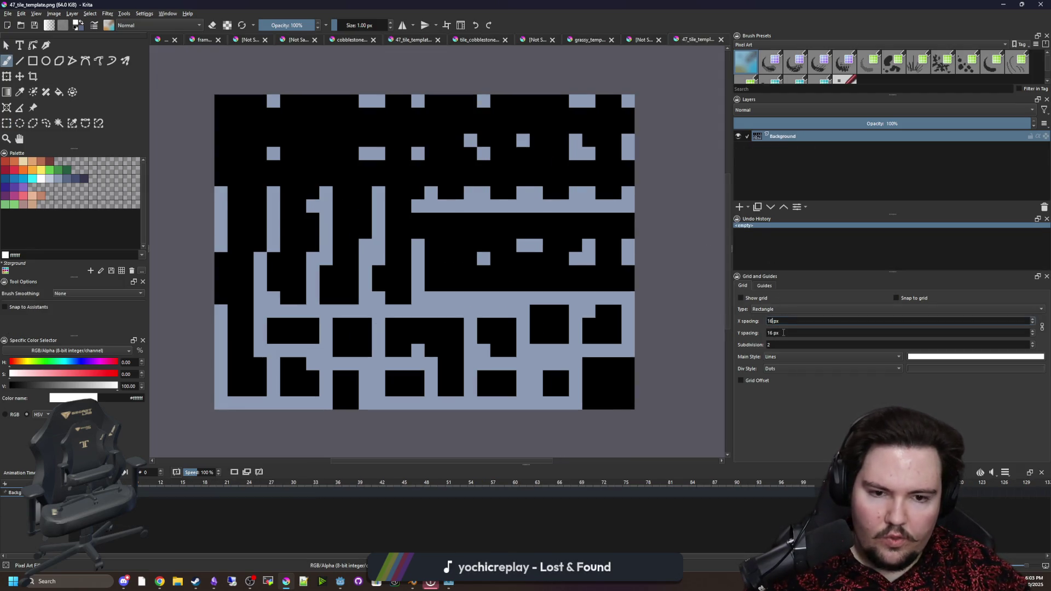
left_click(741, 298)
scroll(790, 343, "down", 1)
scroll(445, 277, "down", 6)
scroll(445, 277, "up", 8)
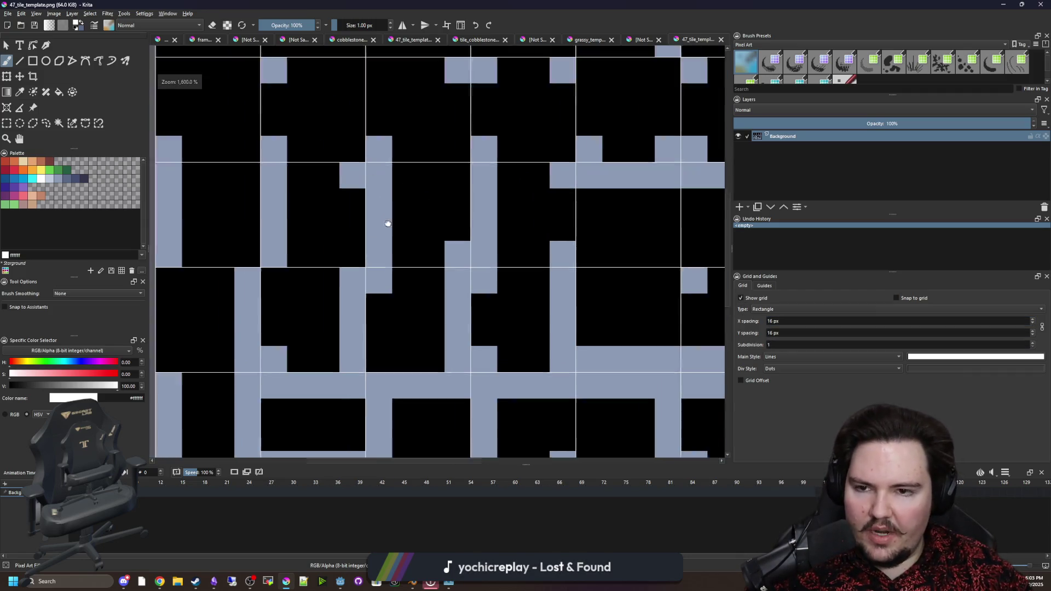
scroll(388, 223, "down", 4)
scroll(465, 356, "up", 4)
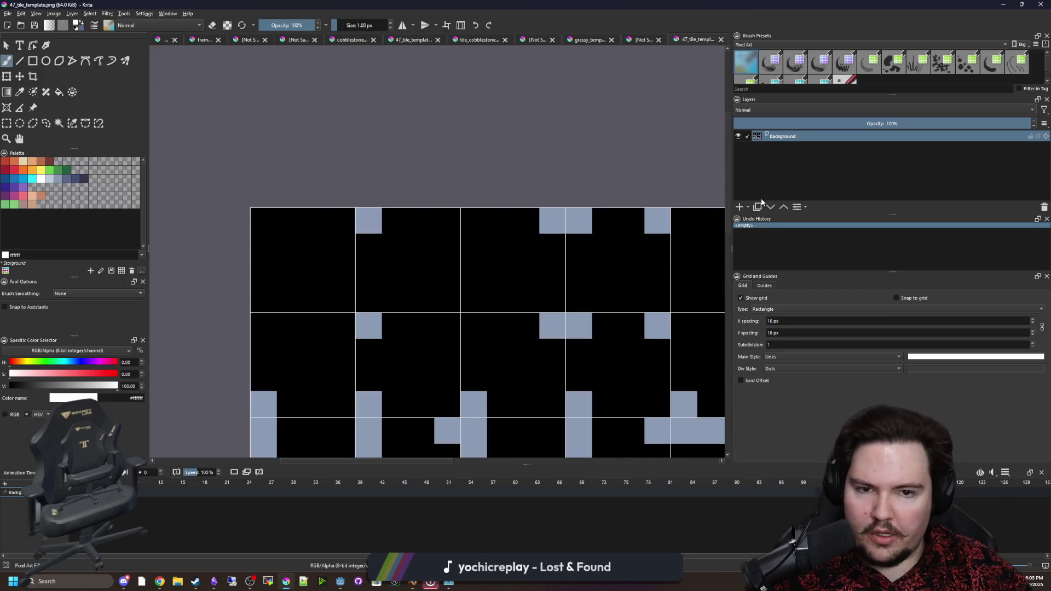
Add a new paint layer above the background and pan the canvas.
left_click(740, 206)
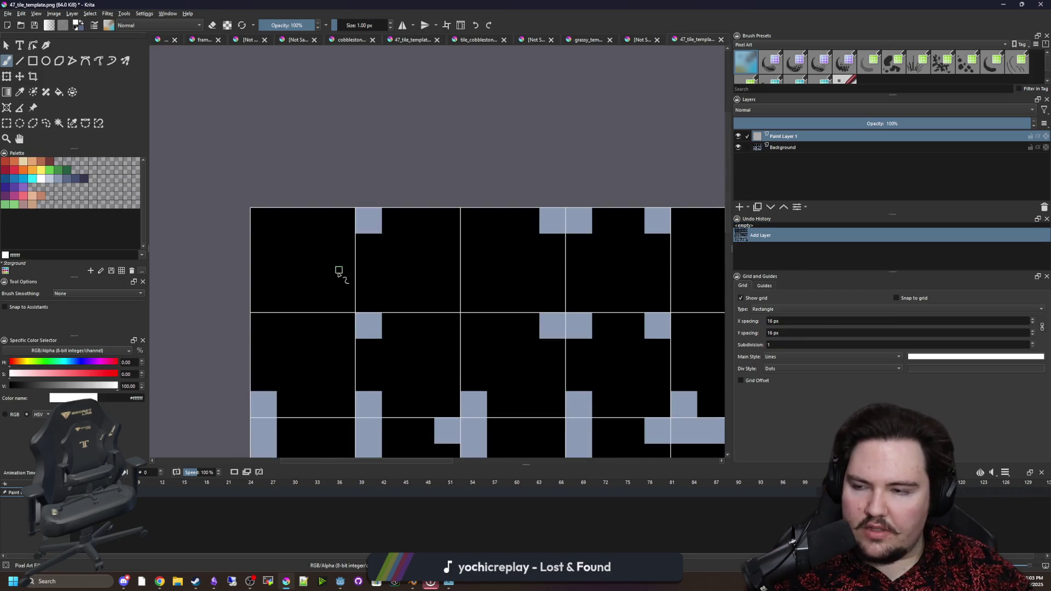
left_click_drag(339, 271, 265, 192)
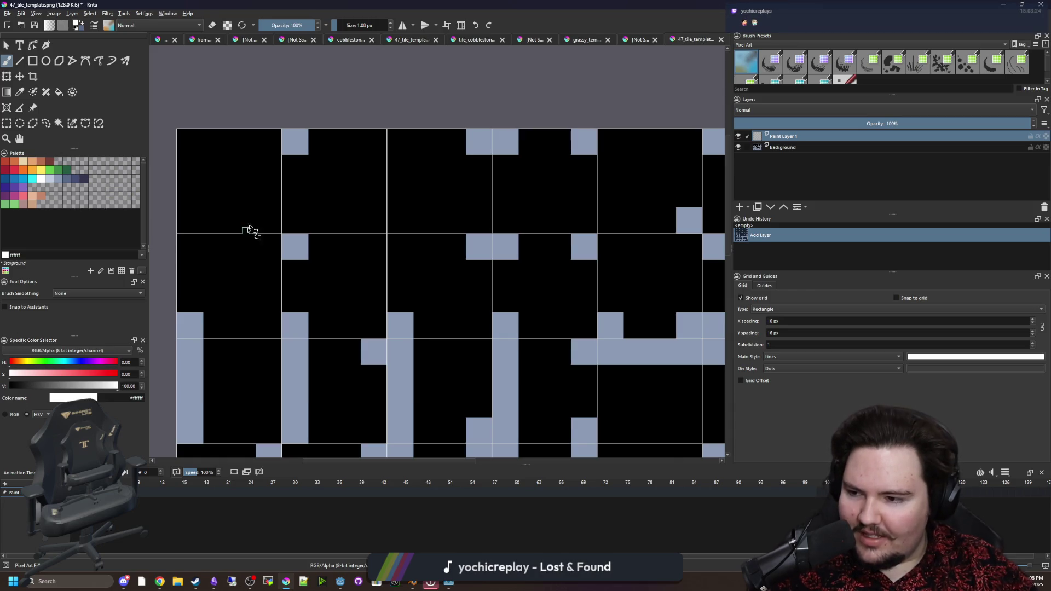
left_click_drag(258, 212, 277, 236)
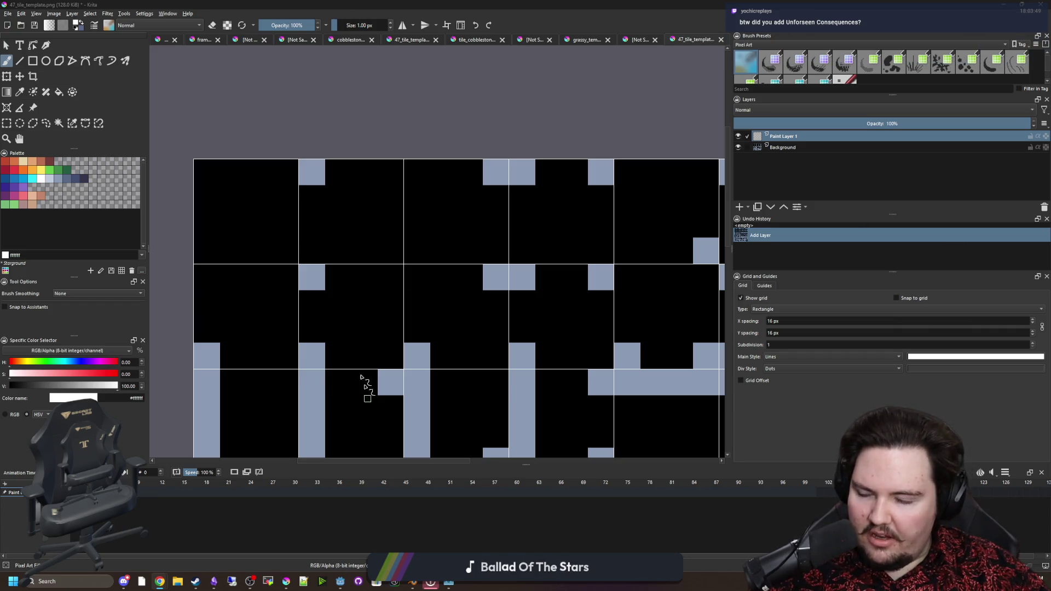
In Godot, filter project files by "unfor" and orbit to face the tablet.
mouse_move(340, 581)
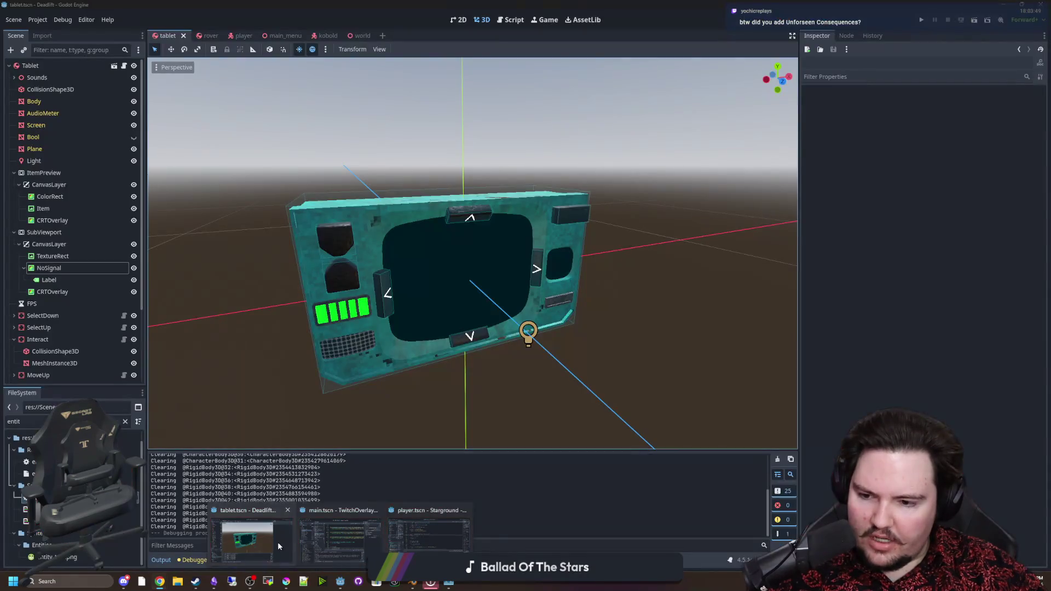
left_click(278, 542)
left_click(125, 421)
type("unfor")
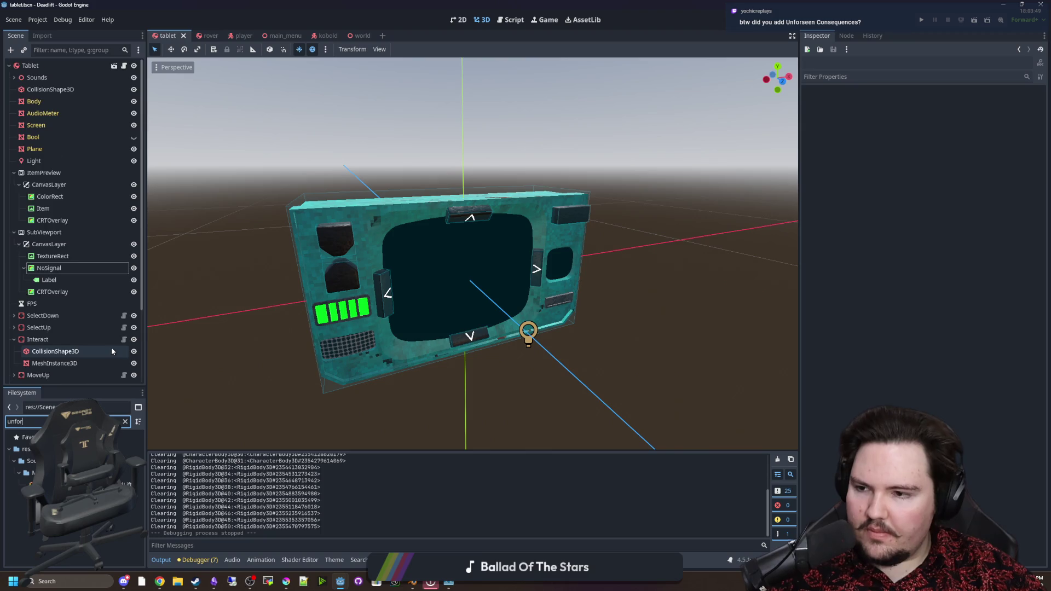
mouse_move(492, 317)
left_mouse_down()
mouse_move(532, 318)
mouse_move(553, 295)
left_mouse_up()
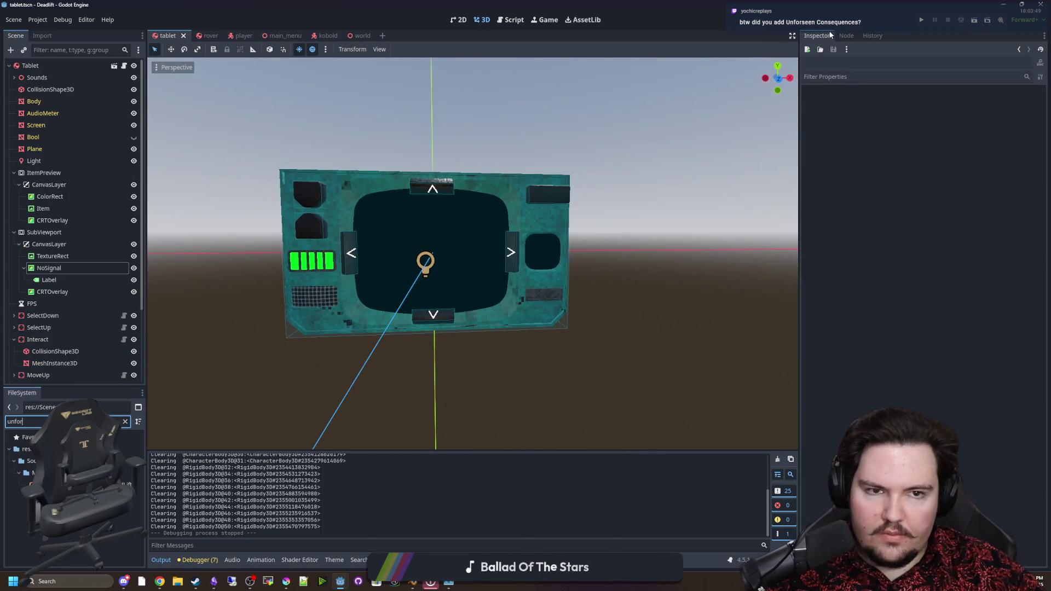
left_click(920, 20)
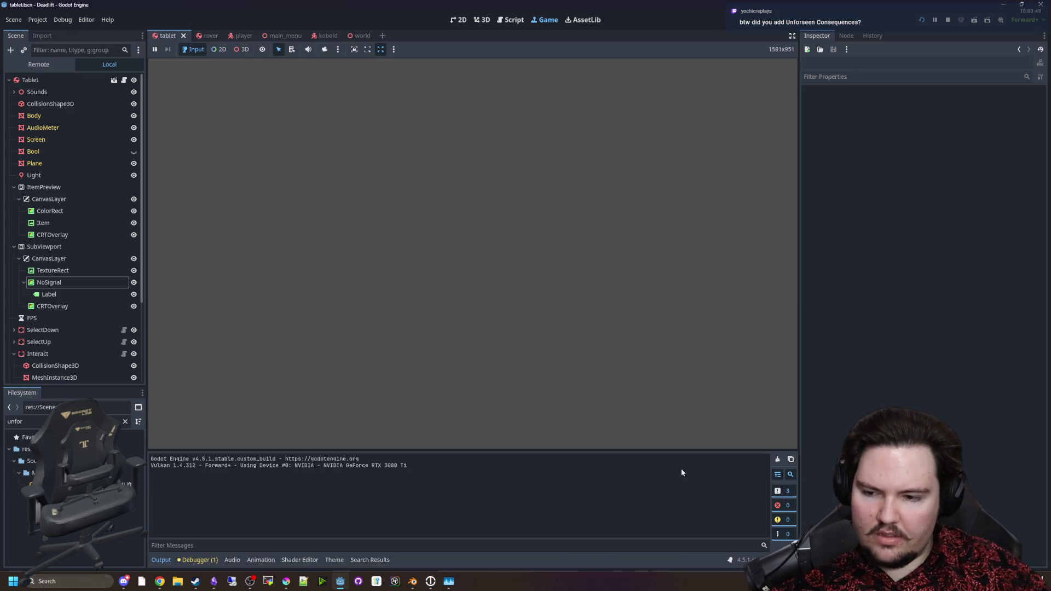
left_click(217, 294)
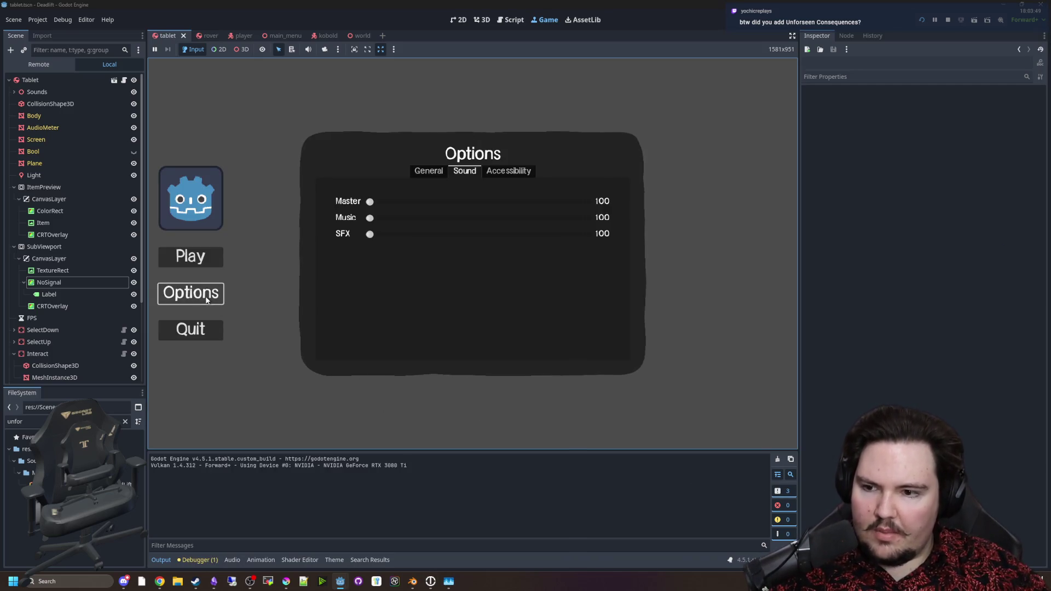
left_click(202, 293)
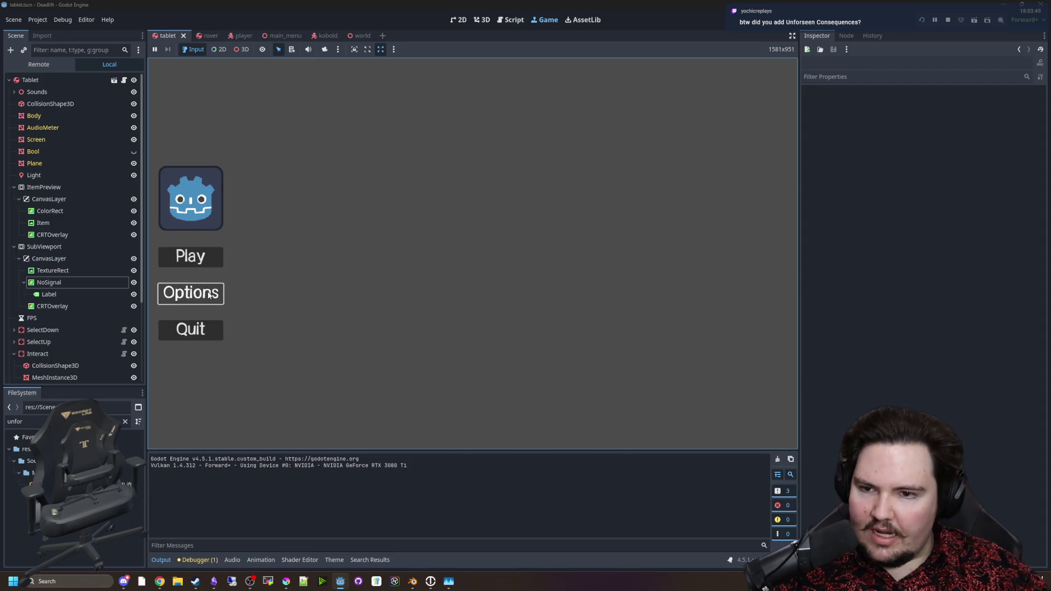
left_click(492, 169)
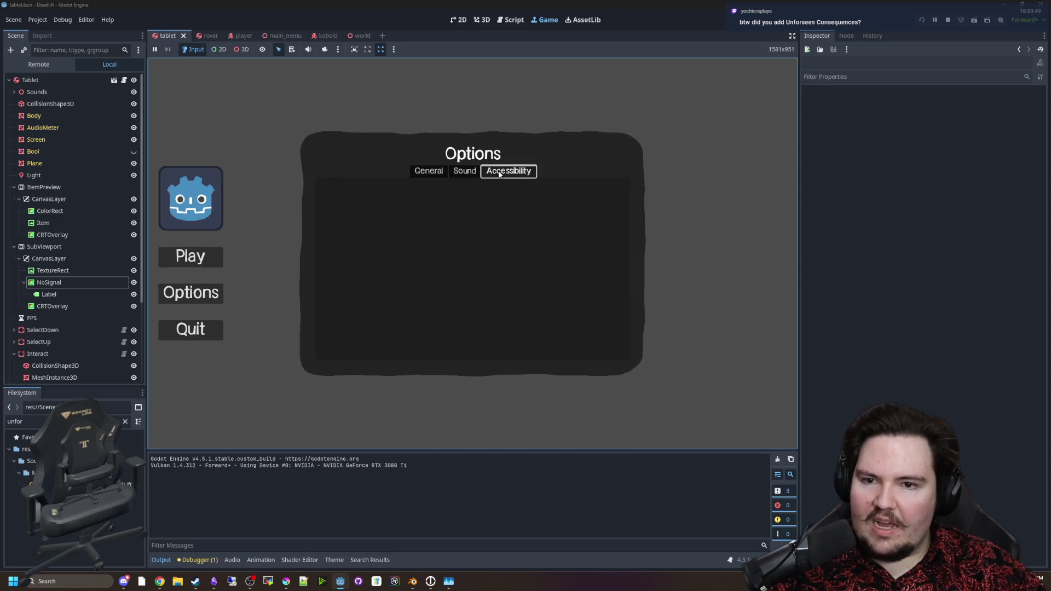
left_click(457, 172)
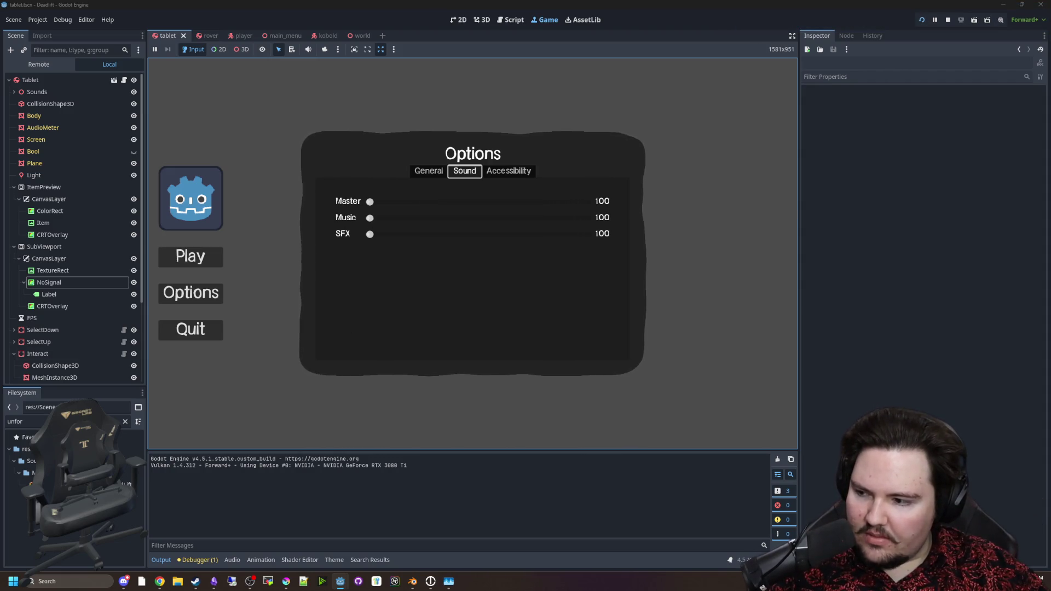
left_click(183, 293)
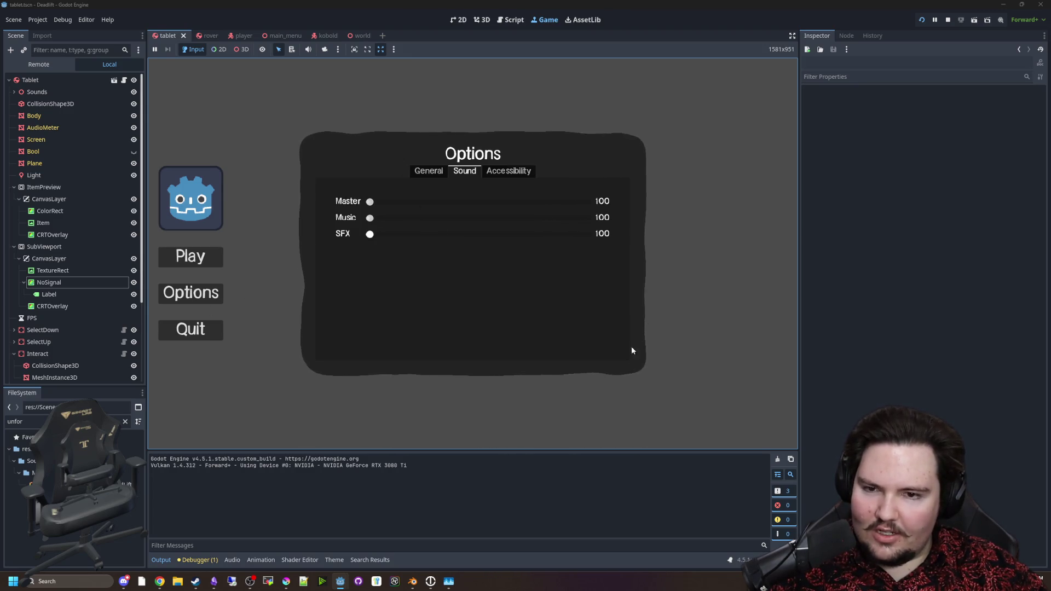
left_click(465, 171)
left_click(221, 332)
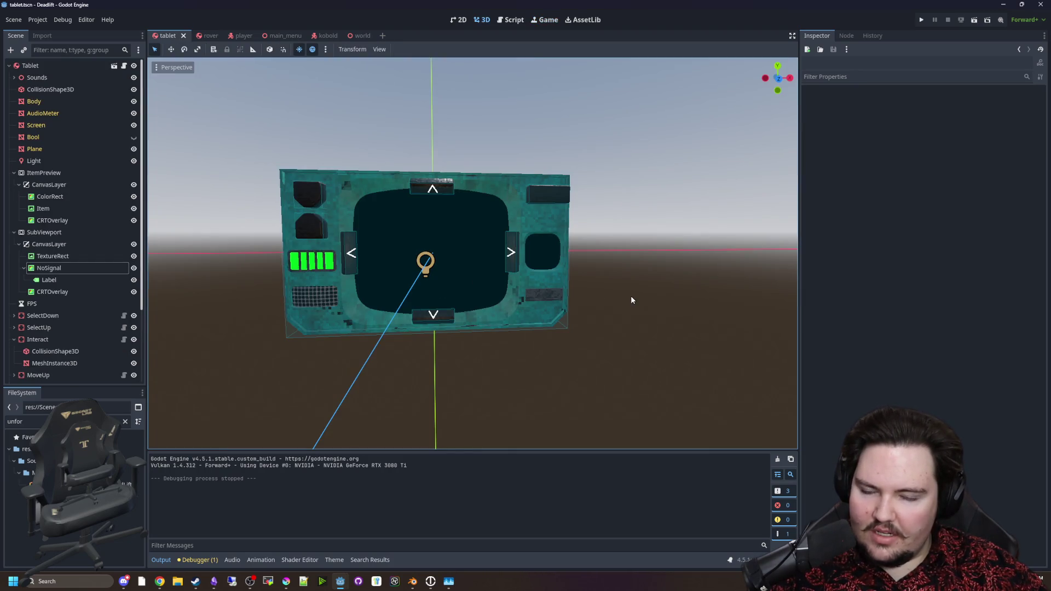
Bring up the overlay project and open its res://Music/Background folder.
mouse_move(675, 12)
left_mouse_down()
mouse_move(734, 236)
mouse_move(599, 432)
left_mouse_up()
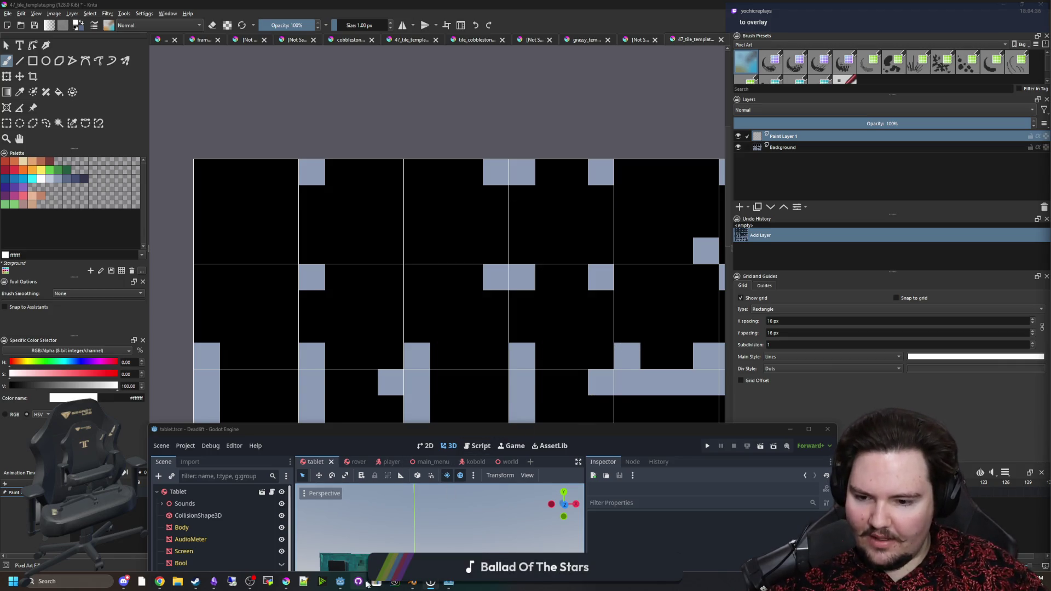
mouse_move(340, 581)
left_click(416, 541)
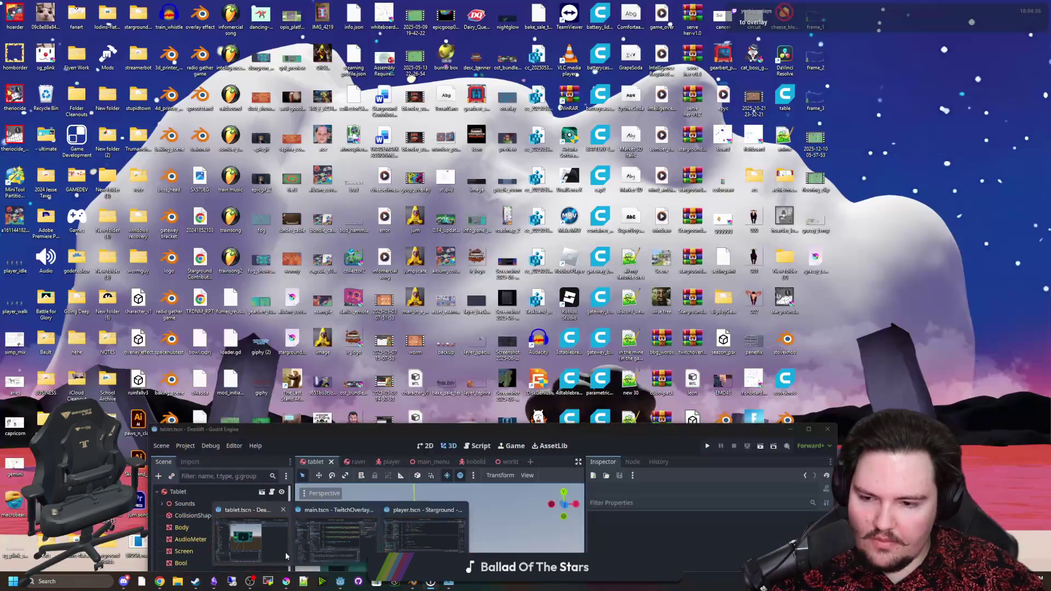
left_click(359, 547)
left_click(1047, 174)
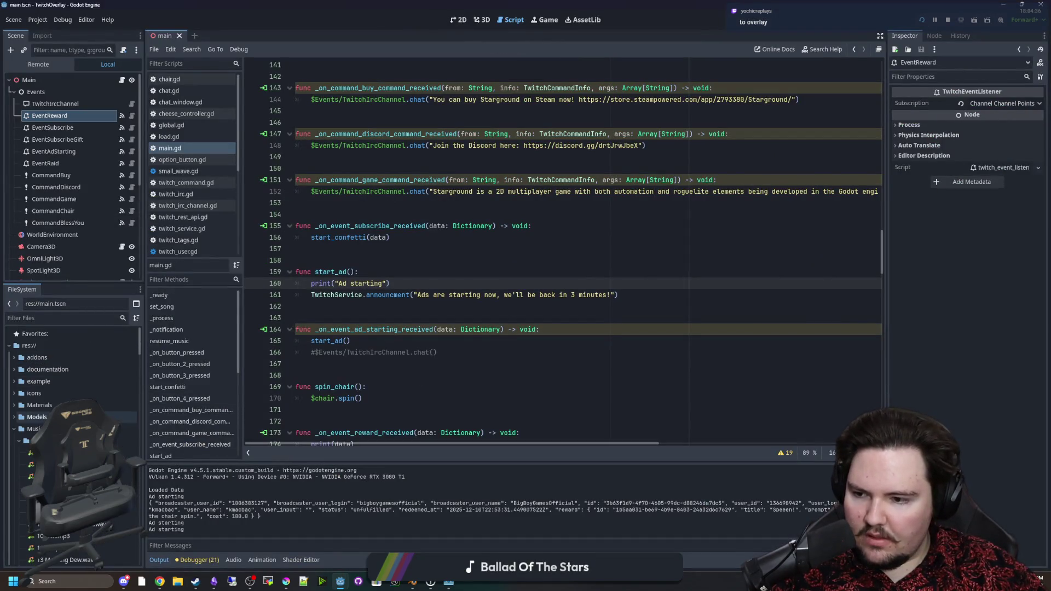
left_click(109, 426)
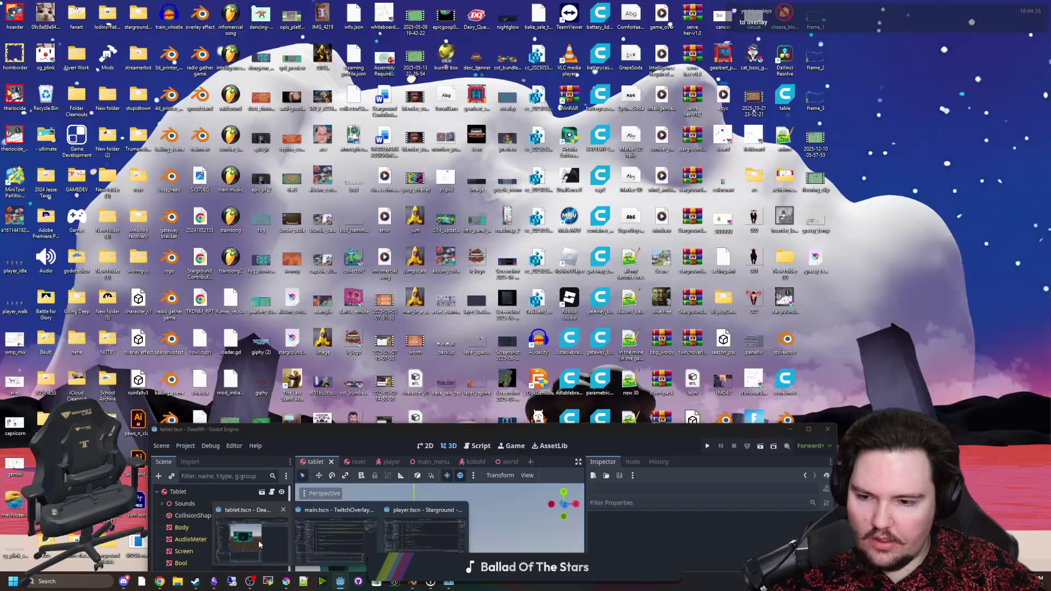
In the tablet project, inspect the Unforseen Consequences file's actions.
left_click(393, 546)
left_click_drag(300, 427, 450, 29)
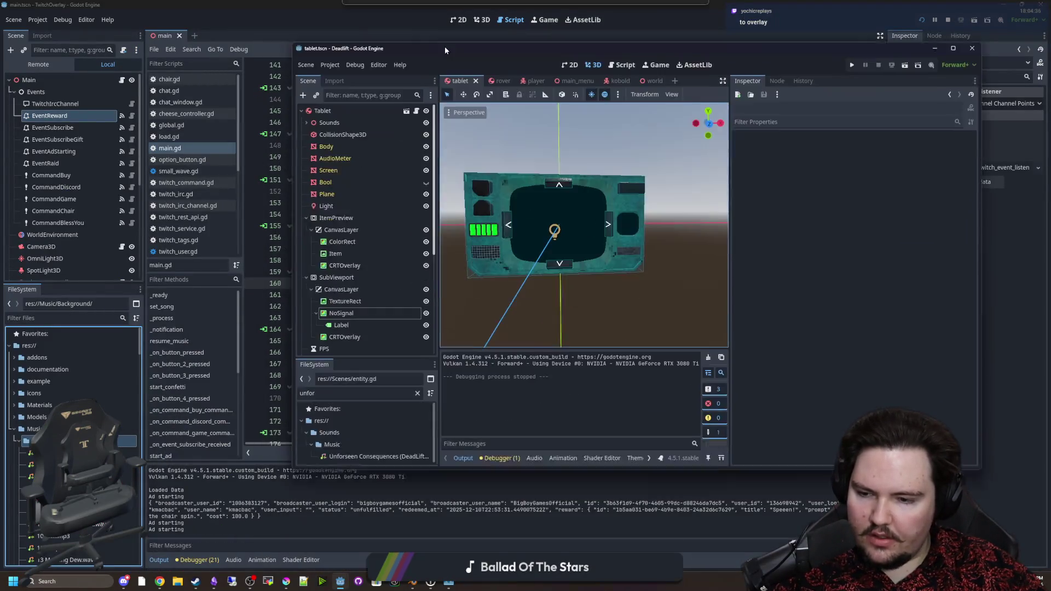
right_click(379, 444)
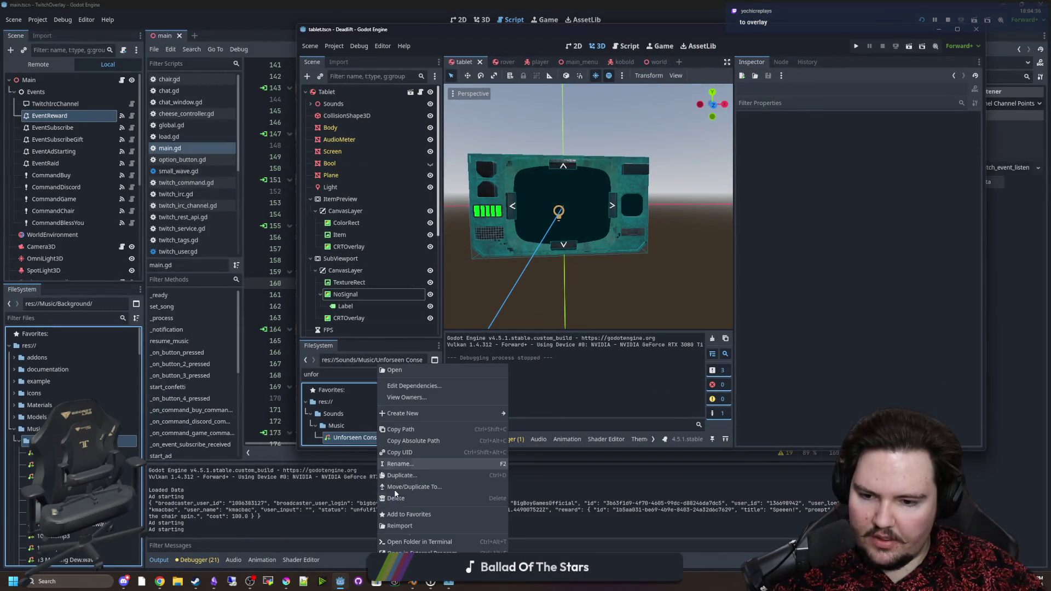
key("Escape")
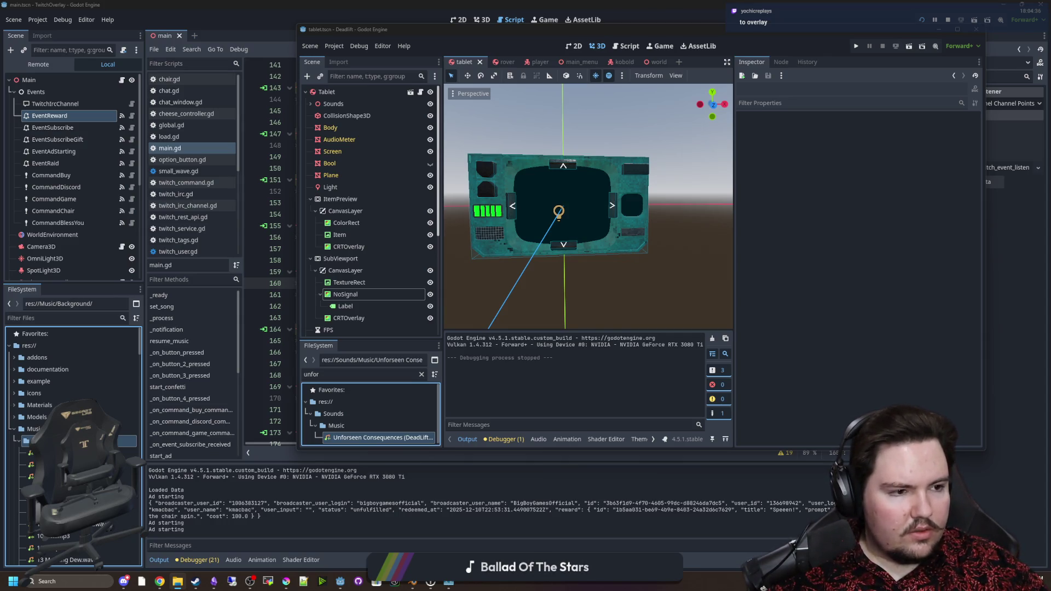
Filter the overlay project's FileSystem by "unfor" and go to line 160 of main.gd.
left_click(403, 490)
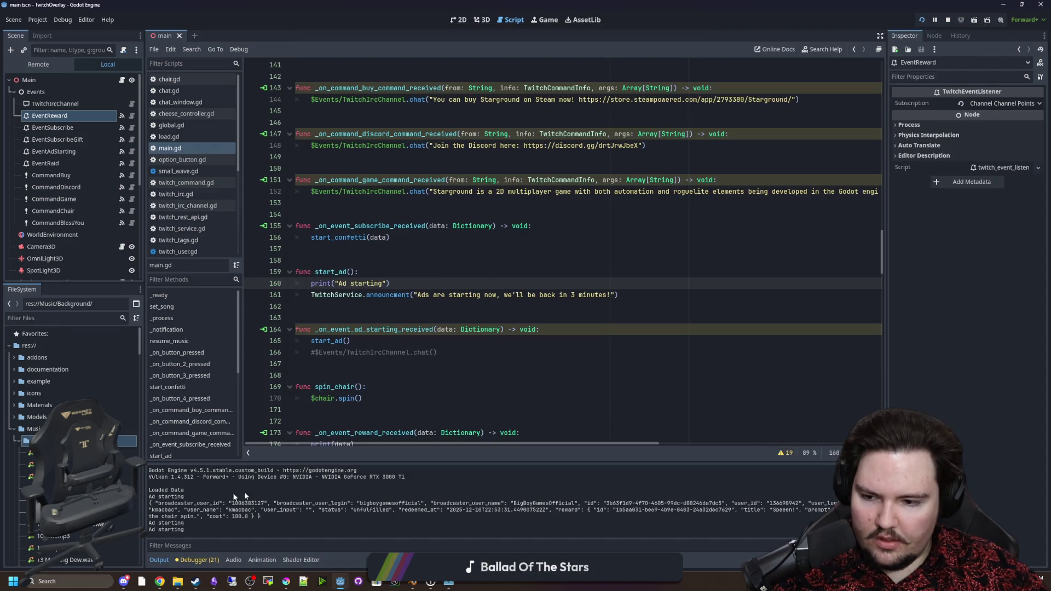
left_click(624, 365)
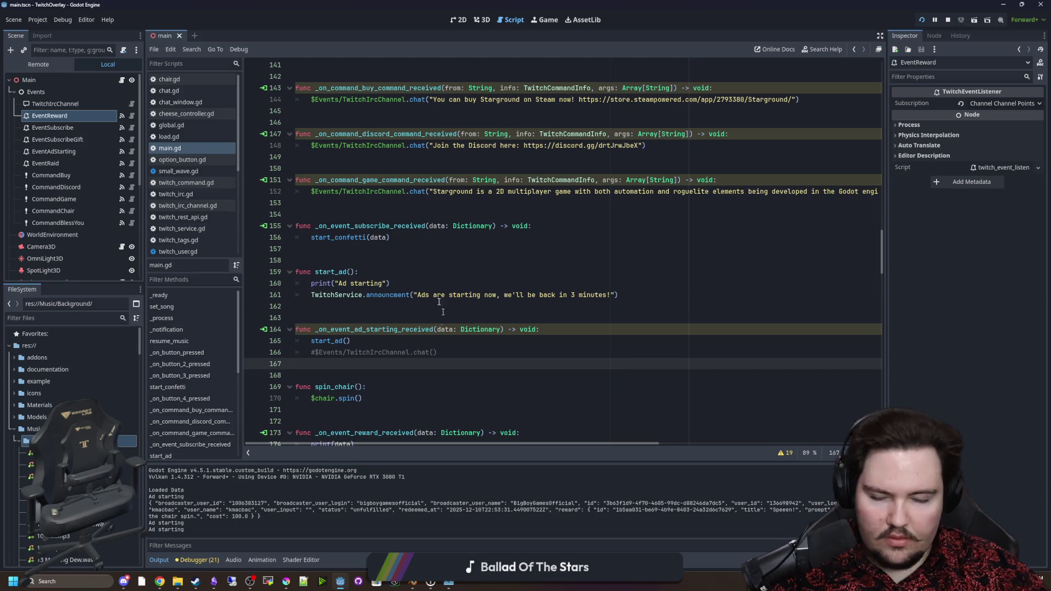
left_click(115, 318)
type("unfor")
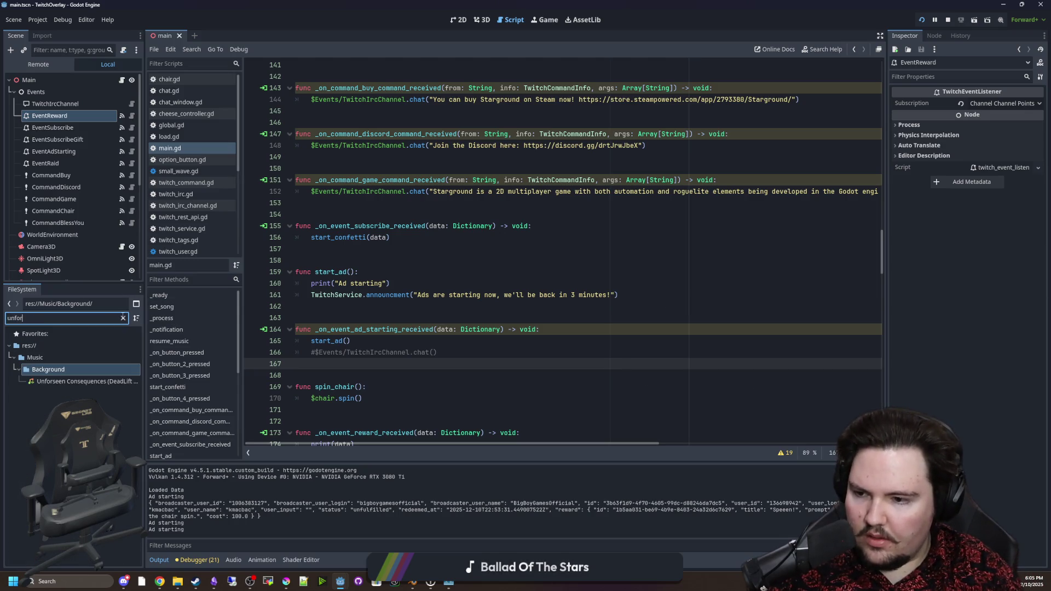
left_click(391, 283)
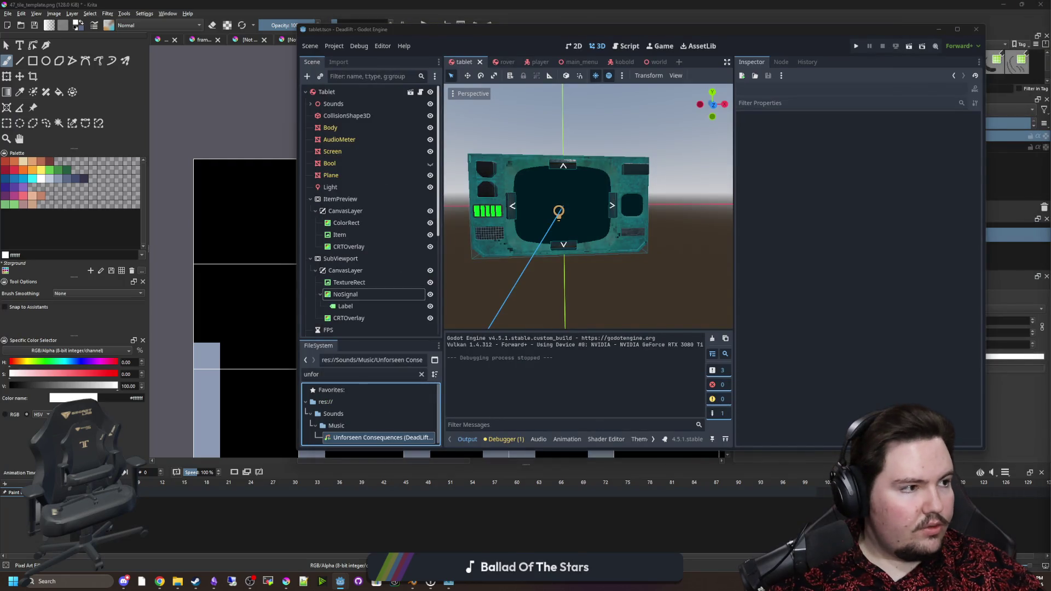
Minimize Godot and create a new 16 × 16 px image in Krita.
left_click(939, 29)
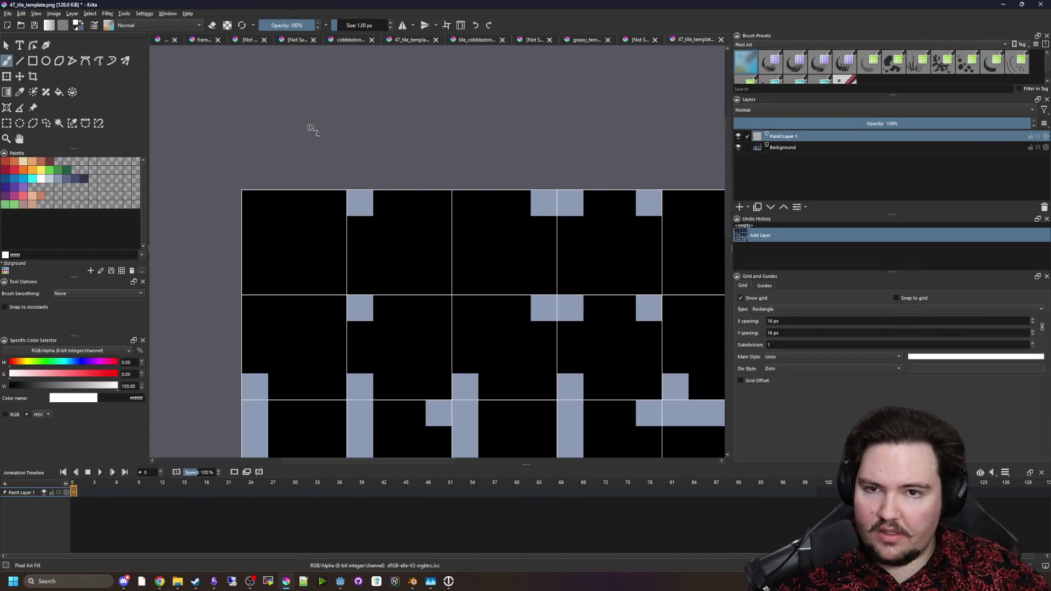
left_click(8, 13)
left_click(18, 23)
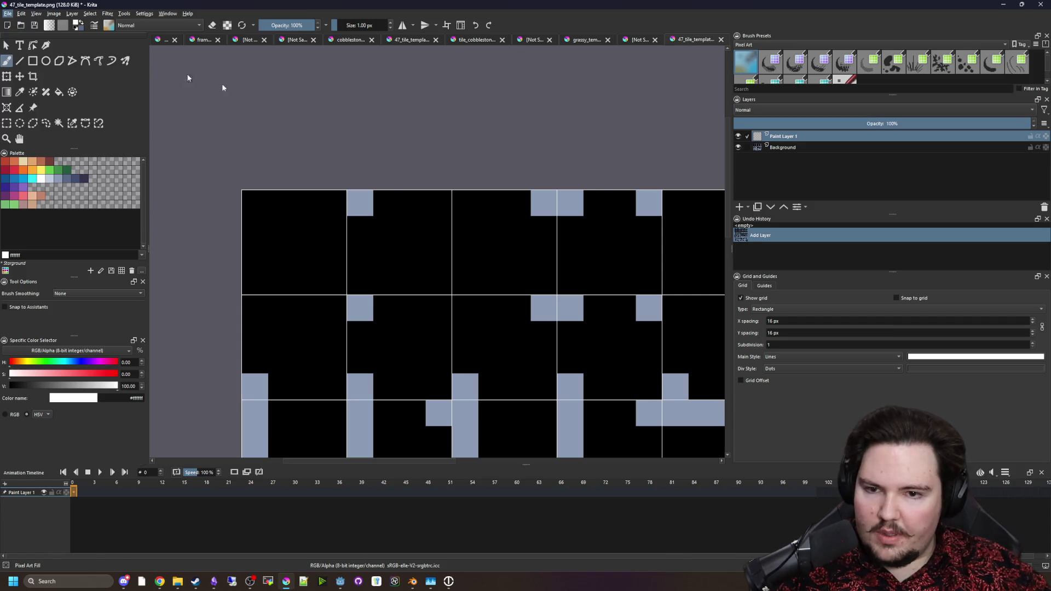
double_click(505, 231)
type("16")
key("Tab")
type("16")
left_click(597, 388)
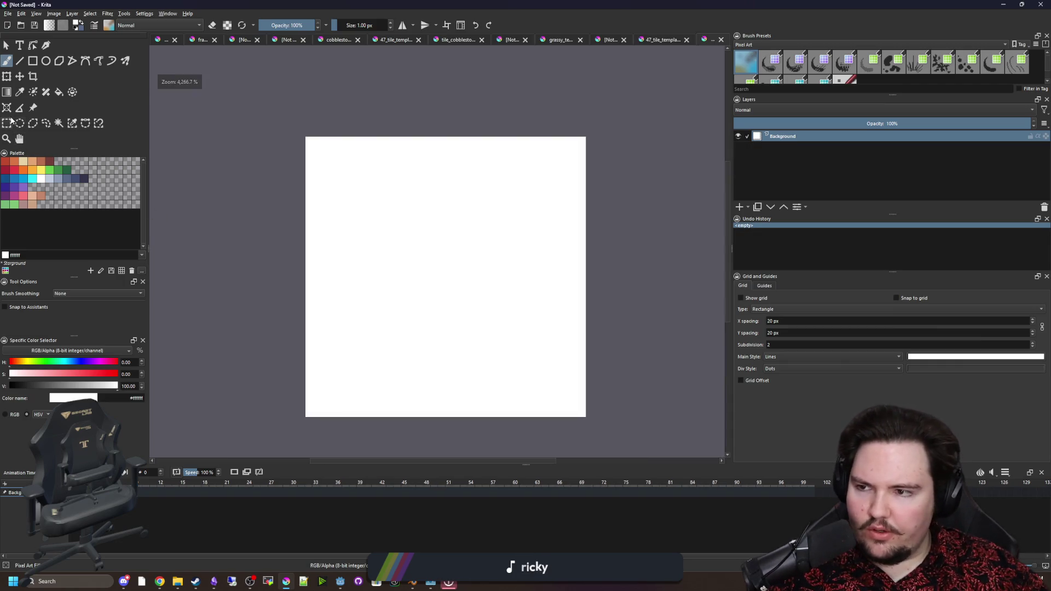
Clear the canvas to transparent and brush a dark brown stroke down the left edge.
left_click(10, 122)
mouse_move(309, 141)
left_mouse_down()
mouse_move(375, 194)
mouse_move(589, 418)
mouse_move(586, 409)
left_mouse_up()
key("Delete")
key("b")
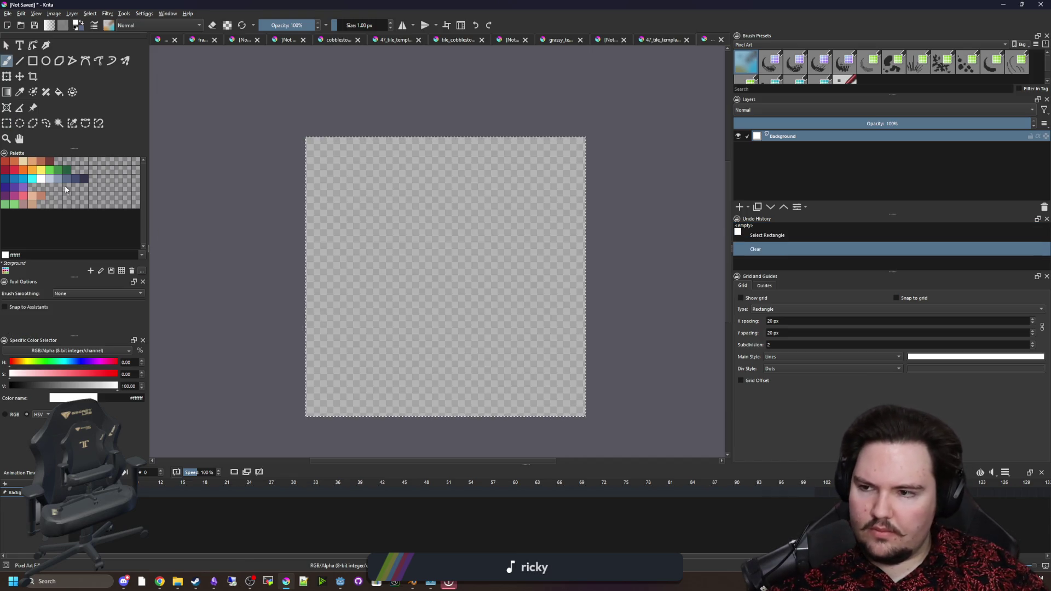
left_click(50, 161)
left_click_drag(311, 234, 328, 161)
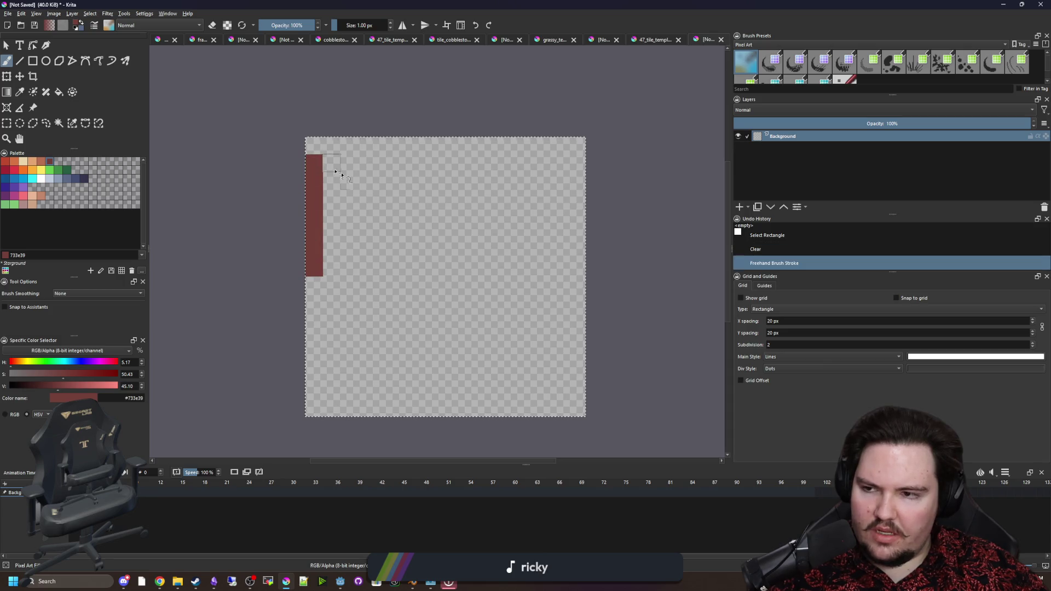
Fill the whole 16×16 tile with a light brown base colour.
key("f")
left_click(203, 207)
left_click(43, 160)
left_click(440, 224)
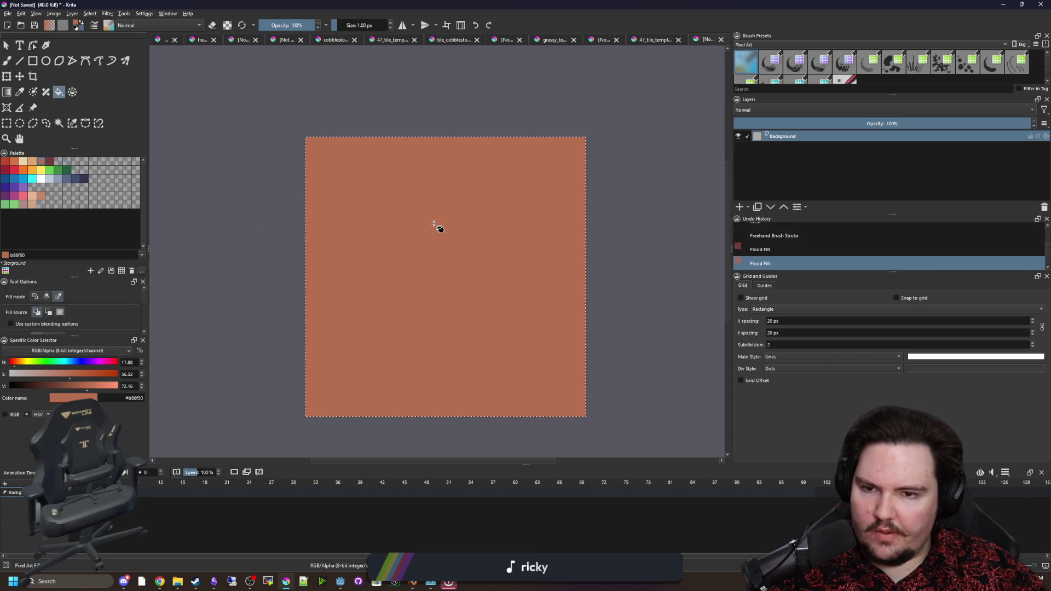
key("b")
left_click(43, 197)
left_click(383, 233)
key("ctrl+z")
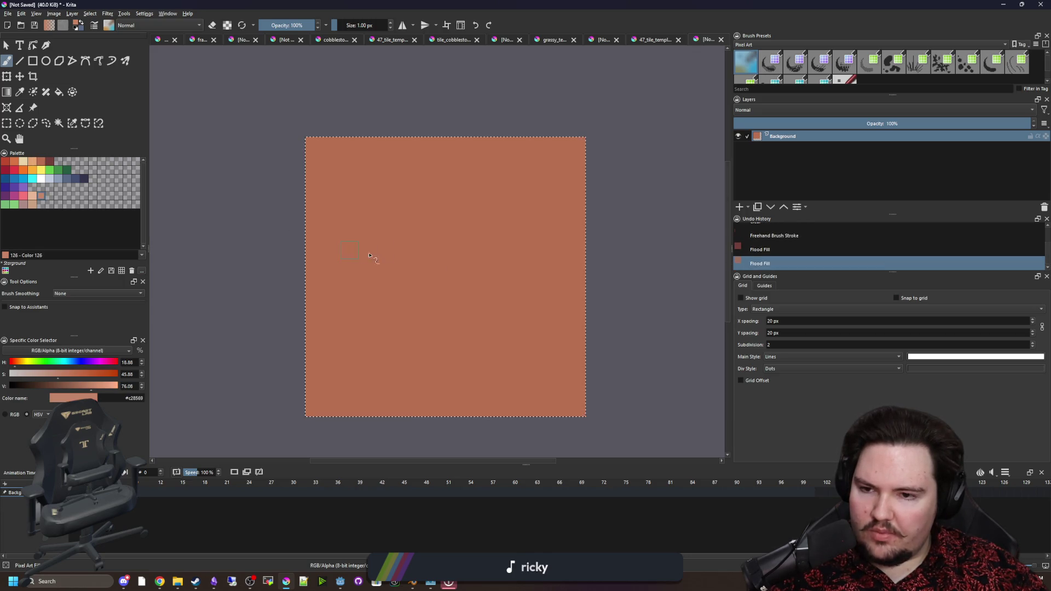
left_click_drag(342, 244, 575, 290)
key("f")
left_click(428, 235)
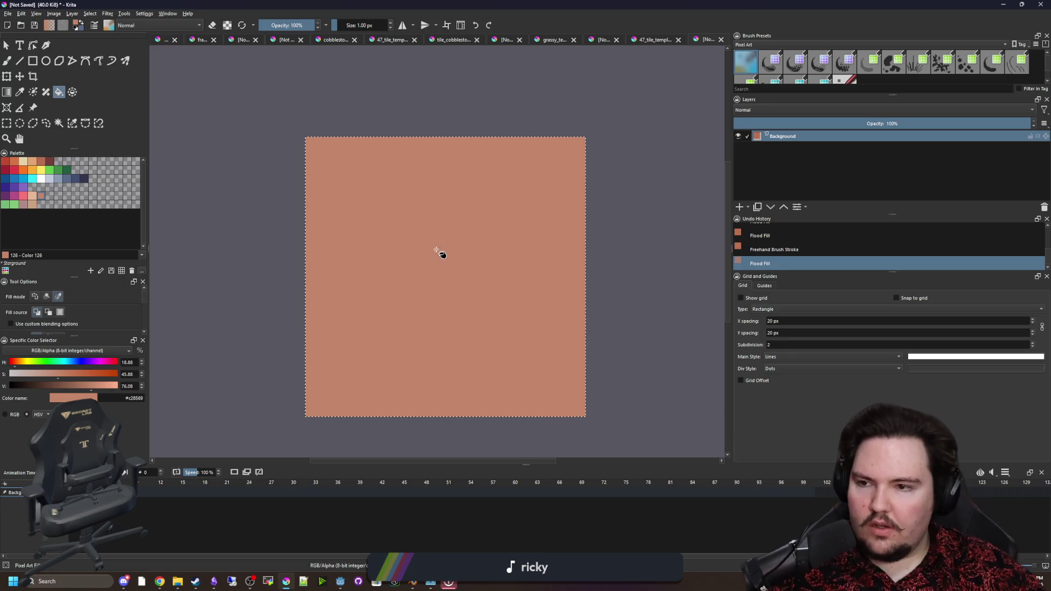
Paint dark #b86f50 horizontal plank-seam stripes across the middle and bottom of the tile.
left_click(40, 165)
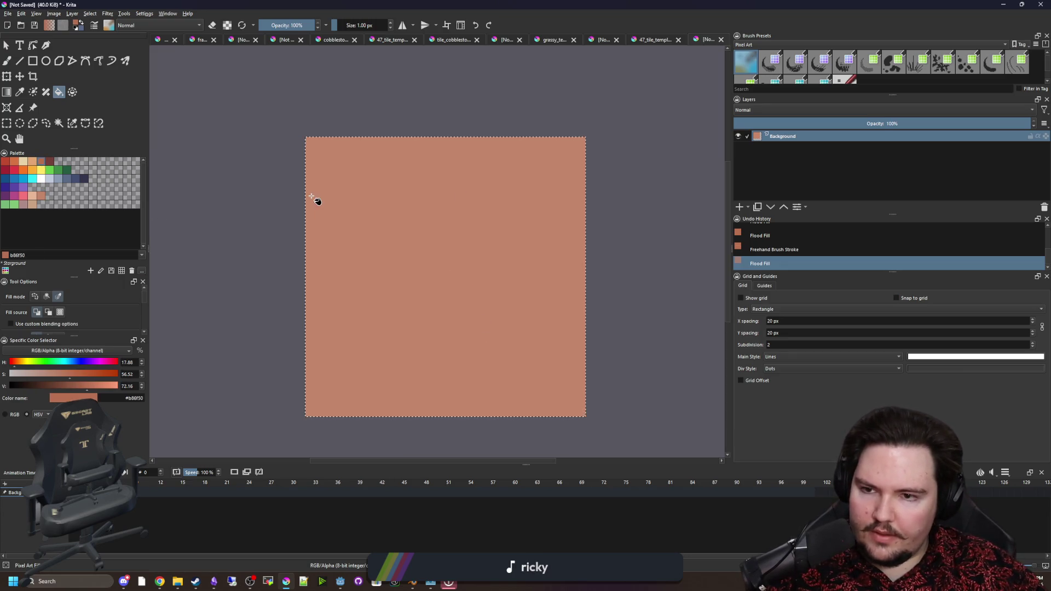
key("b")
left_click(573, 412)
left_click(337, 409)
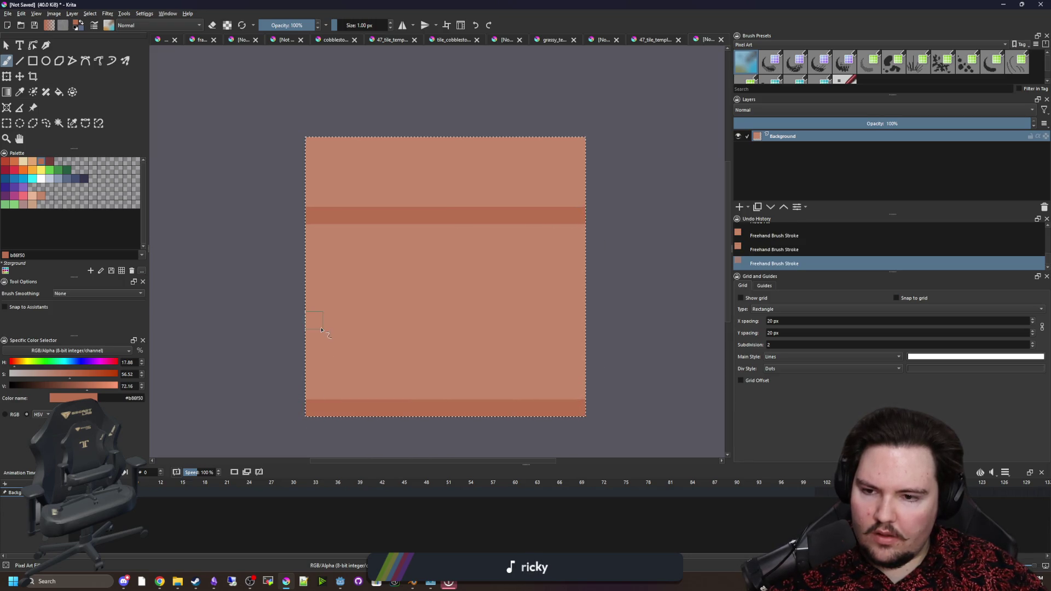
key("ctrl+z")
left_click_drag(615, 299, 414, 304)
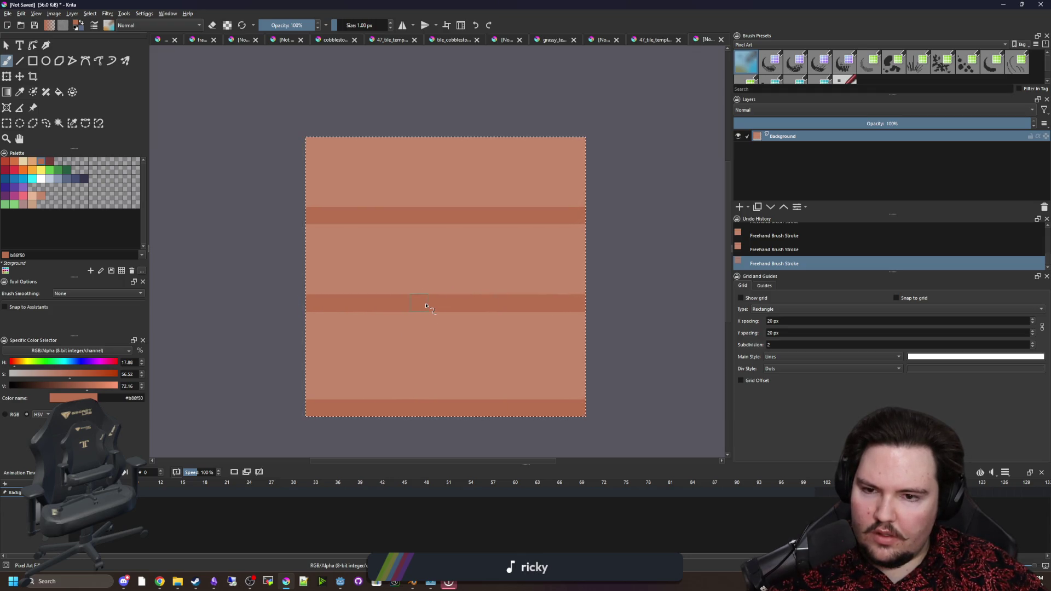
scroll(427, 306, "down", 4)
scroll(431, 309, "up", 3)
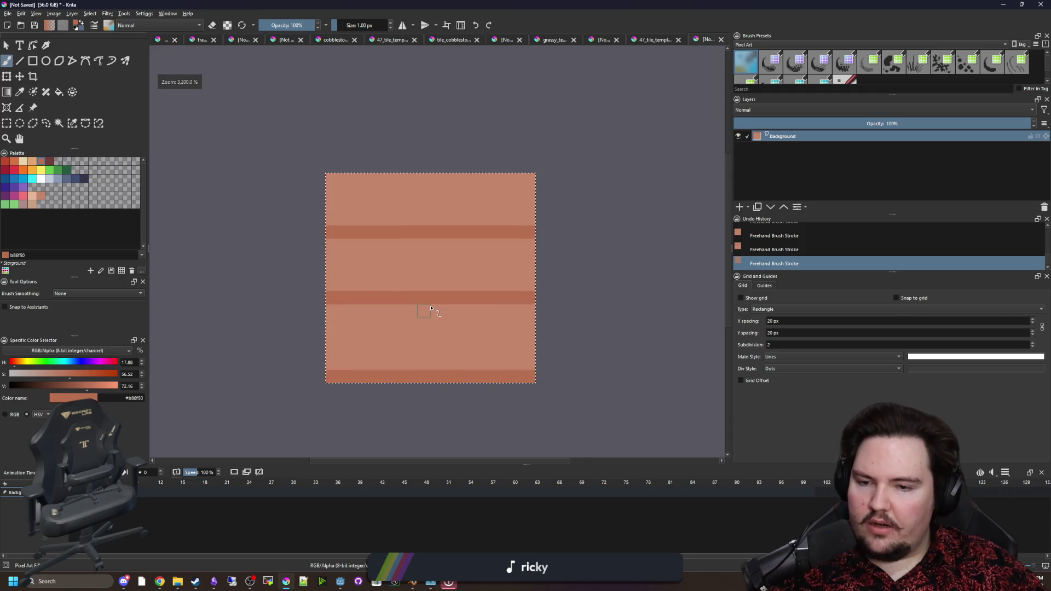
scroll(430, 308, "up", 1)
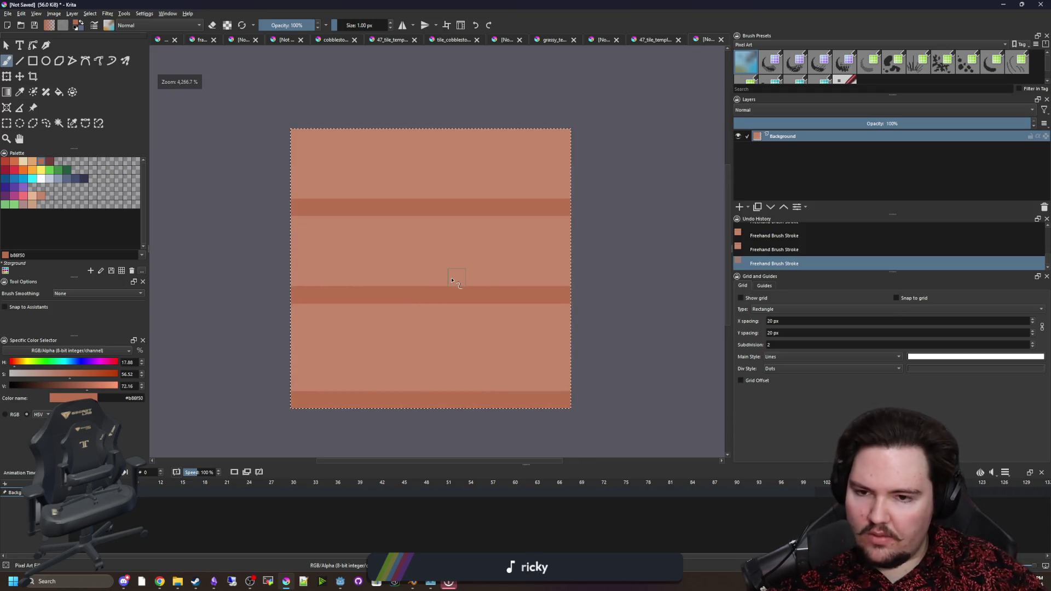
scroll(453, 280, "down", 5)
scroll(452, 281, "up", 5)
key("ctrl+z")
key("ctrl+z")
mouse_move(309, 259)
left_mouse_down()
mouse_move(427, 243)
mouse_move(575, 260)
left_mouse_up()
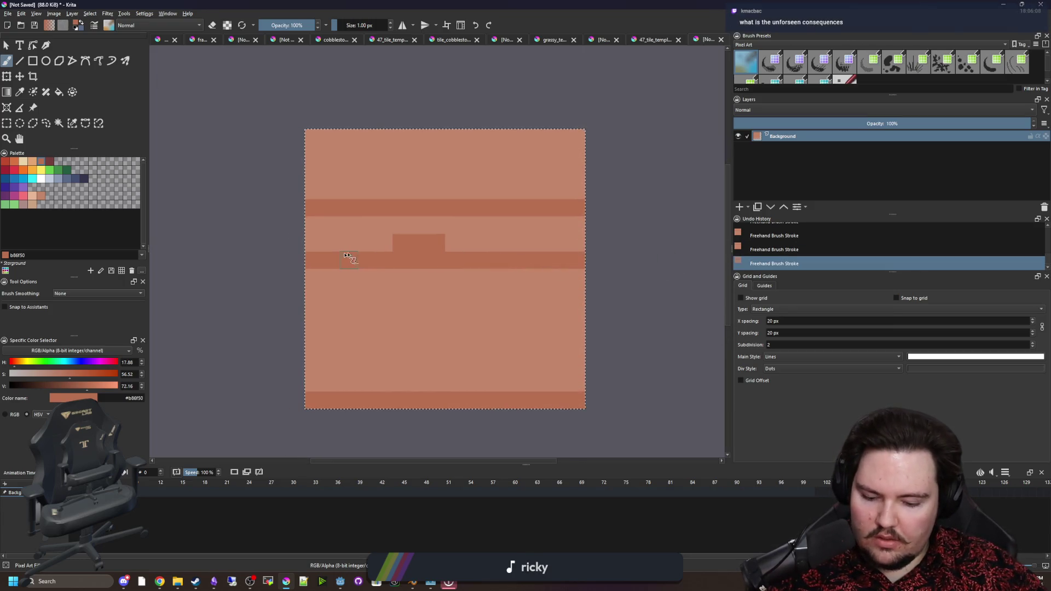
Paint out the upper stripe in light brown, discard a trial vertical seam, and select the tile.
left_click(469, 230, "ctrl")
left_click_drag(574, 208, 308, 208)
left_click_drag(403, 235, 392, 239)
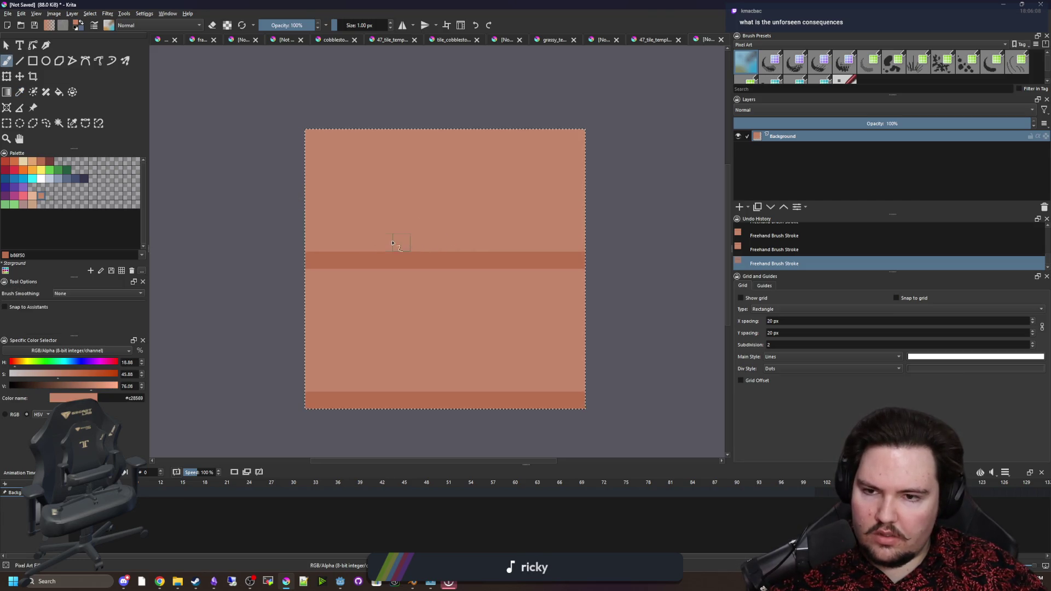
left_click(434, 256, "ctrl")
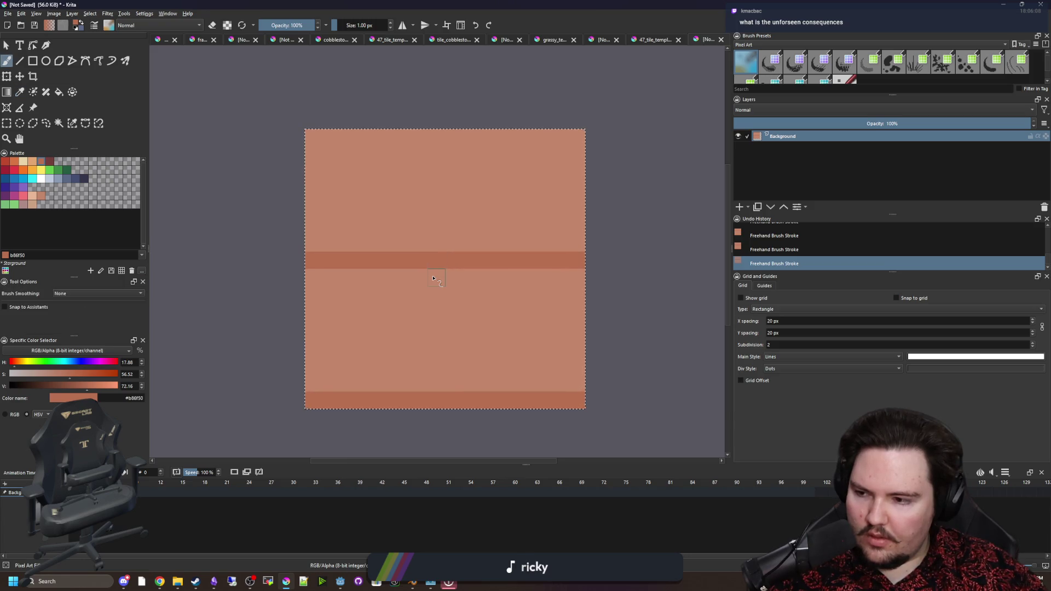
scroll(422, 285, "up", 2)
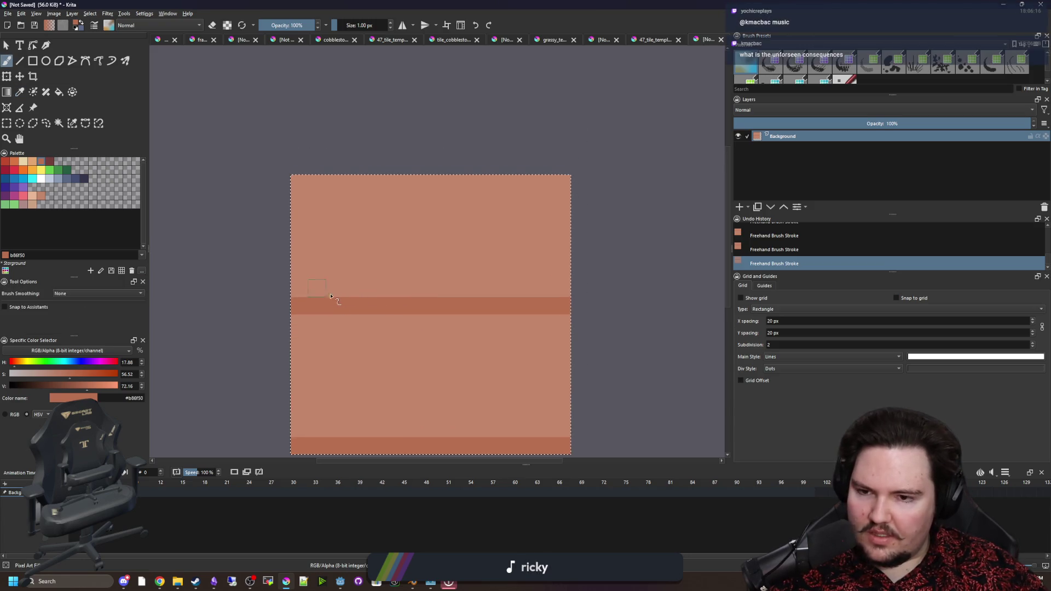
left_click_drag(386, 298, 387, 176)
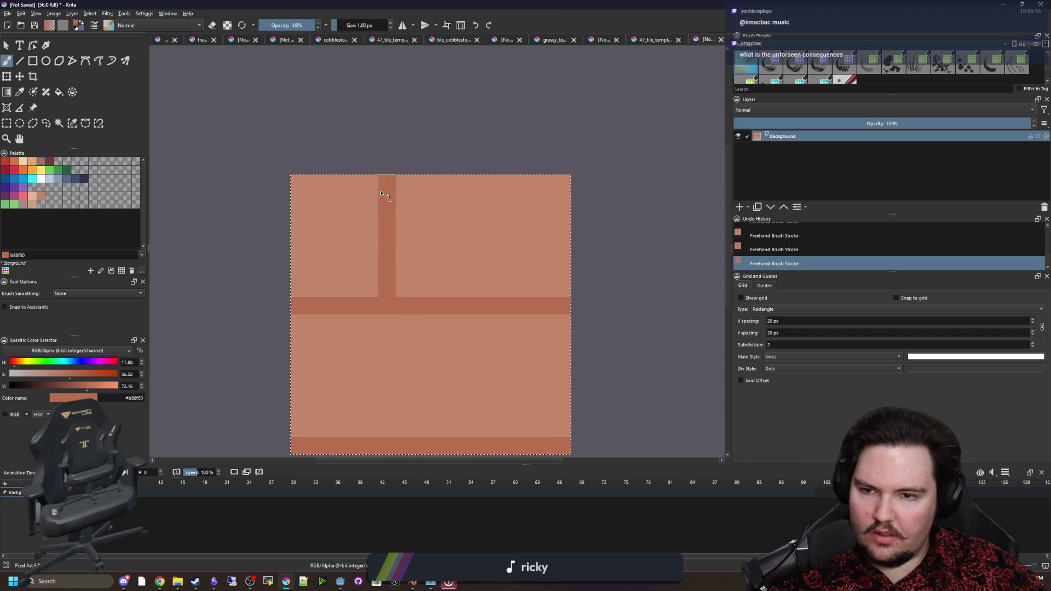
scroll(426, 222, "down", 5)
scroll(424, 227, "up", 4)
key("ctrl+z")
scroll(425, 270, "down", 2)
scroll(432, 331, "up", 2)
scroll(433, 332, "up", 1)
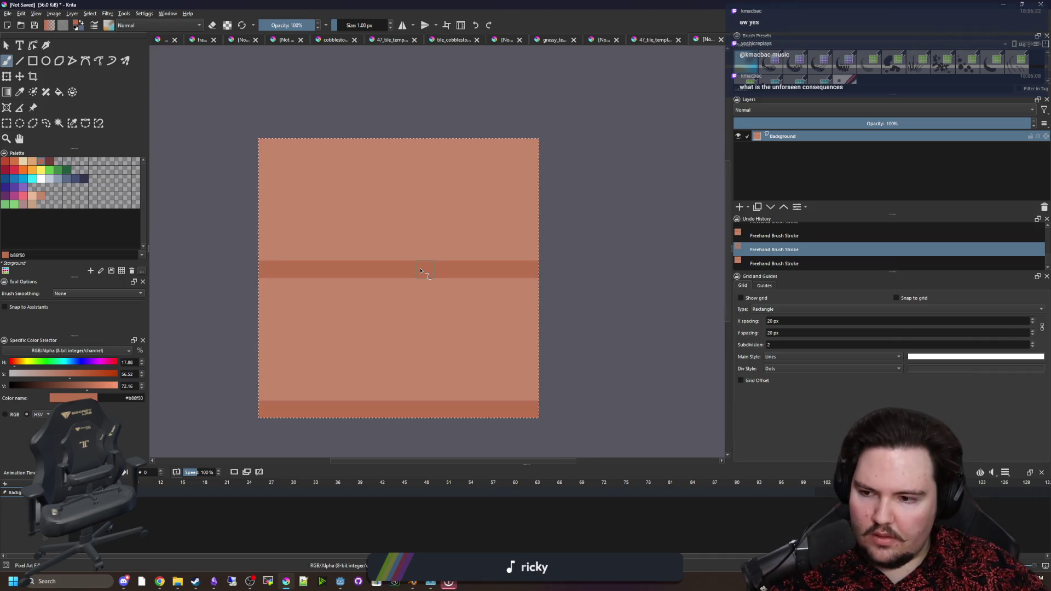
scroll(408, 291, "down", 2)
key("ctrl+r")
Paste the copied plank tile as a new layer in 47_tile_template.png.
key("ctrl+c")
key("ctrl+c")
key("ctrl+c")
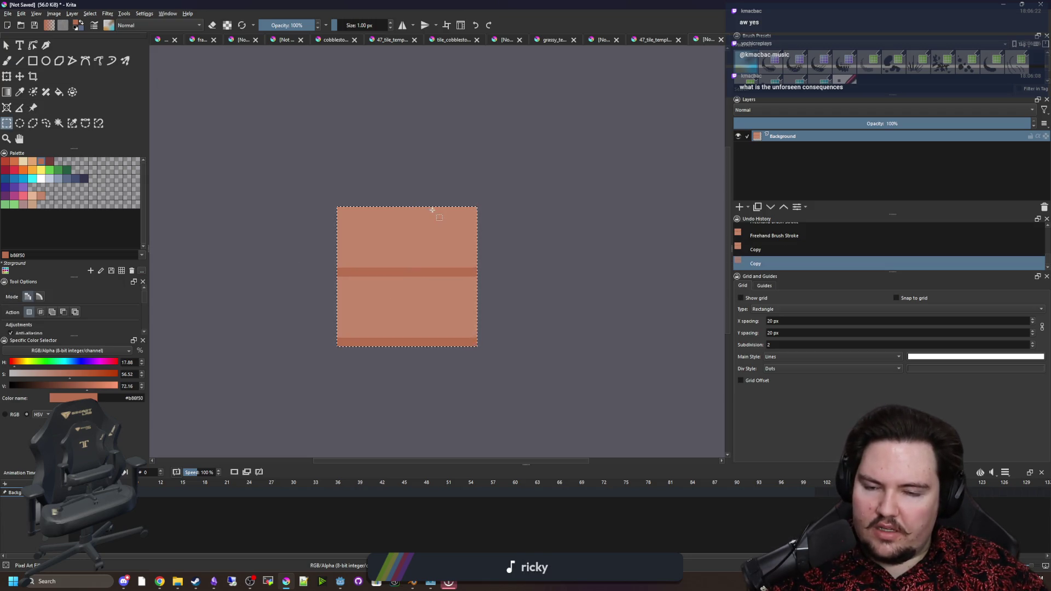
scroll(385, 276, "up", 1)
left_click(659, 43)
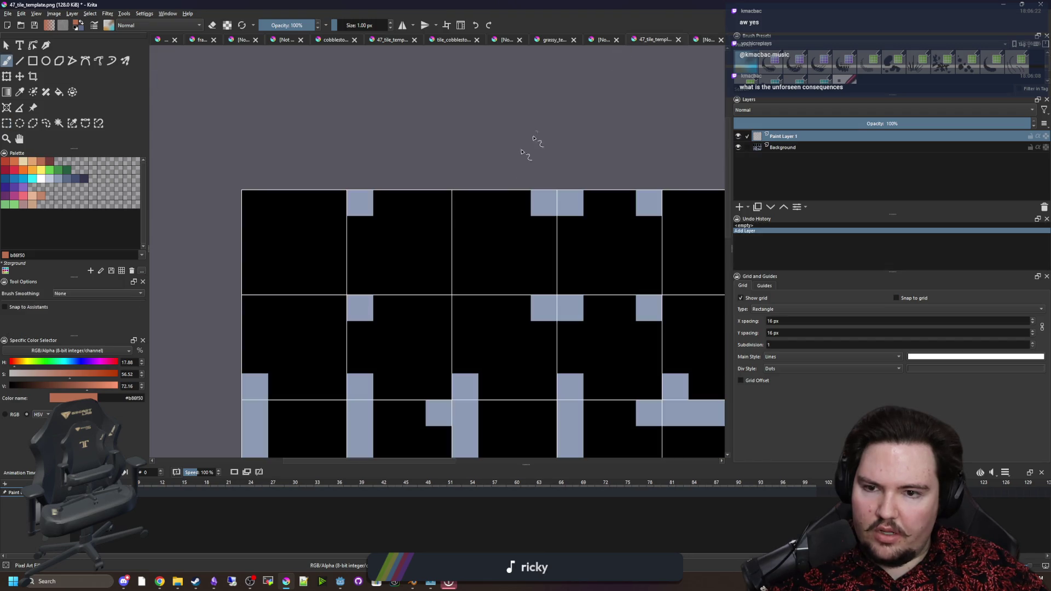
key("ctrl+v")
key("ctrl+t")
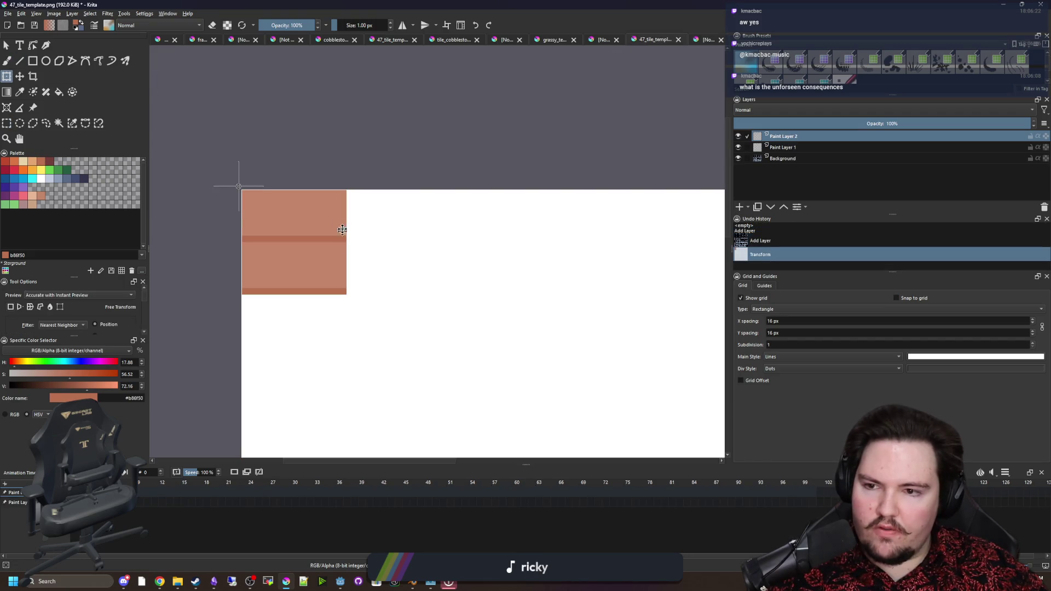
Bring up the Resize Canvas dialog from the Image menu.
scroll(289, 177, "down", 3)
left_click(53, 13)
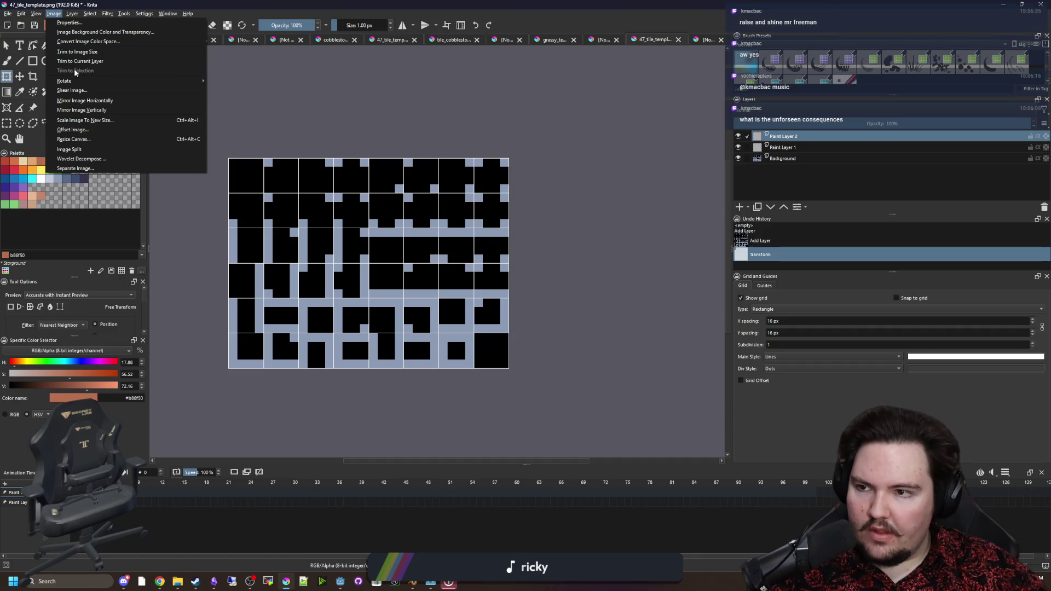
left_click(86, 139)
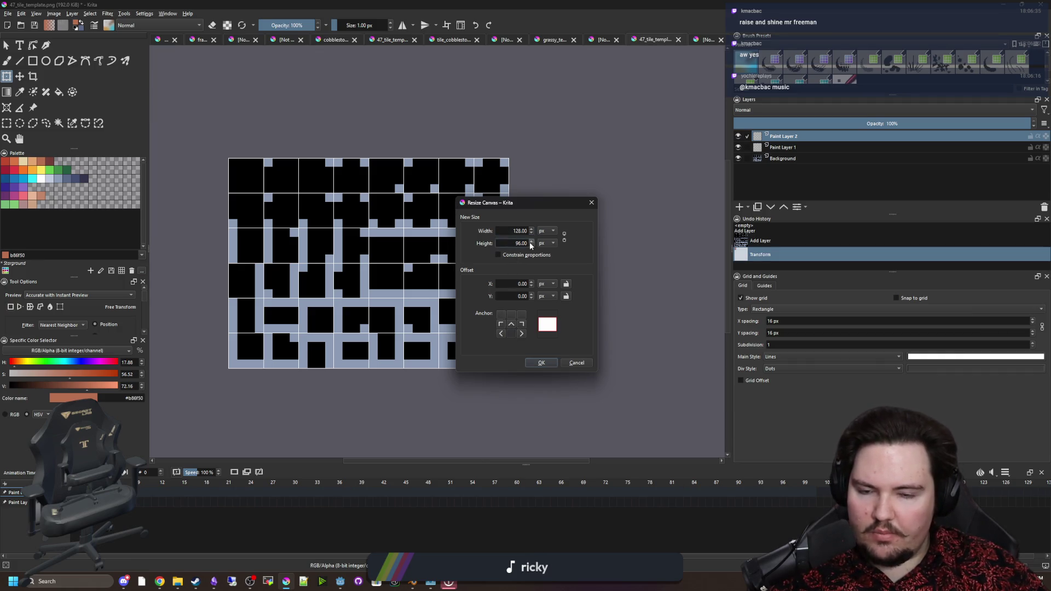
Resize the canvas to 112 px high with a 16 px Y offset and commit the tile transform.
left_click(530, 241)
left_click(513, 284)
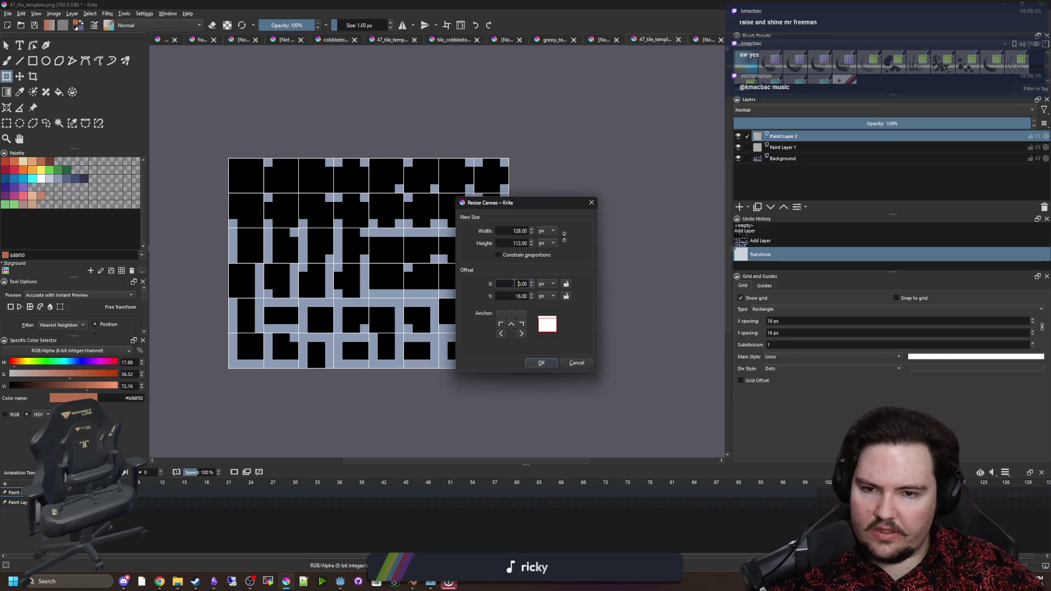
left_click(541, 363)
scroll(233, 138, "up", 2)
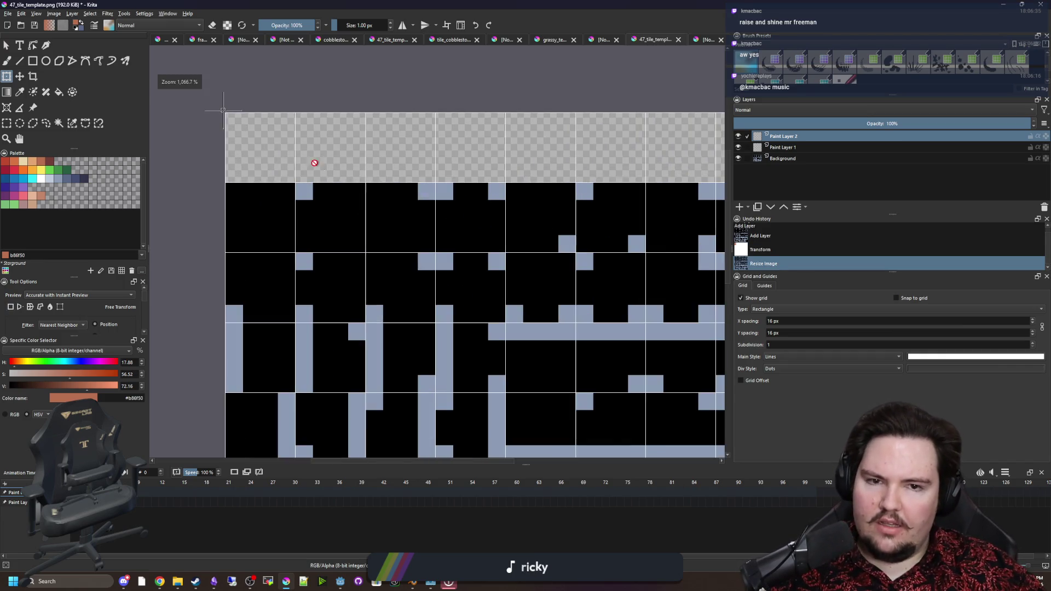
left_click(411, 252)
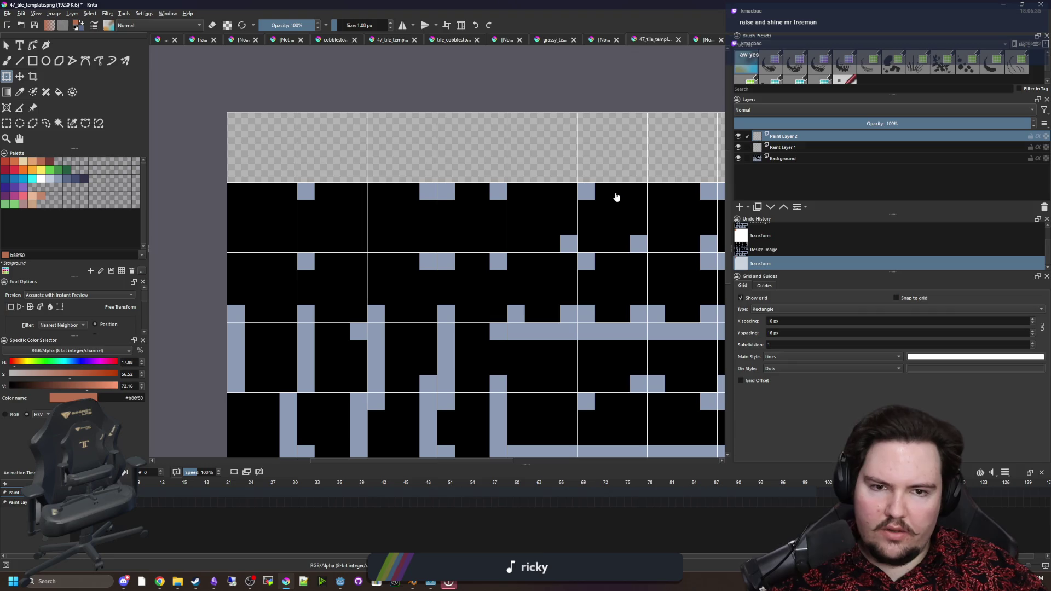
left_click_drag(616, 197, 577, 226)
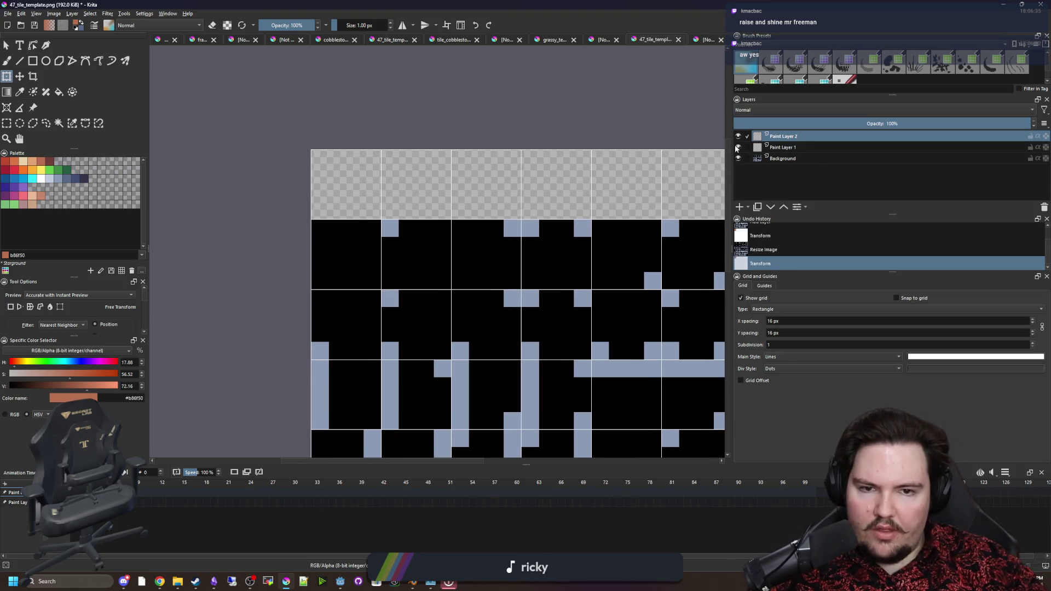
key("Return")
Clear the white area around the plank tile with a contiguous selection.
scroll(355, 178, "up", 1)
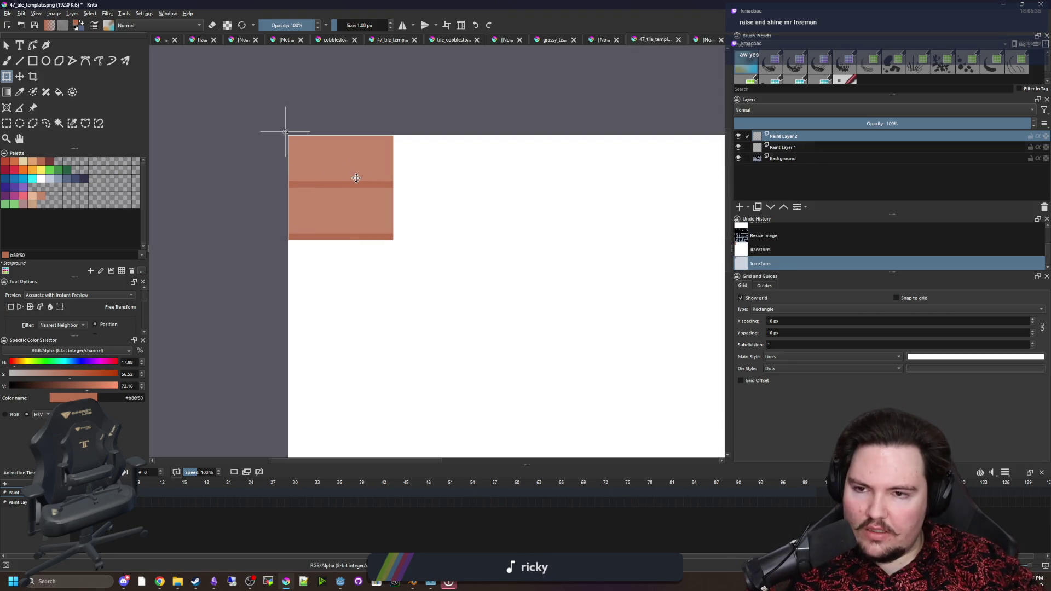
left_click(59, 124)
left_click(432, 207)
key("Delete")
scroll(430, 205, "down", 3)
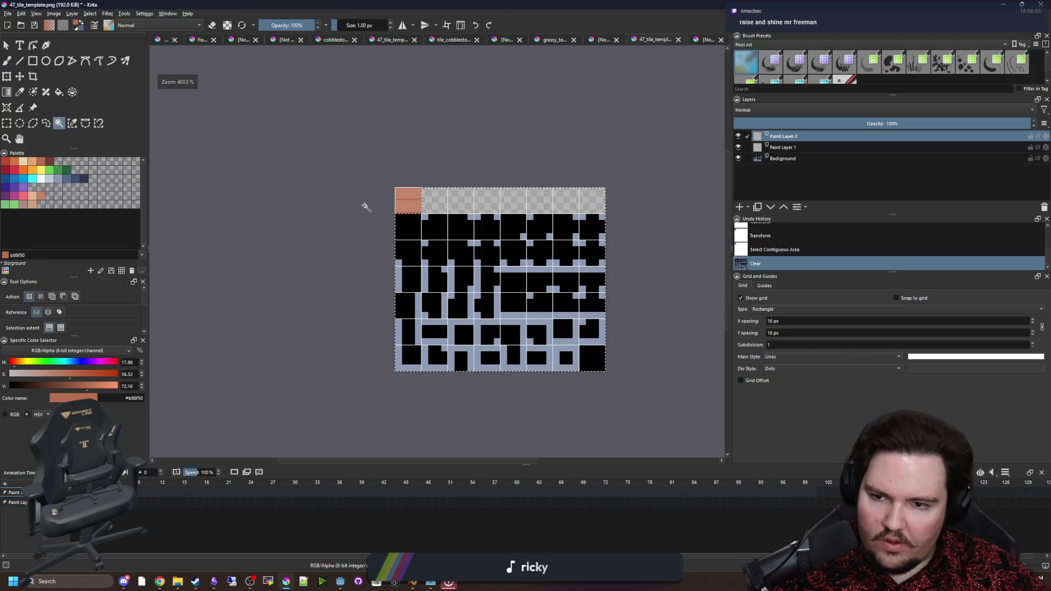
Deselect and remove Paint Layer 1.
key("ctrl+shift+a")
scroll(468, 209, "up", 2)
left_click(782, 148)
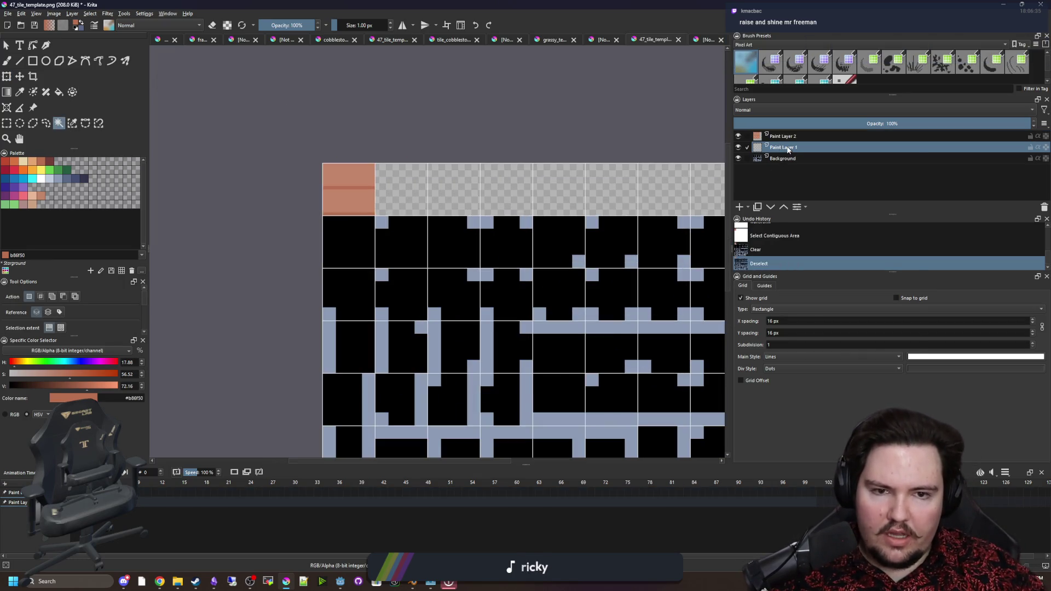
right_click(789, 149)
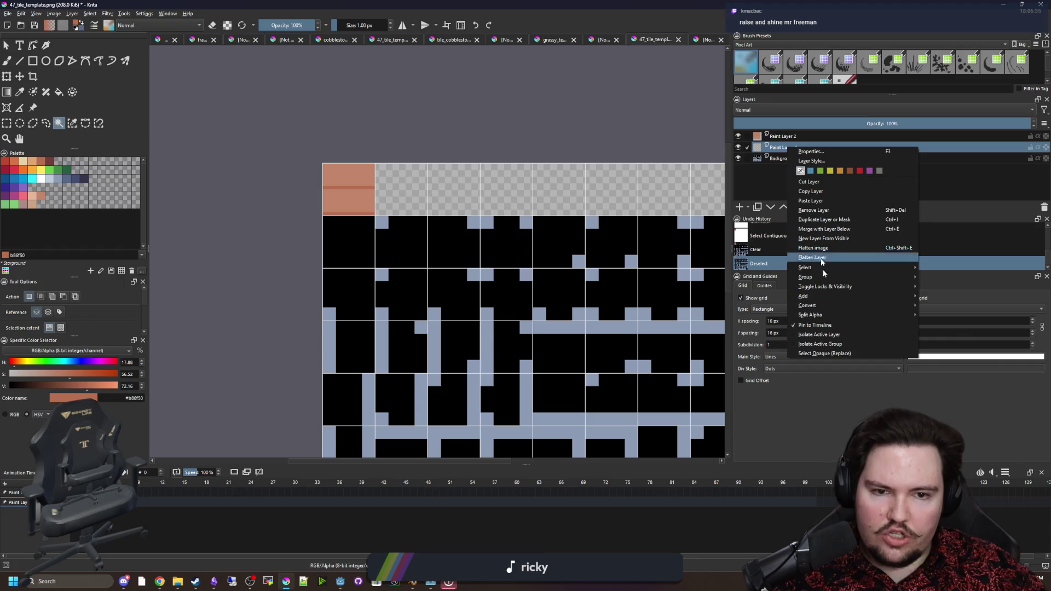
left_click(826, 212)
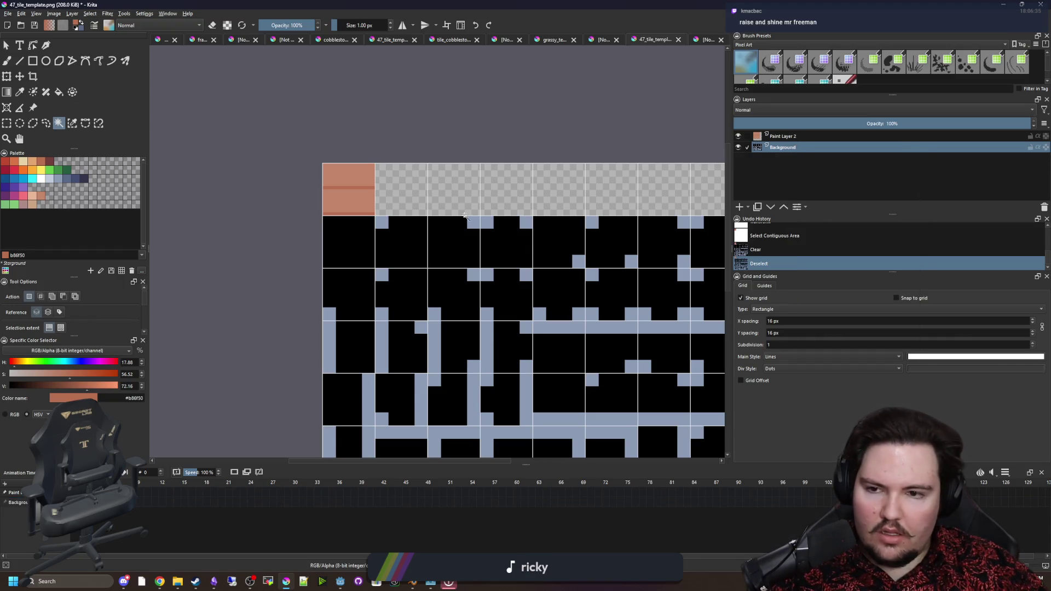
Select and copy the orange plank tile in the top-left cell.
scroll(316, 132, "up", 2)
left_click(7, 123)
scroll(476, 323, "up", 2)
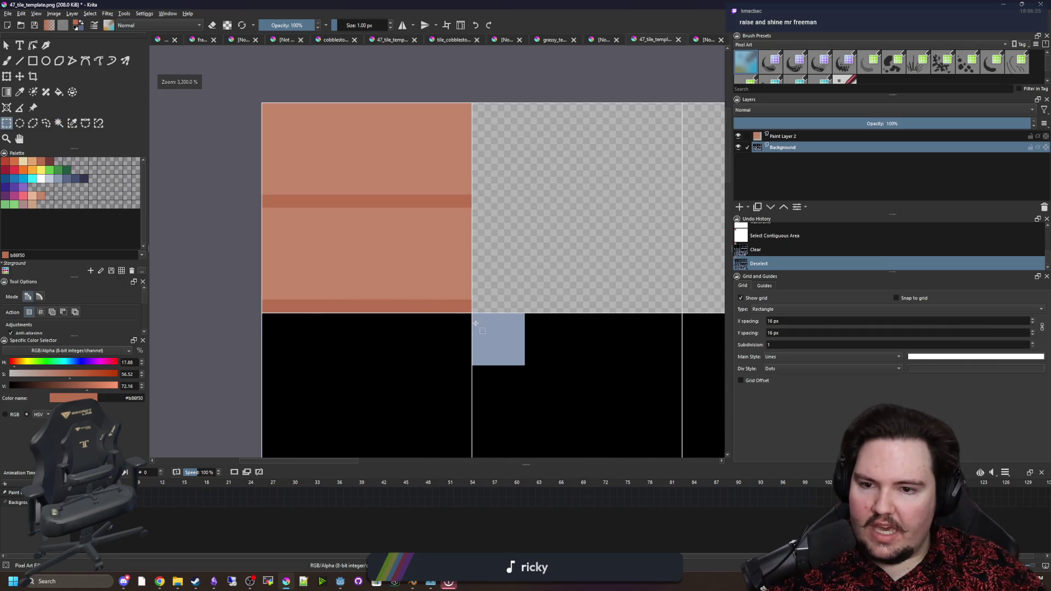
left_click_drag(471, 312, 342, 159)
key("ctrl+c")
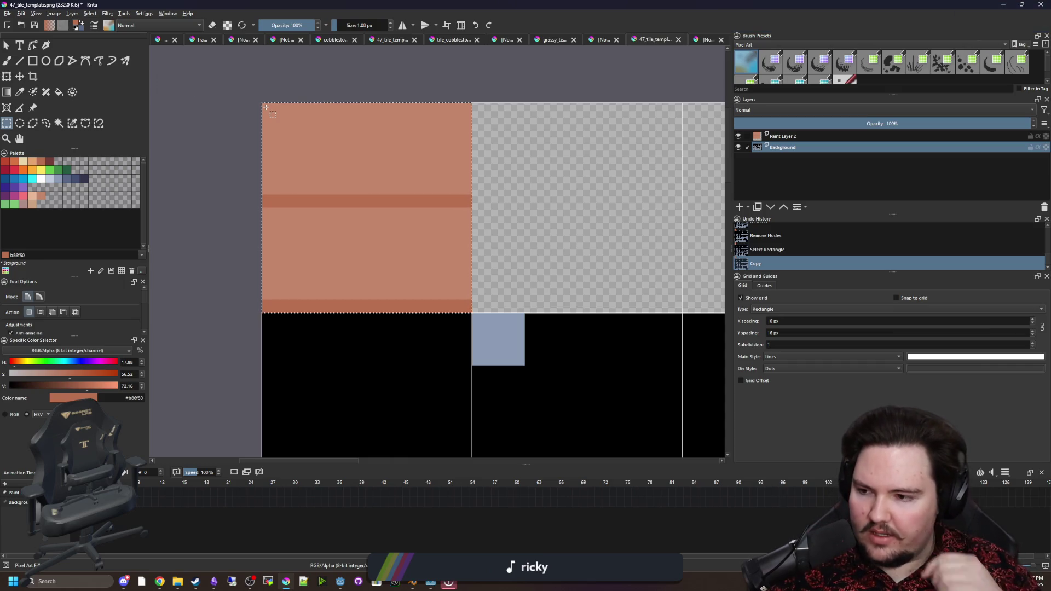
key("ctrl+c")
key("ctrl+t")
scroll(292, 235, "down", 2)
scroll(371, 232, "up", 1)
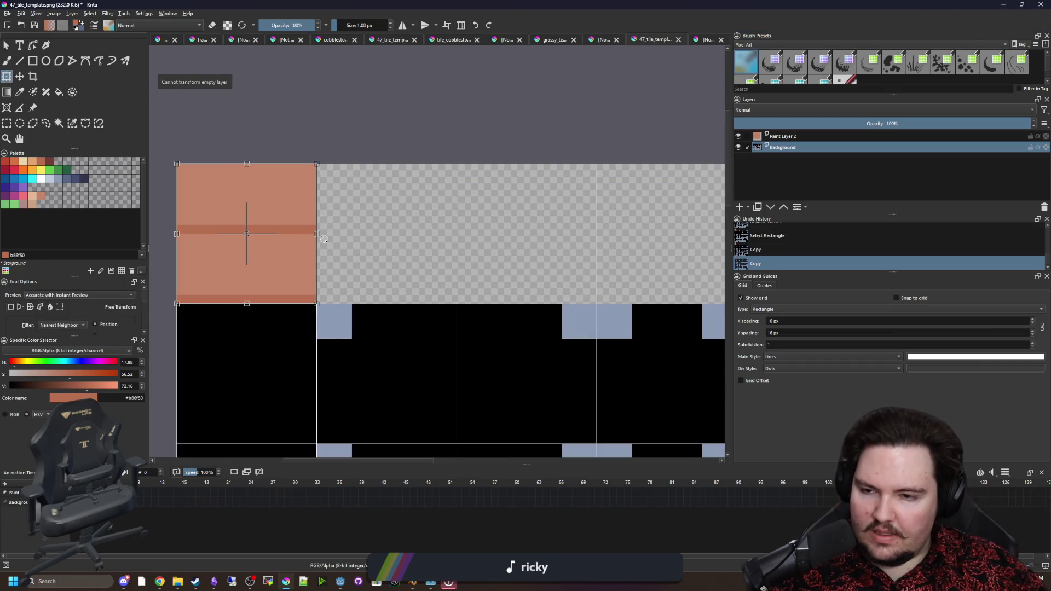
On Paint Layer 2, move the first plank copy into the next 16 px cell.
key("Escape")
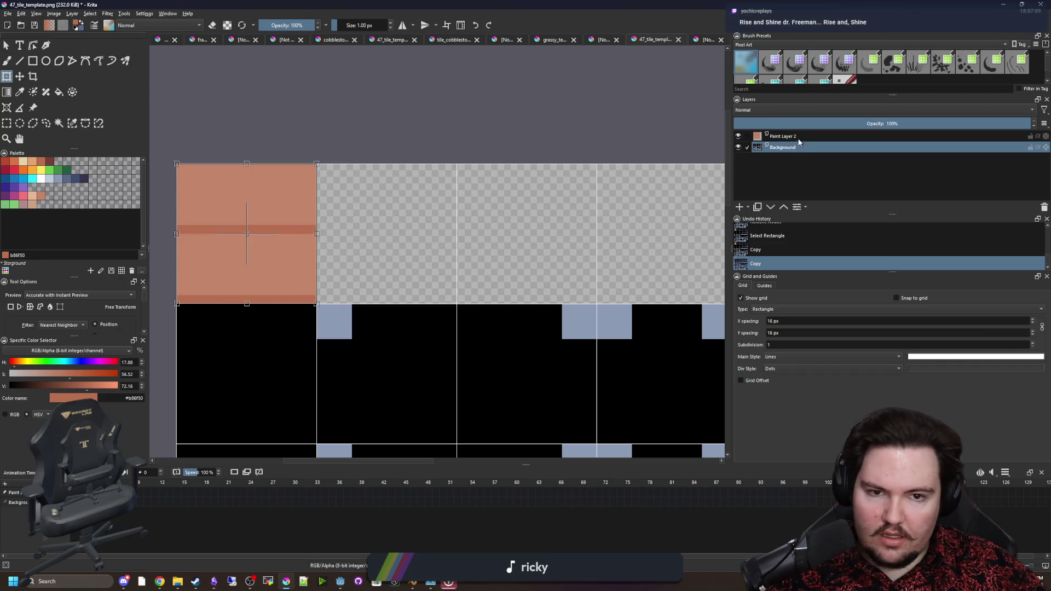
key("Page_Up")
mouse_move(273, 256)
left_mouse_down()
mouse_move(408, 272)
mouse_move(422, 253)
mouse_move(394, 254)
mouse_move(447, 260)
left_mouse_up()
key("Return")
key("ctrl+c")
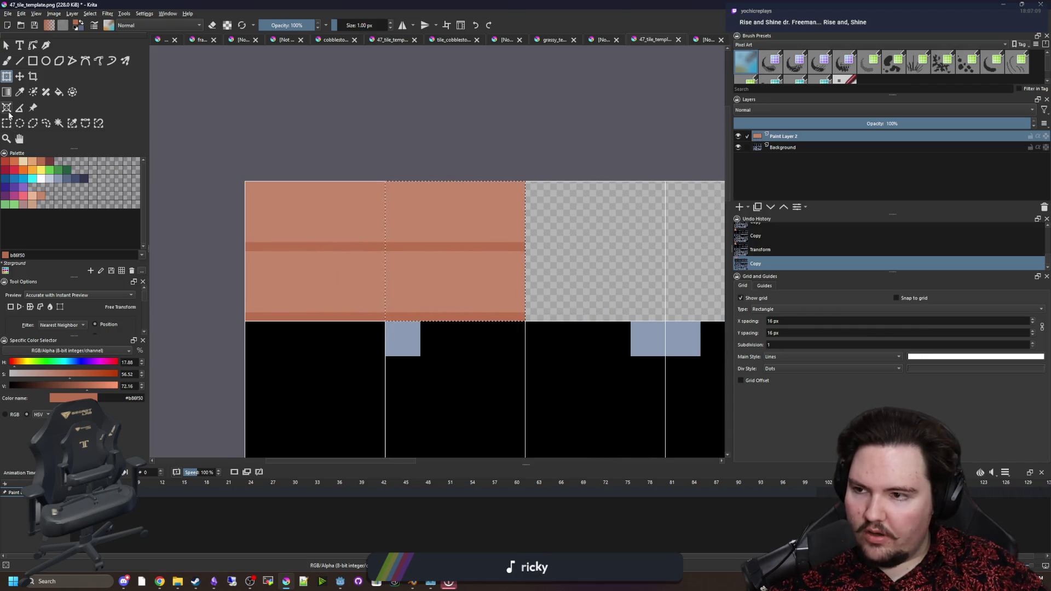
Select and copy the placed plank tiles, shifting the copy one cell right.
left_click(6, 123)
scroll(386, 265, "up", 1)
left_click(490, 289)
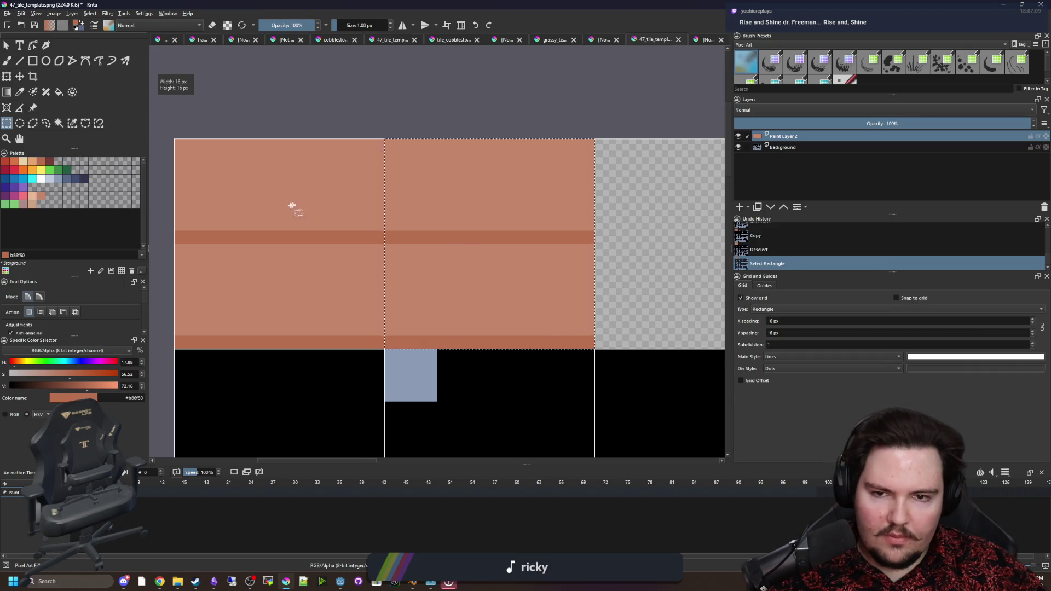
key("ctrl+c")
scroll(292, 206, "down", 1)
scroll(328, 204, "up", 1)
key("t")
mouse_move(332, 205)
left_mouse_down()
mouse_move(495, 205)
mouse_move(425, 193)
left_mouse_up()
scroll(472, 205, "down", 1)
scroll(433, 198, "up", 1)
scroll(425, 192, "down", 1)
scroll(235, 228, "up", 1)
scroll(238, 224, "down", 2)
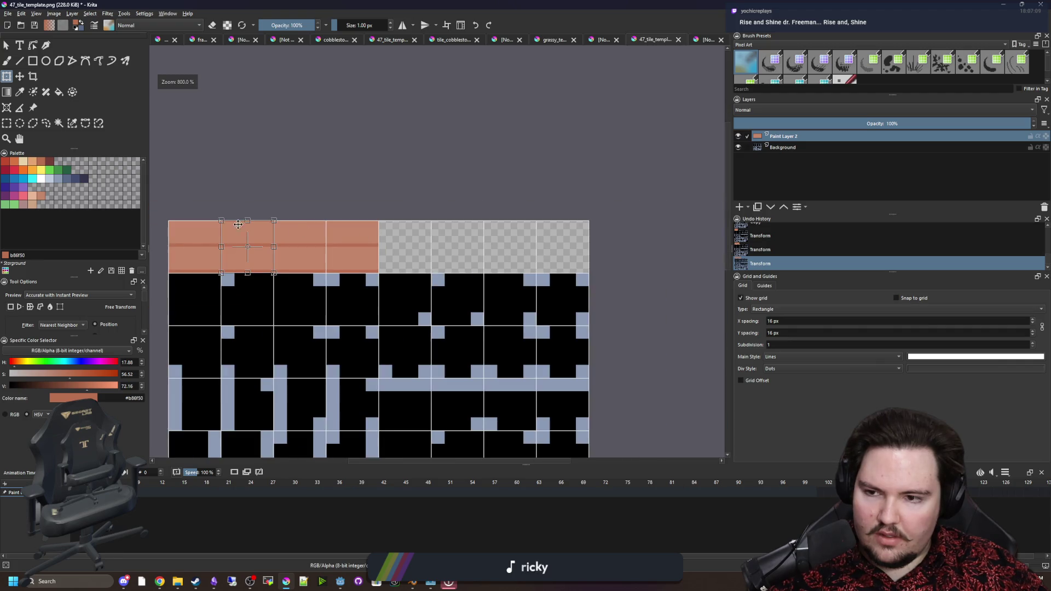
Align the copied tiles onto the grid cells to complete the top wooden row, then deselect.
left_click_drag(238, 224, 416, 239)
scroll(416, 239, "up", 2)
mouse_move(366, 213)
left_mouse_down()
mouse_move(345, 172)
mouse_move(310, 203)
mouse_move(347, 217)
mouse_move(327, 186)
mouse_move(312, 204)
left_mouse_up()
scroll(378, 210, "up", 1)
scroll(327, 213, "down", 4)
scroll(347, 219, "up", 4)
scroll(312, 205, "down", 5)
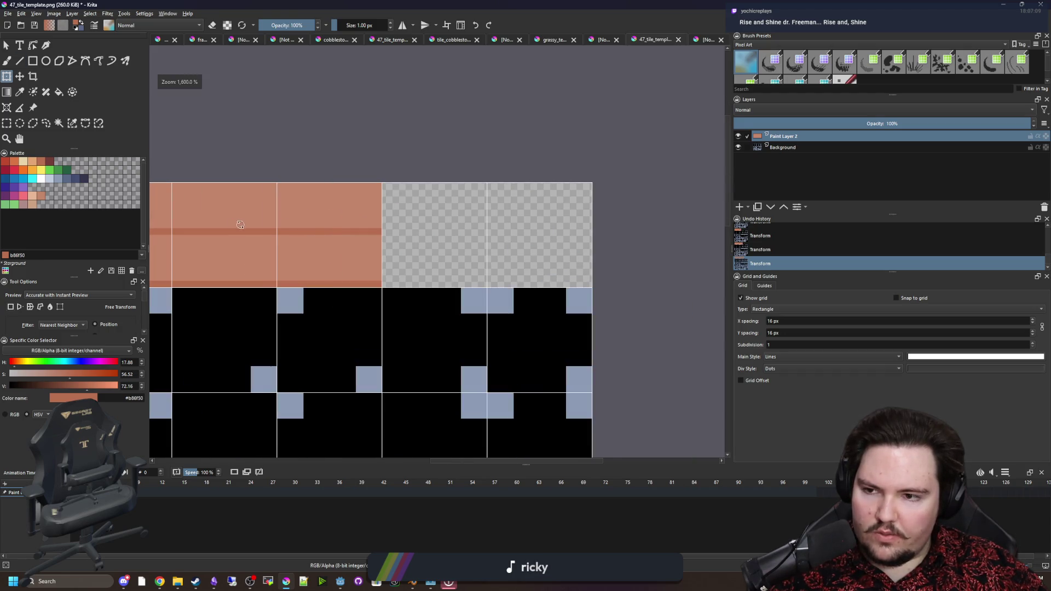
scroll(359, 230, "up", 5)
left_click_drag(359, 230, 379, 147)
scroll(323, 257, "down", 5)
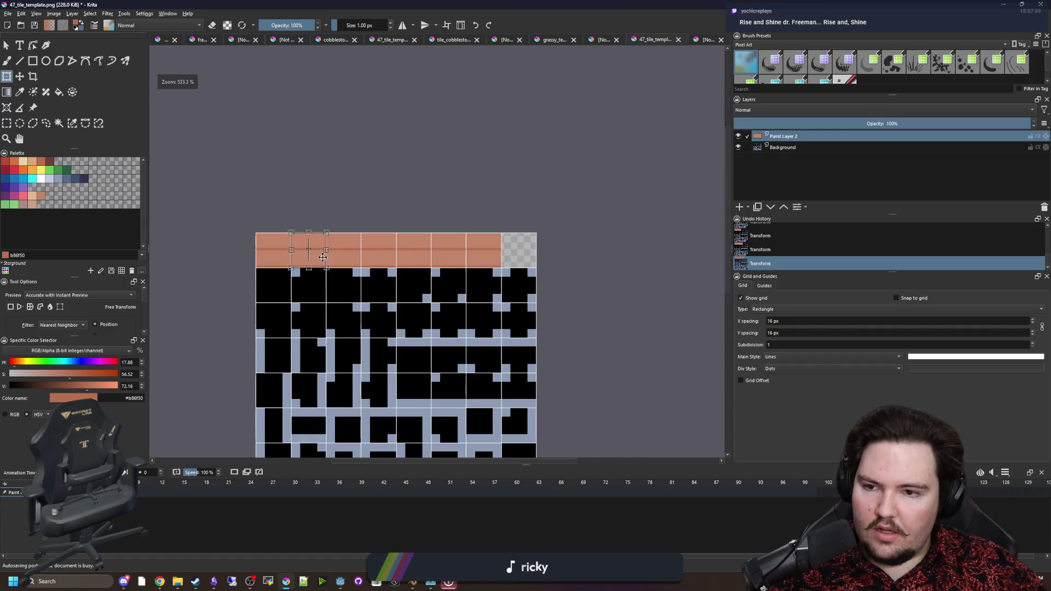
scroll(313, 242, "up", 5)
mouse_move(312, 241)
left_mouse_down()
mouse_move(476, 241)
mouse_move(399, 230)
left_mouse_up()
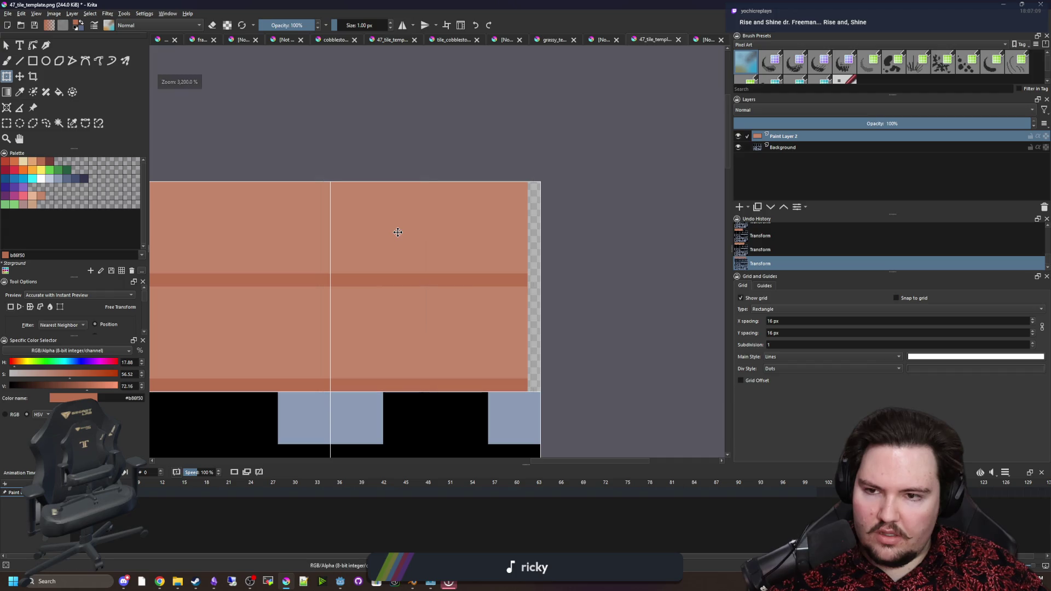
key("ctrl+shift+a")
scroll(617, 283, "down", 4)
scroll(434, 289, "down", 2)
key("p")
scroll(404, 281, "up", 5)
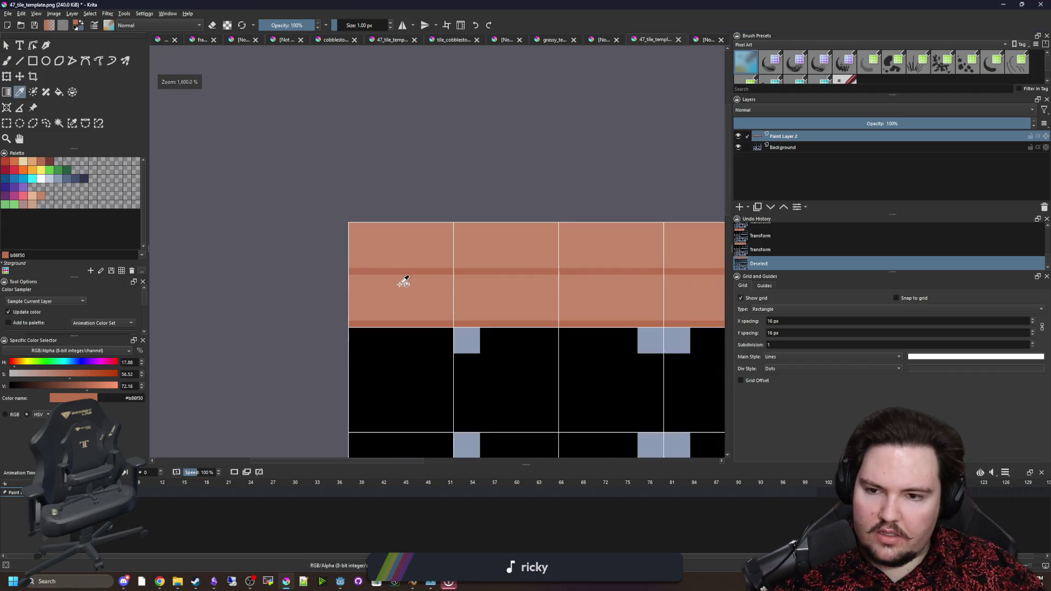
Paint darker I-shaped vertical joints with cap pixels into the top-row planks.
scroll(452, 282, "up", 2)
key("b")
mouse_move(427, 268)
left_mouse_down()
mouse_move(427, 386)
mouse_move(428, 267)
left_mouse_up()
key("ctrl+z")
scroll(428, 268, "up", 1)
left_click(406, 264)
left_click(453, 264)
left_click_drag(453, 422, 406, 423)
scroll(299, 296, "down", 2)
scroll(298, 296, "down", 3)
scroll(412, 282, "up", 5)
mouse_move(419, 296)
left_mouse_down()
mouse_move(419, 212)
mouse_move(420, 277)
left_mouse_up()
key("ctrl+z")
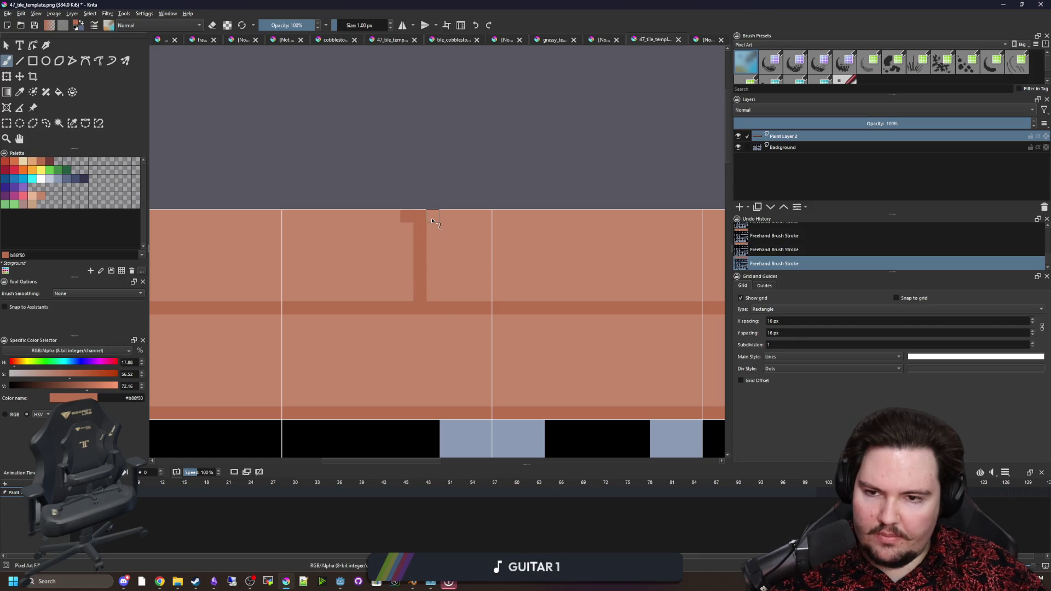
scroll(461, 265, "down", 5)
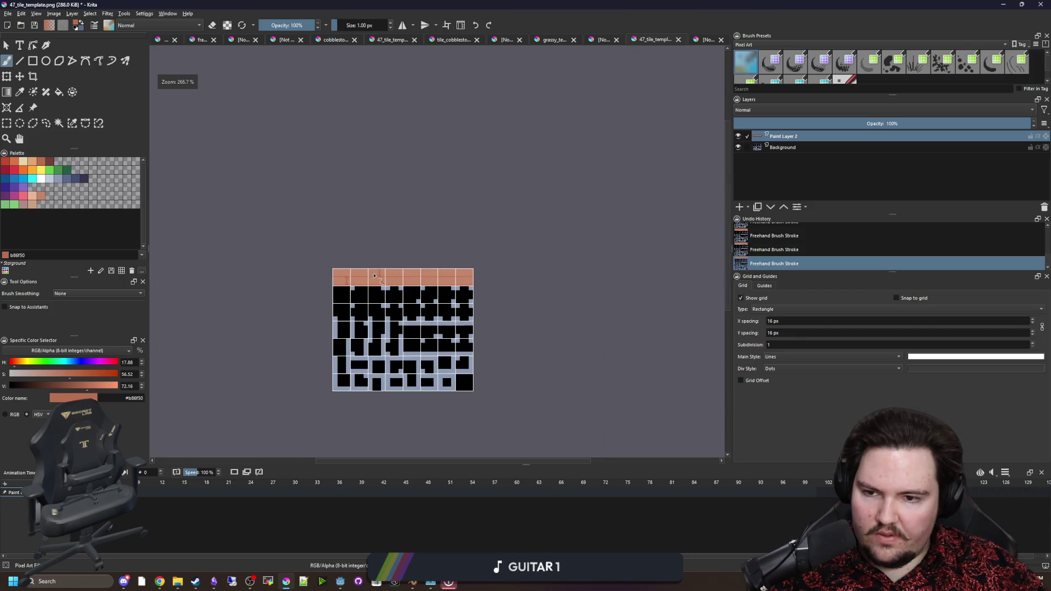
scroll(397, 270, "up", 6)
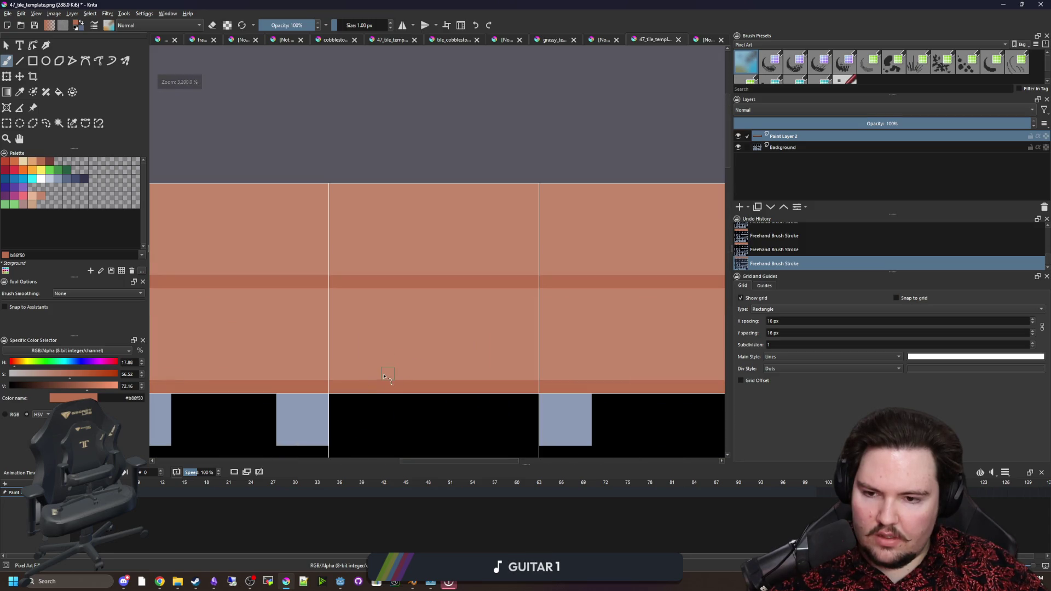
left_click_drag(384, 377, 384, 298)
left_click_drag(493, 277, 496, 202)
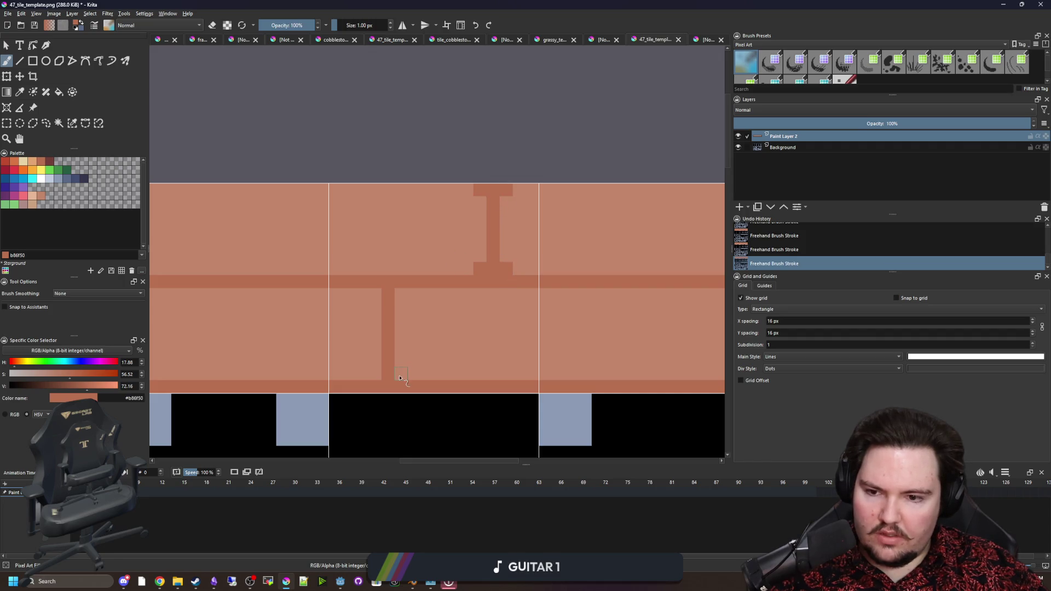
Add blue-grey #8b9bb4 end pixels and redraw the upper plank joint in the seam colour.
scroll(524, 284, "down", 3)
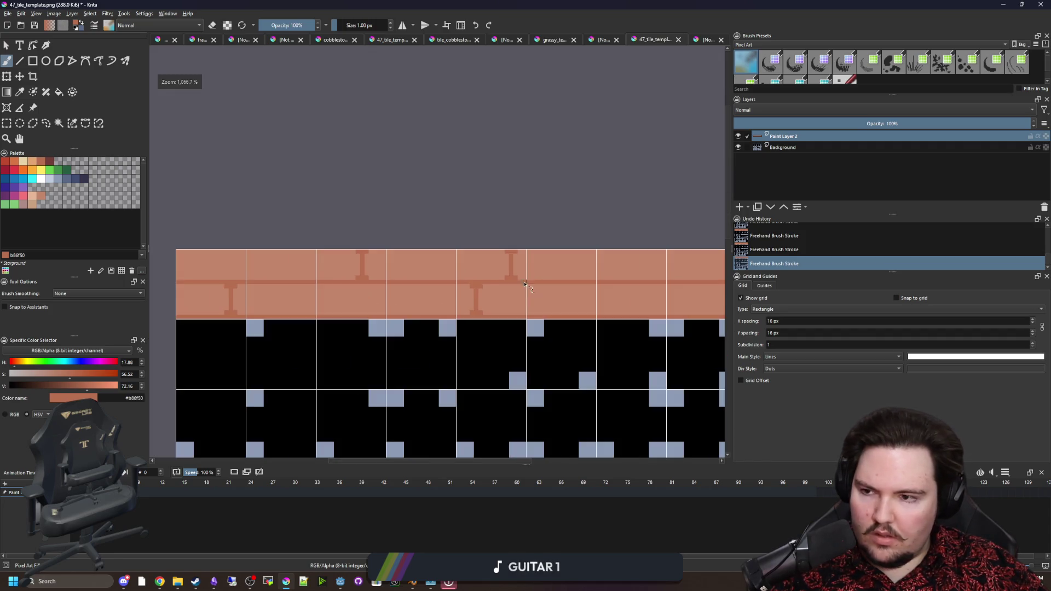
left_click(58, 178)
scroll(494, 307, "up", 3)
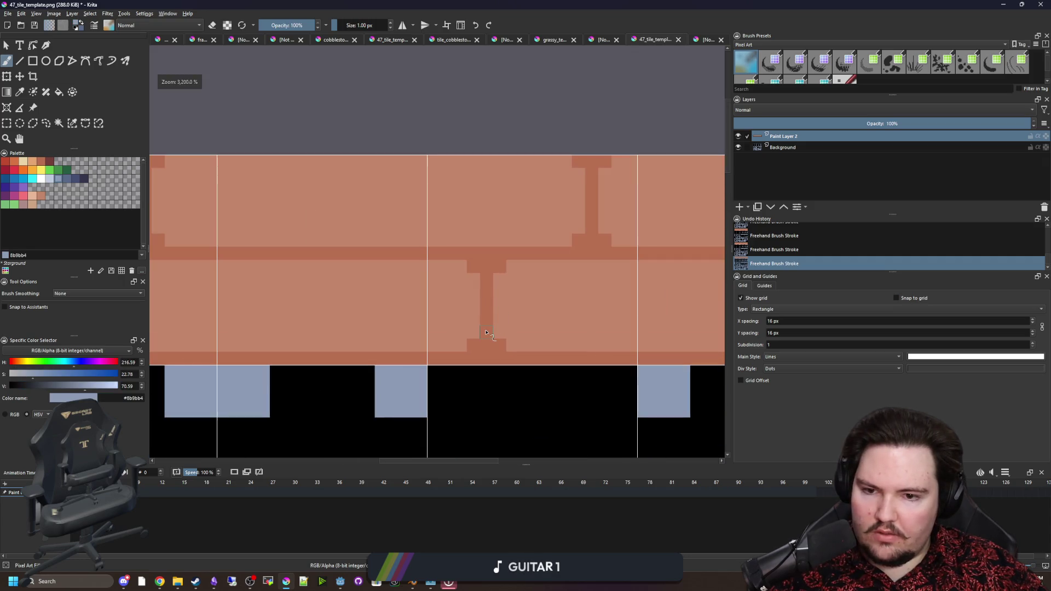
key("ctrl+z")
left_click(487, 268)
scroll(555, 327, "down", 6)
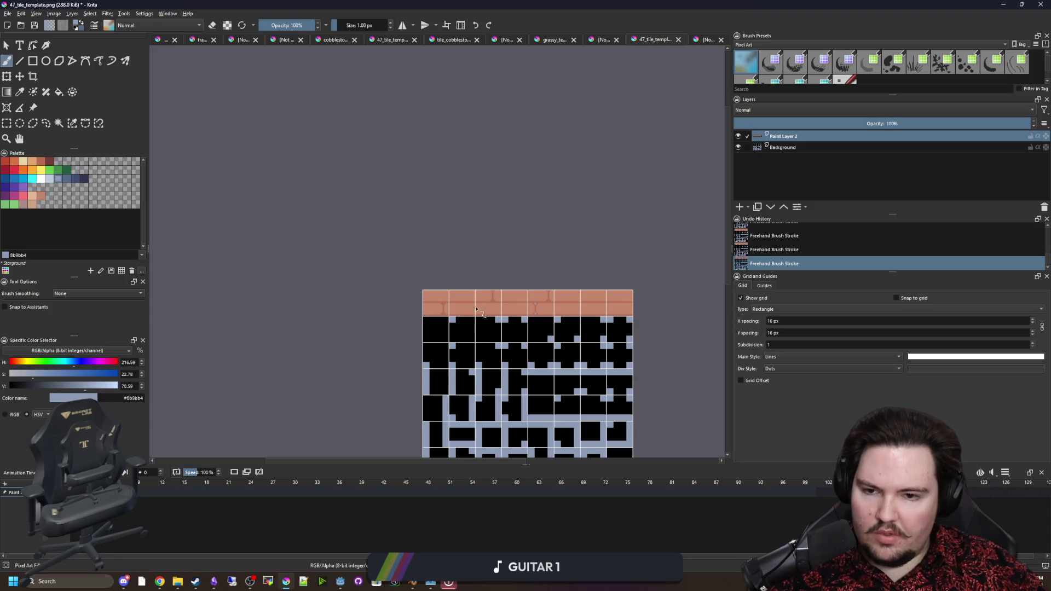
scroll(475, 310, "up", 6)
left_click(420, 300, "ctrl")
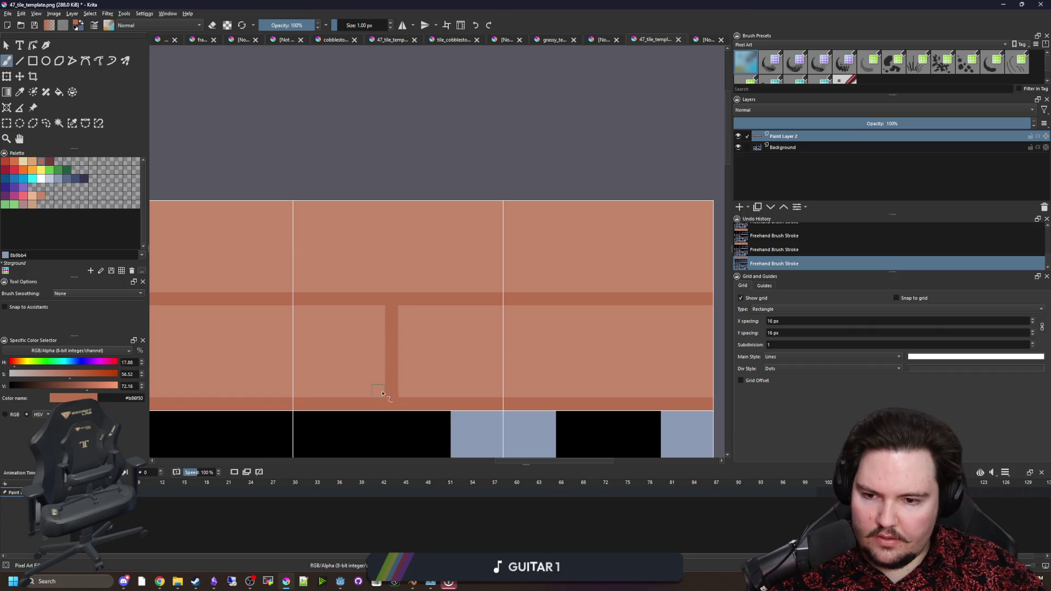
key("ctrl+z")
key("ctrl+z")
key("ctrl+z")
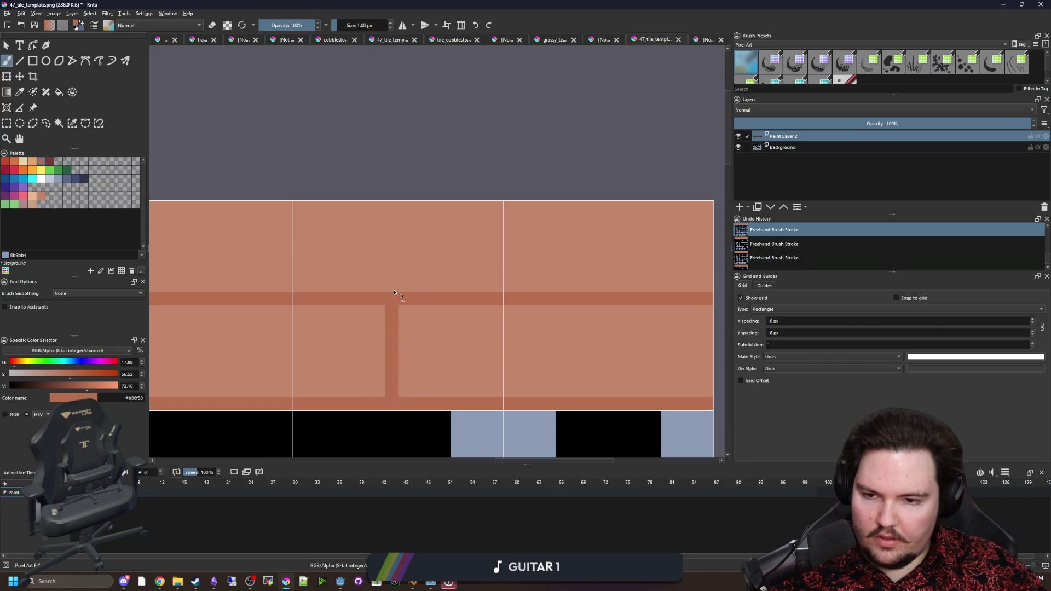
left_click_drag(392, 292, 392, 207)
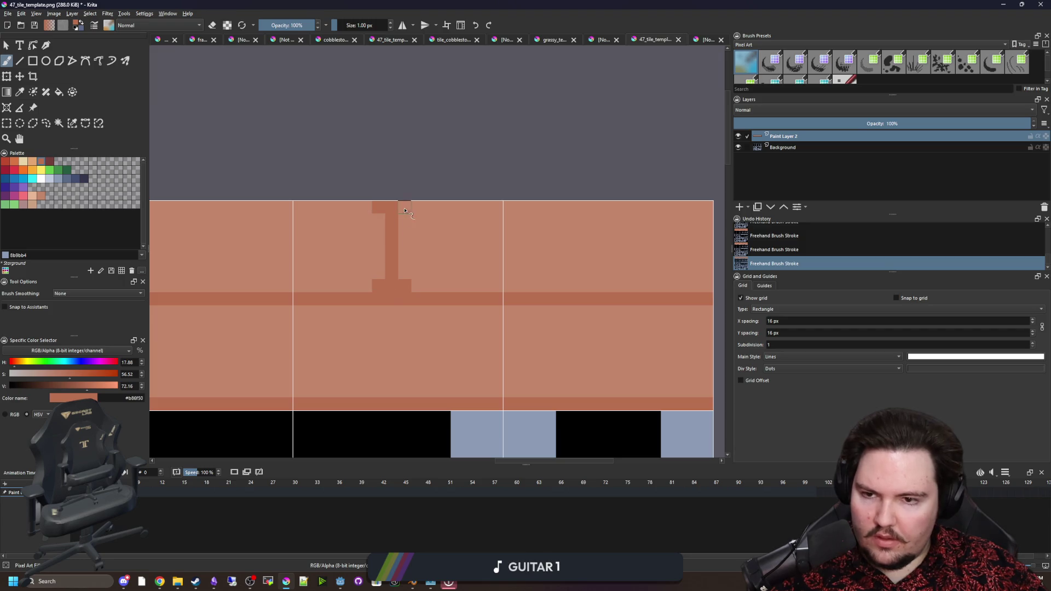
left_click(59, 178)
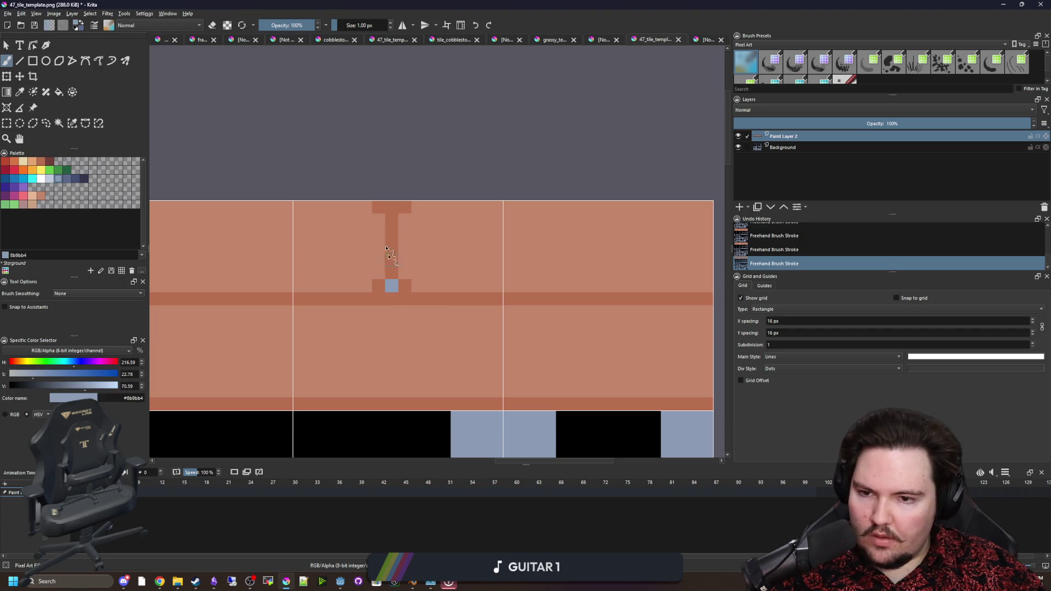
scroll(525, 290, "down", 4)
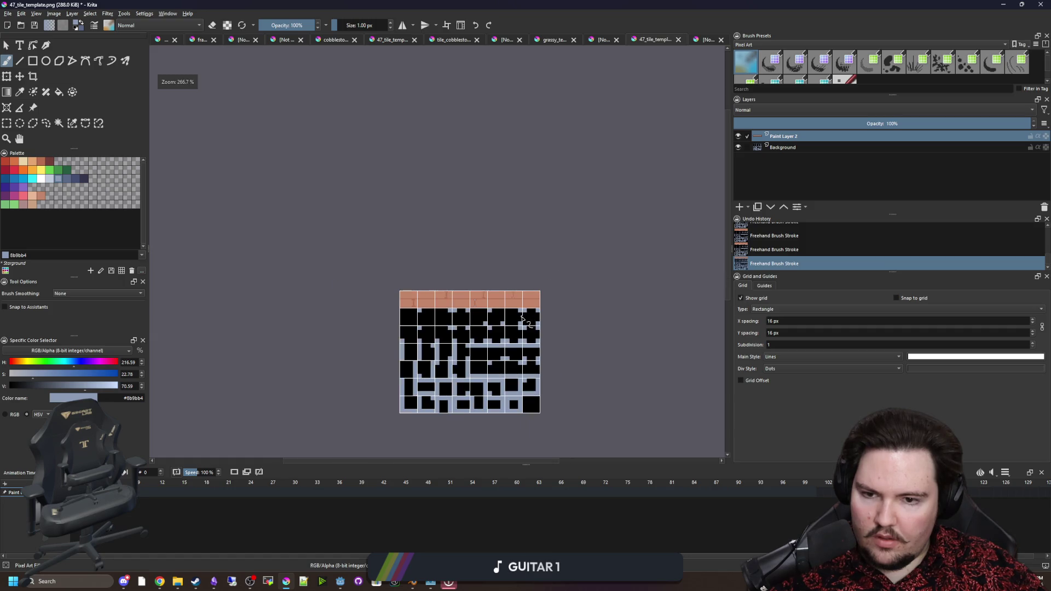
Pick the dark red-brown #733e39 and darken the bottom seam of the planks.
scroll(528, 312, "up", 3)
left_click(49, 165)
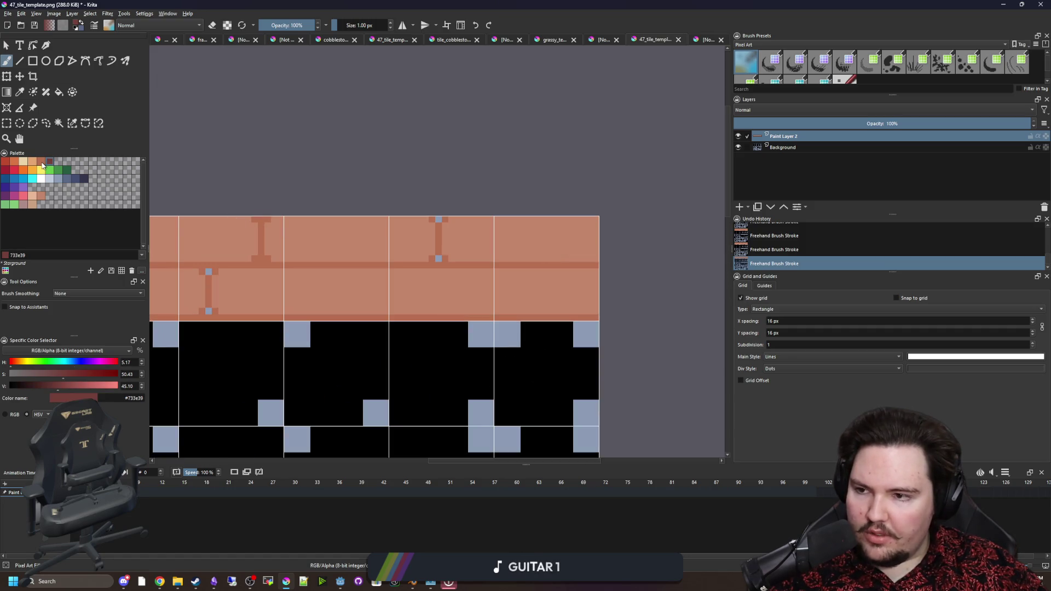
left_click(49, 163)
scroll(527, 281, "up", 2)
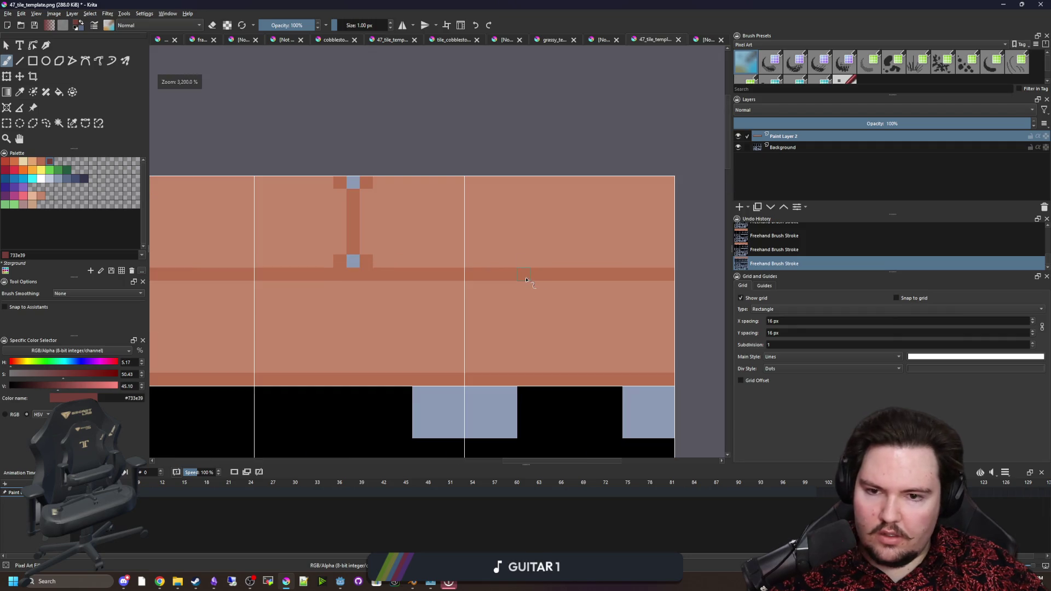
left_click_drag(668, 378, 556, 381)
Paint short dark accent strokes along the remaining horizontal seams of the top-row tiles.
scroll(548, 378, "down", 2)
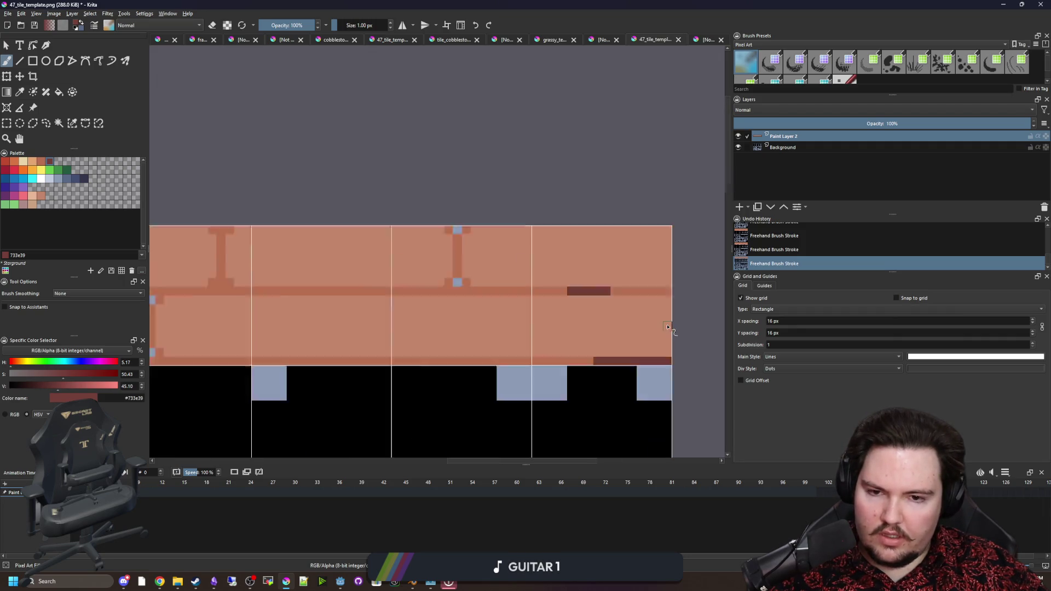
scroll(449, 276, "up", 2)
left_click_drag(425, 272, 541, 272)
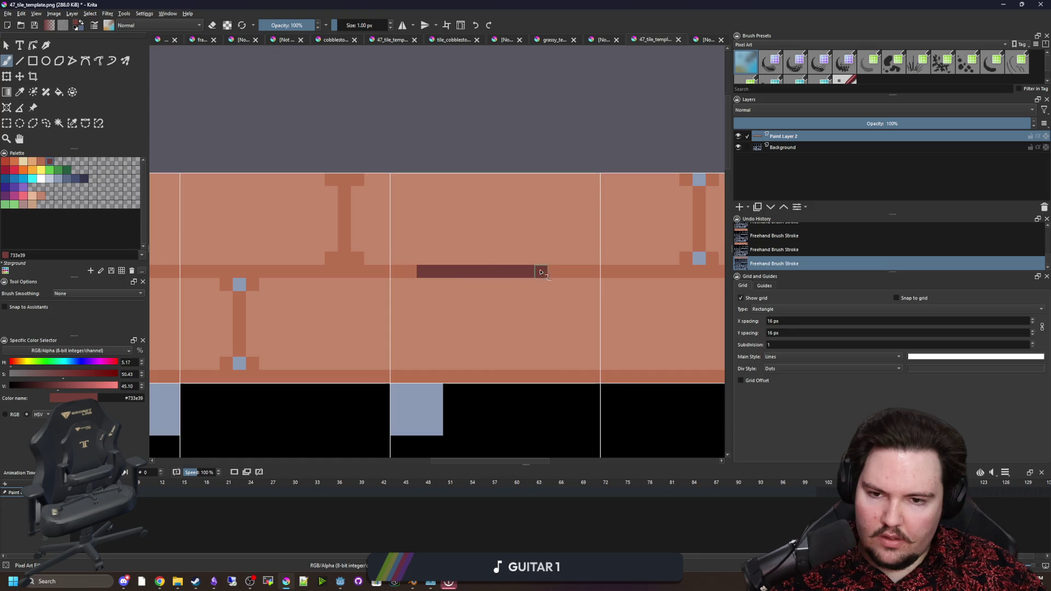
scroll(513, 316, "down", 2)
scroll(379, 351, "up", 2)
left_click_drag(361, 364, 469, 362)
scroll(468, 355, "down", 1)
scroll(437, 356, "up", 2)
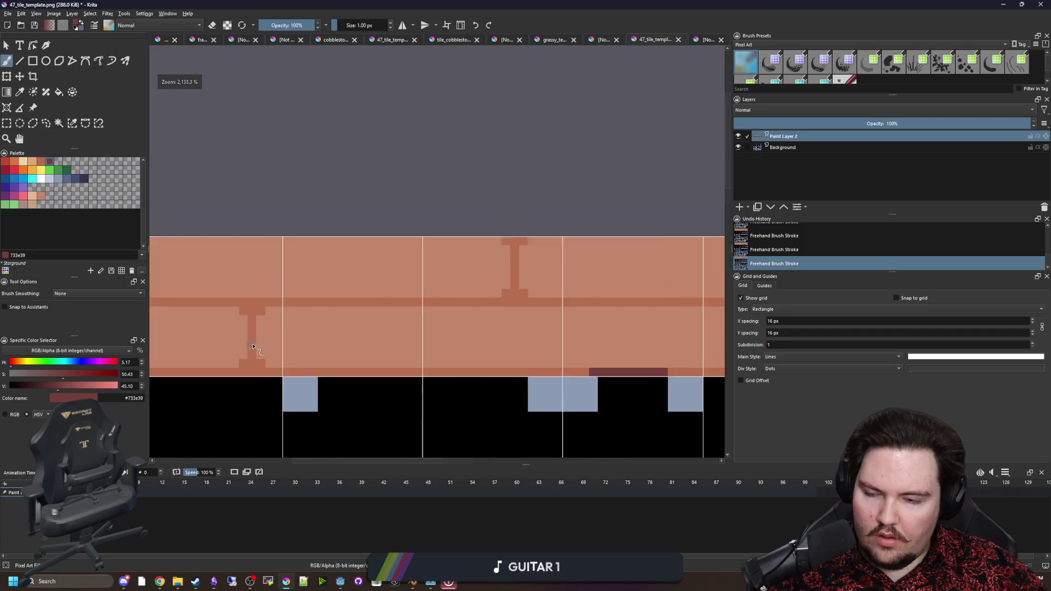
mouse_move(353, 282)
left_mouse_down()
mouse_move(329, 281)
mouse_move(416, 281)
left_mouse_up()
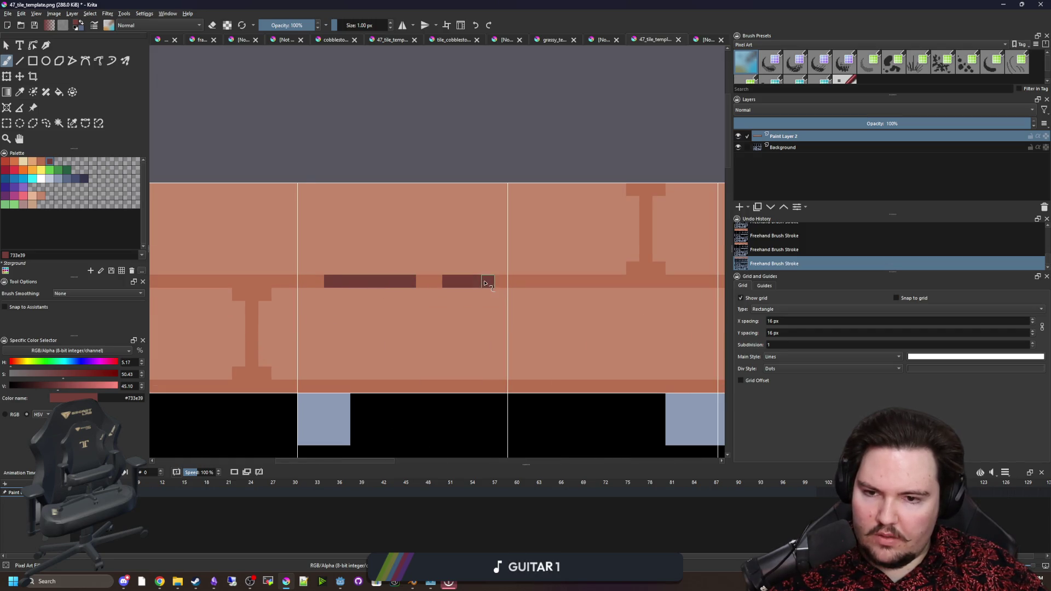
scroll(404, 386, "down", 8)
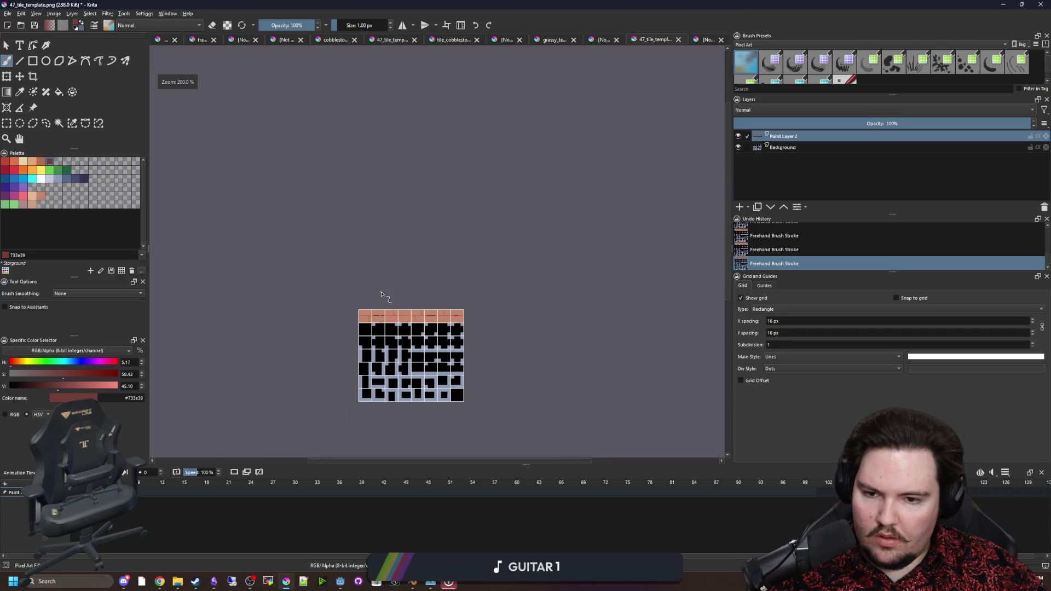
scroll(384, 405, "up", 2)
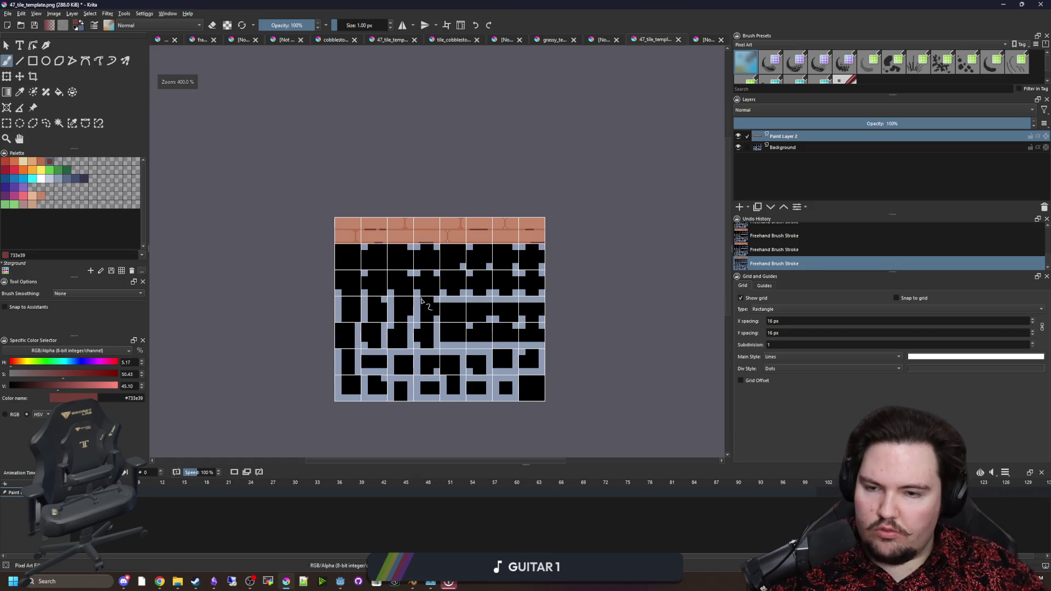
scroll(359, 230, "up", 5)
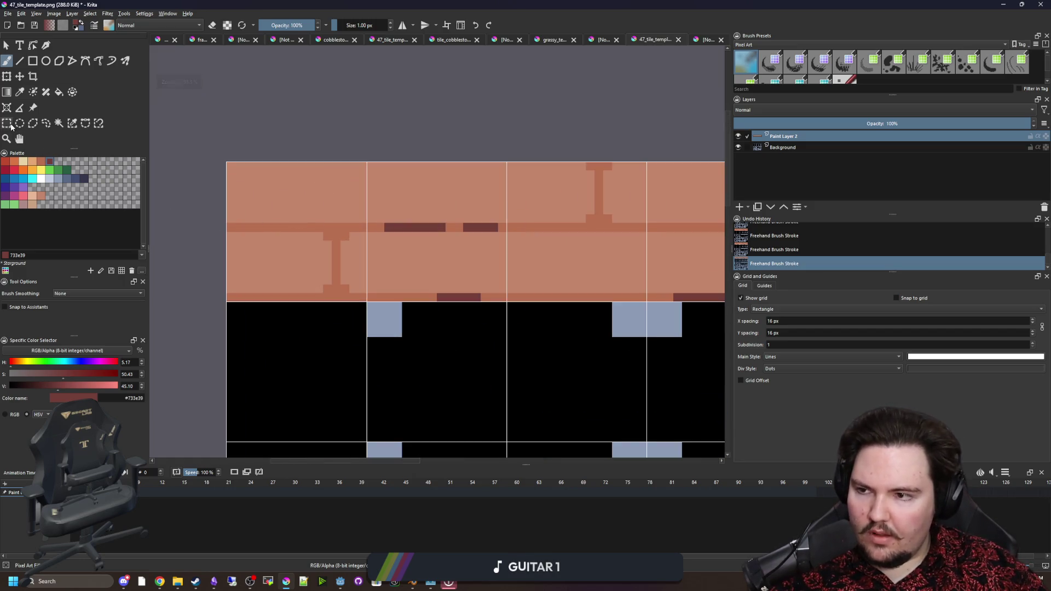
left_click(9, 126)
scroll(482, 372, "up", 2)
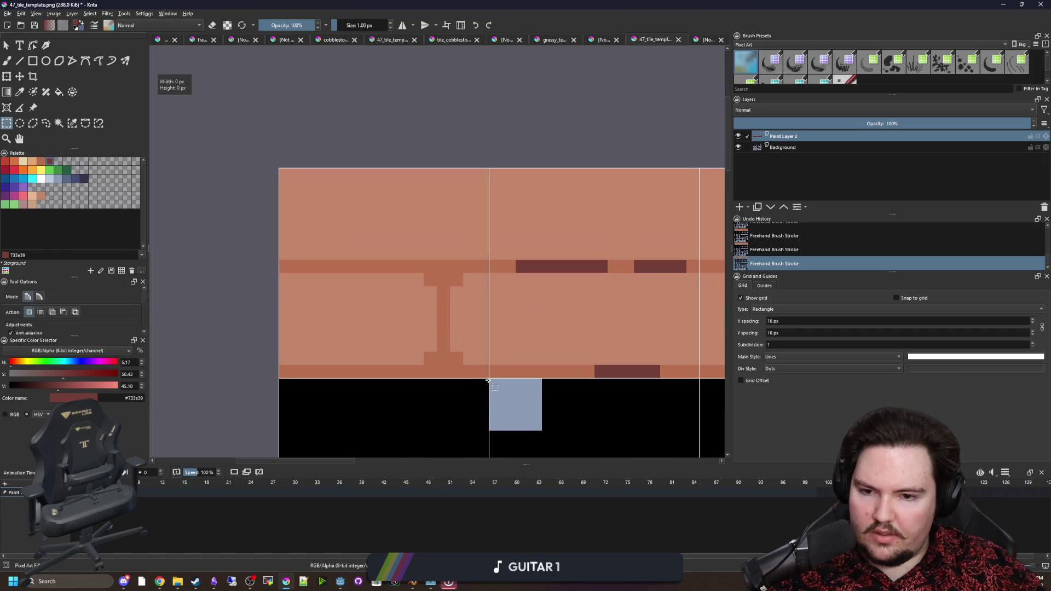
Select and copy one 16x16 plank tile from the top row.
left_click_drag(286, 170, 281, 168)
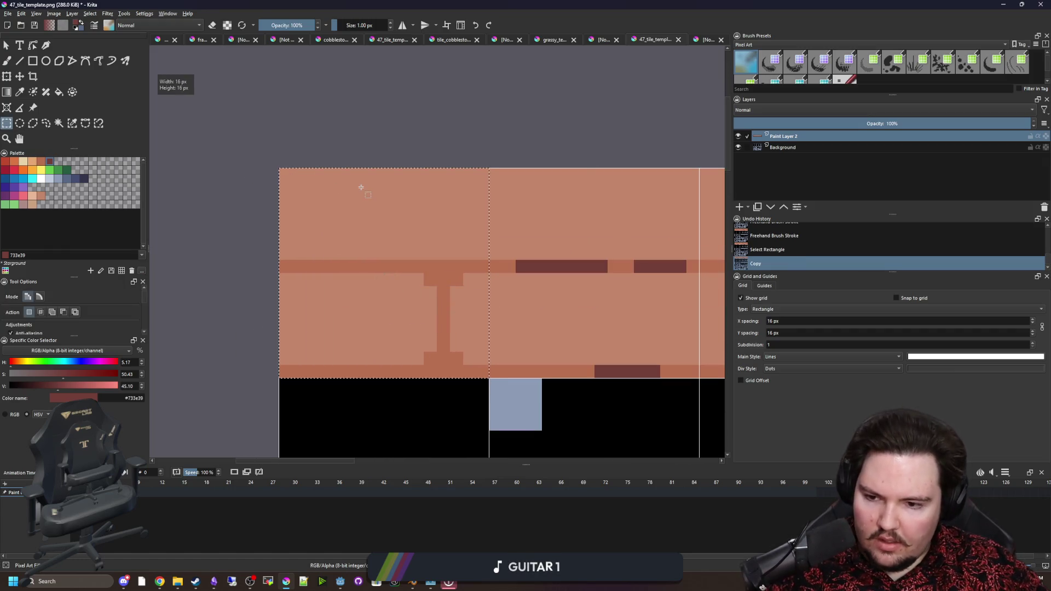
key("ctrl+c")
key("ctrl+c")
scroll(360, 185, "down", 4)
scroll(372, 255, "up", 2)
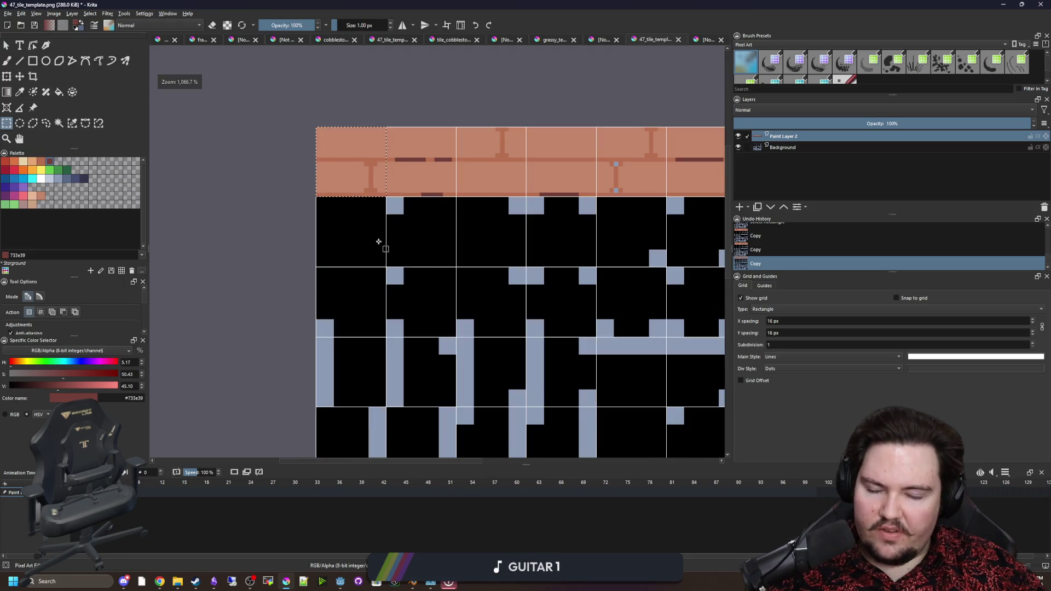
scroll(368, 229, "up", 2)
mouse_move(422, 207)
left_mouse_down()
mouse_move(384, 239)
mouse_move(347, 227)
left_mouse_up()
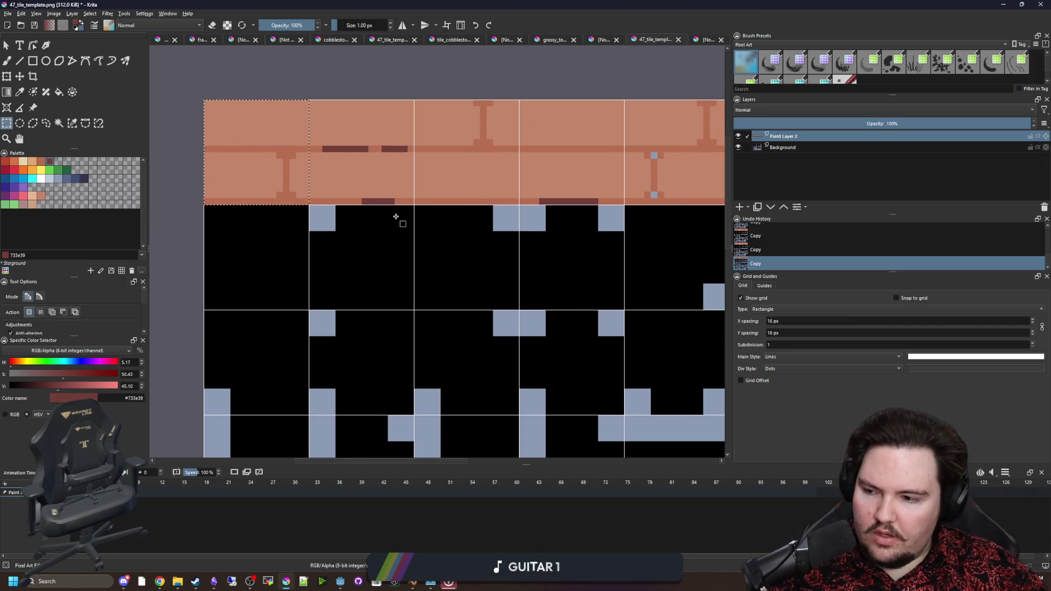
Move the copied tile into the first empty cell of the second row.
key("ctrl+t")
mouse_move(253, 181)
left_mouse_down()
mouse_move(363, 235)
mouse_move(400, 295)
mouse_move(349, 277)
left_mouse_up()
scroll(393, 290, "down", 1)
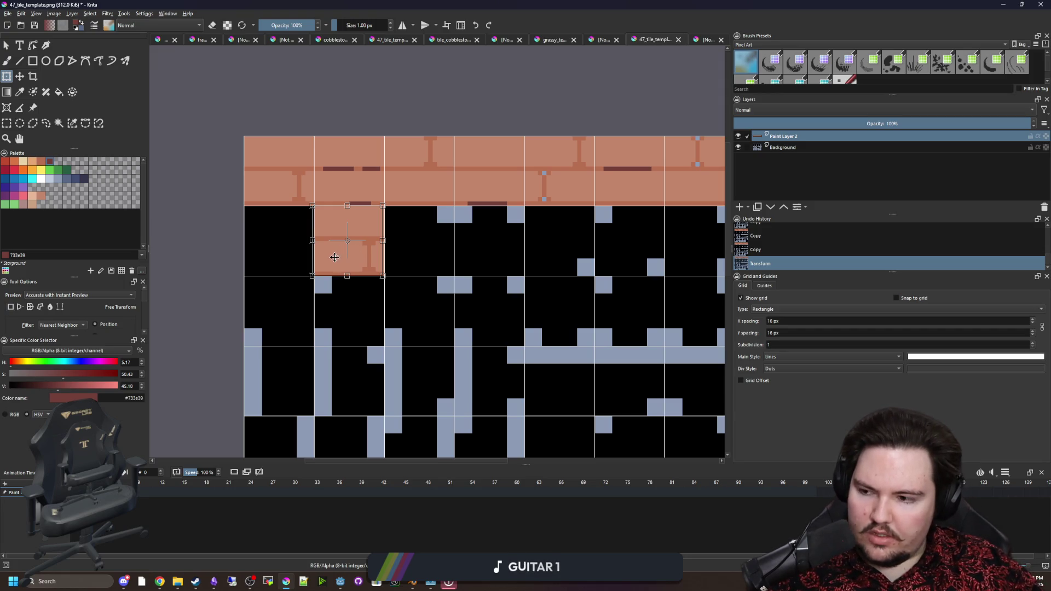
key("ctrl+z")
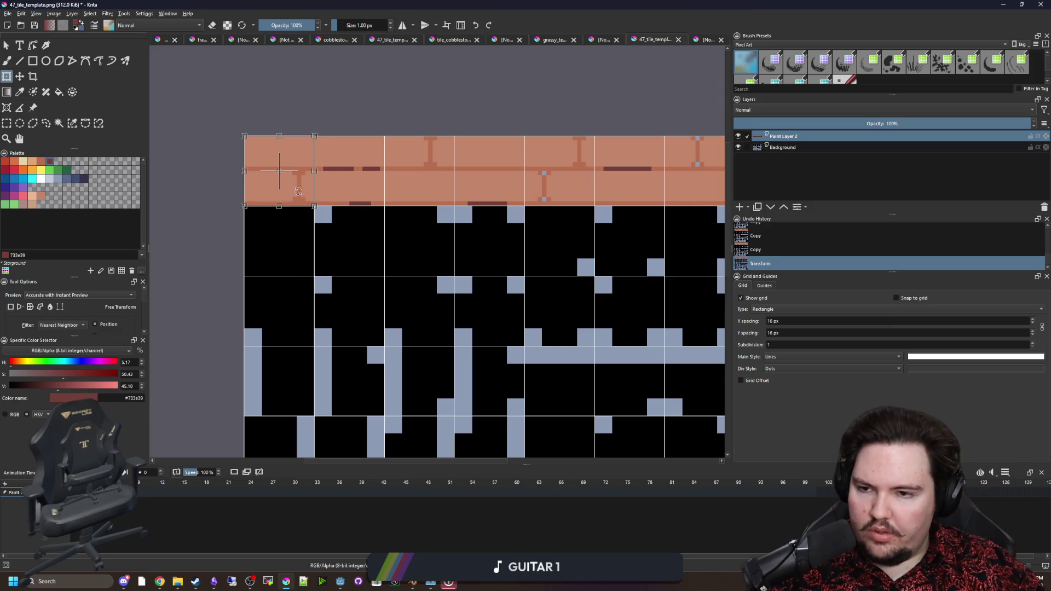
mouse_move(291, 196)
left_mouse_down()
mouse_move(374, 275)
mouse_move(347, 252)
left_mouse_up()
scroll(374, 275, "up", 2)
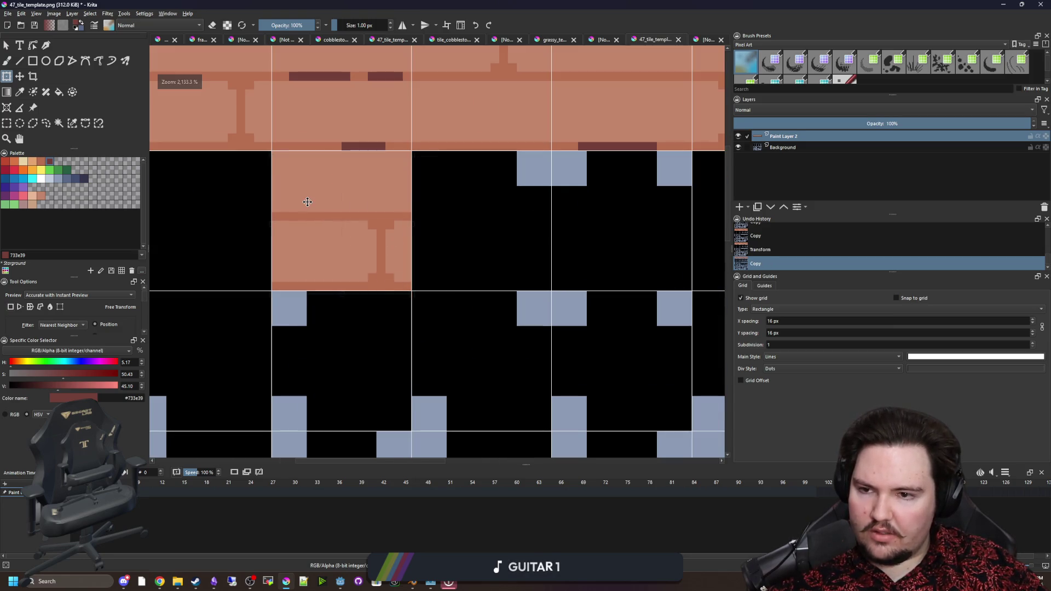
scroll(387, 250, "up", 2)
Paint out the new tile's vertical joint with the light plank colour #c28569.
key("b")
left_click(389, 268, "ctrl")
mouse_move(396, 312)
left_mouse_down()
mouse_move(371, 277)
mouse_move(359, 213)
left_mouse_up()
scroll(414, 247, "down", 3)
Duplicate the plain plank tile into the next cell to the right.
key("ctrl+r")
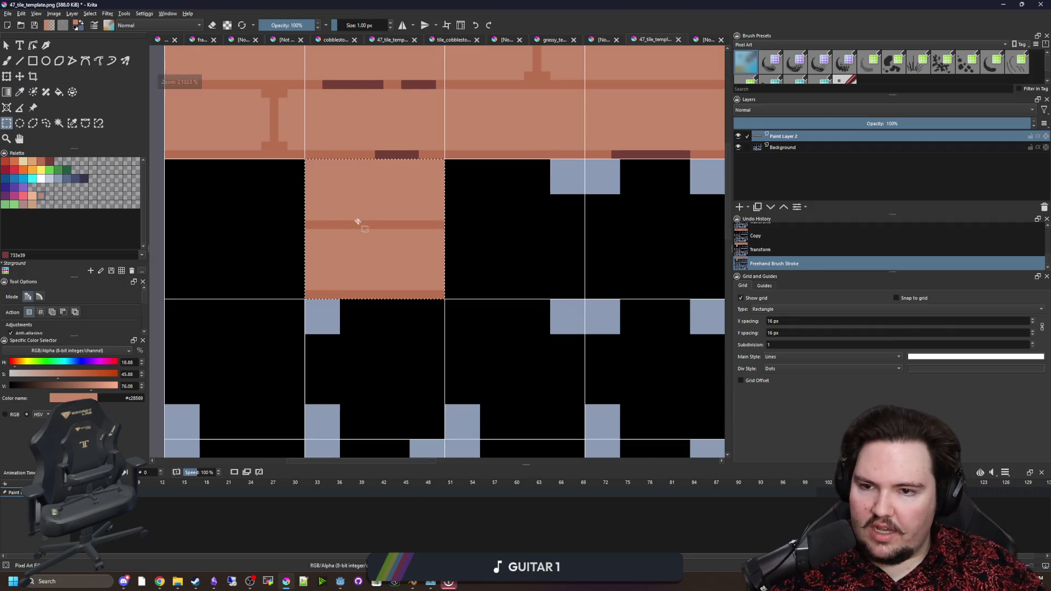
key("ctrl+c")
key("ctrl+alt+v")
mouse_move(284, 192)
left_mouse_down()
mouse_move(376, 206)
mouse_move(389, 192)
left_mouse_up()
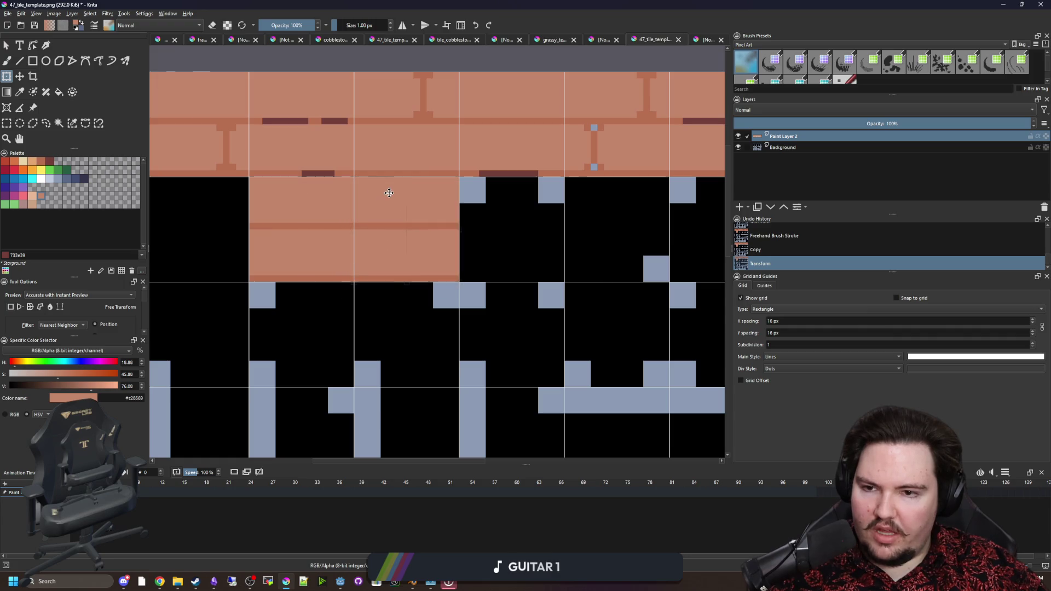
scroll(379, 194, "down", 2)
Select and copy the two adjacent plain plank tiles as one block.
left_click(7, 123)
scroll(344, 222, "up", 2)
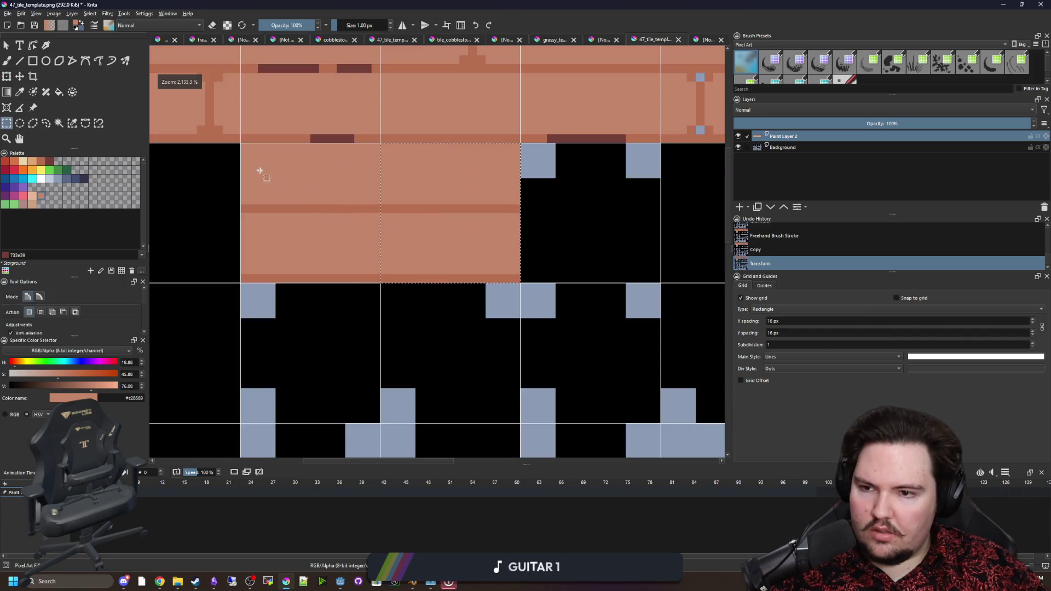
left_click_drag(241, 143, 521, 284)
key("ctrl+c")
scroll(288, 231, "down", 3)
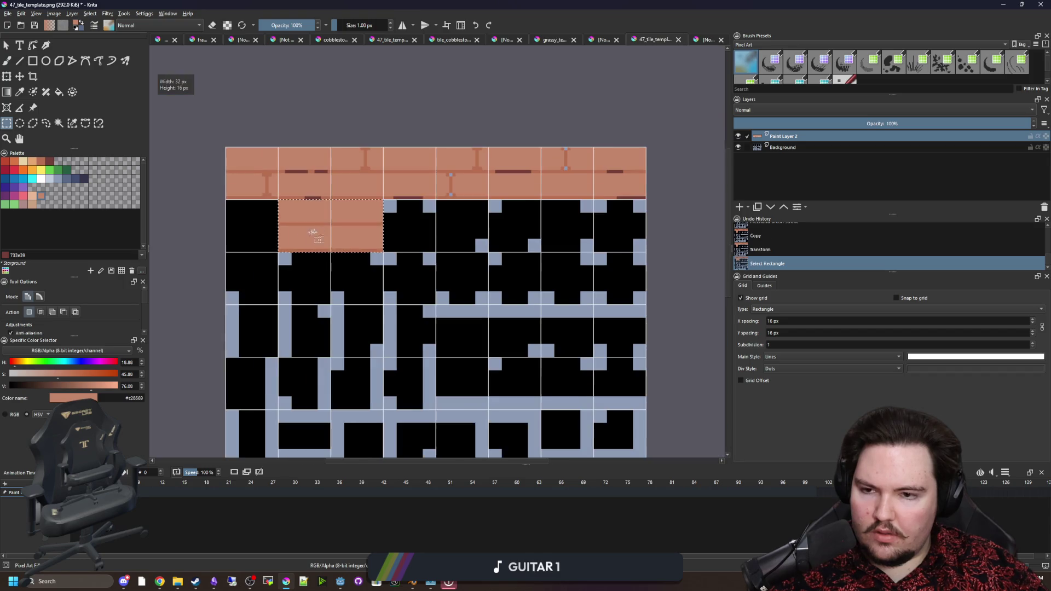
Paste copies of the two-tile block across the second row until it is filled.
key("ctrl+v")
scroll(429, 201, "up", 1)
mouse_move(266, 211)
left_mouse_down()
mouse_move(420, 230)
mouse_move(405, 210)
mouse_move(543, 204)
left_mouse_up()
key("Return")
key("ctrl+v")
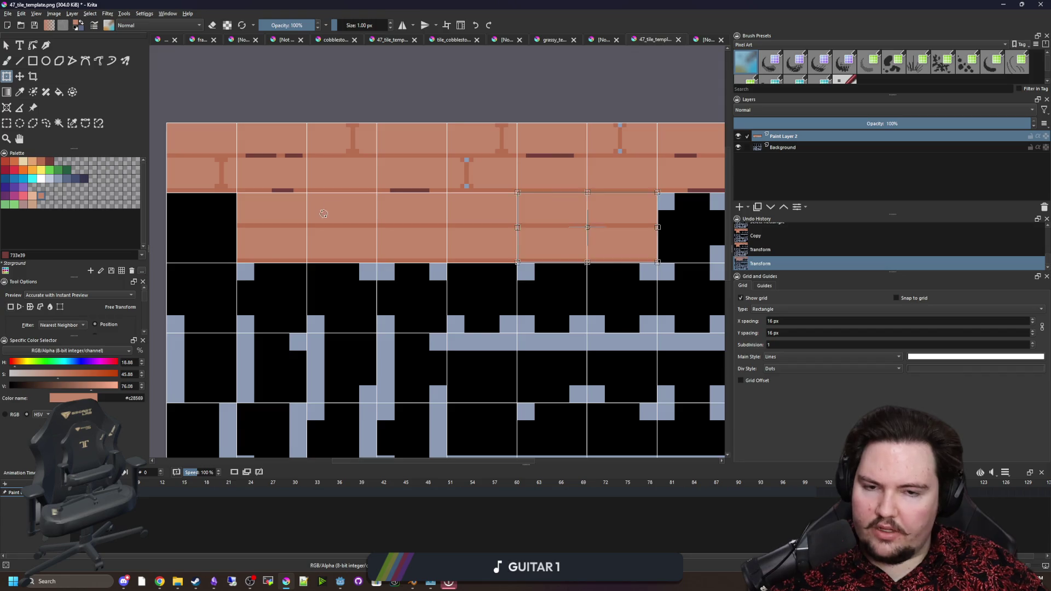
key("Return")
key("ctrl+v")
scroll(323, 214, "down", 1)
scroll(222, 208, "up", 1)
scroll(185, 211, "down", 2)
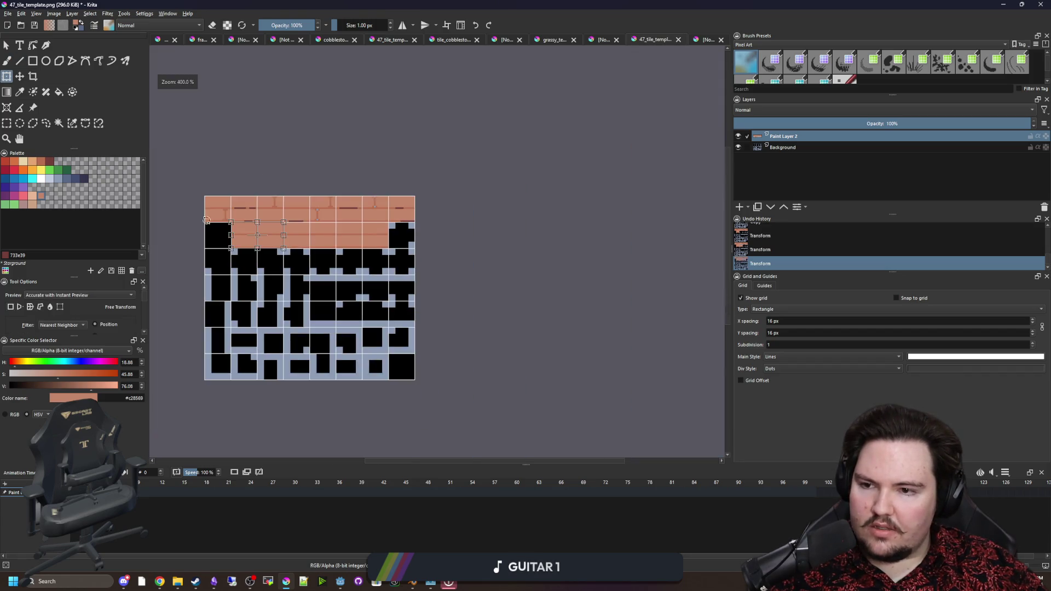
scroll(343, 253, "up", 3)
mouse_move(342, 253)
left_mouse_down()
mouse_move(295, 263)
mouse_move(268, 251)
mouse_move(501, 256)
mouse_move(476, 228)
mouse_move(500, 226)
left_mouse_up()
scroll(267, 252, "down", 2)
scroll(481, 251, "up", 4)
scroll(499, 226, "down", 3)
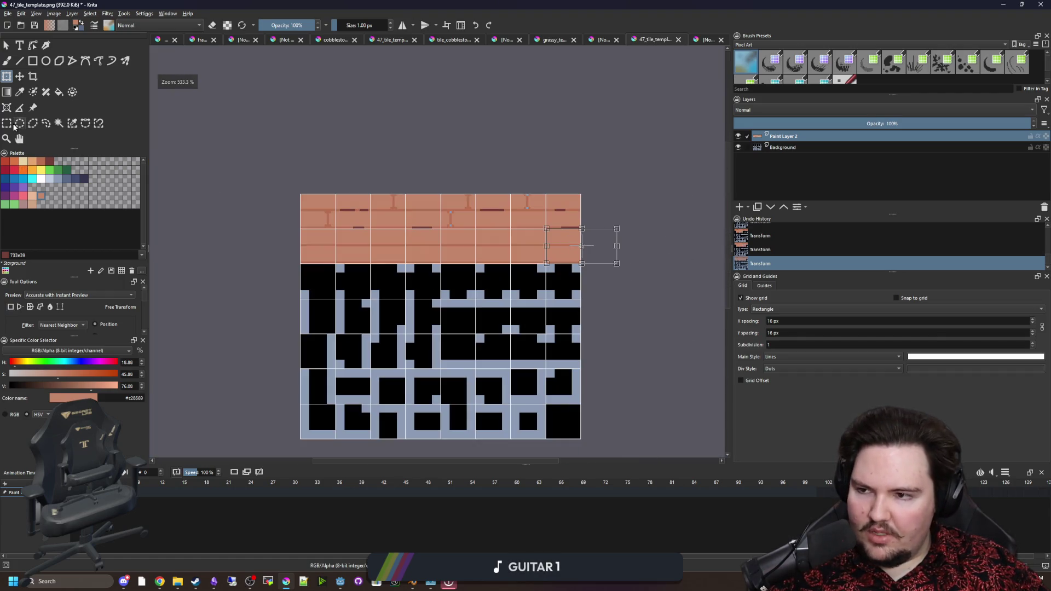
Copy the full plank row and paste it down over the next black row.
left_click(7, 123)
scroll(480, 229, "up", 1)
scroll(482, 241, "up", 1)
scroll(625, 290, "down", 1)
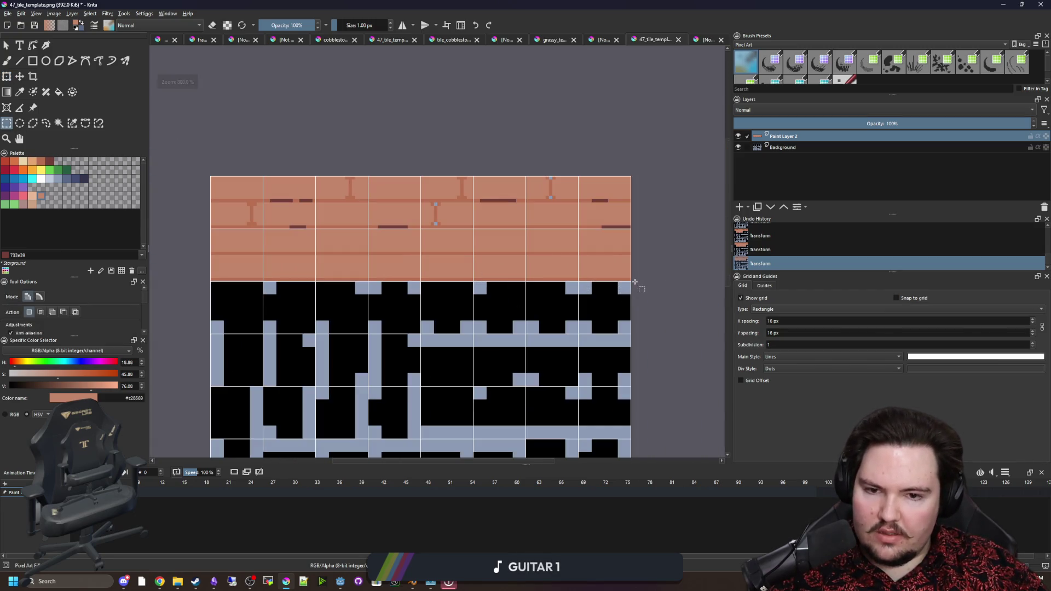
left_click_drag(211, 228, 212, 229)
scroll(328, 219, "down", 2)
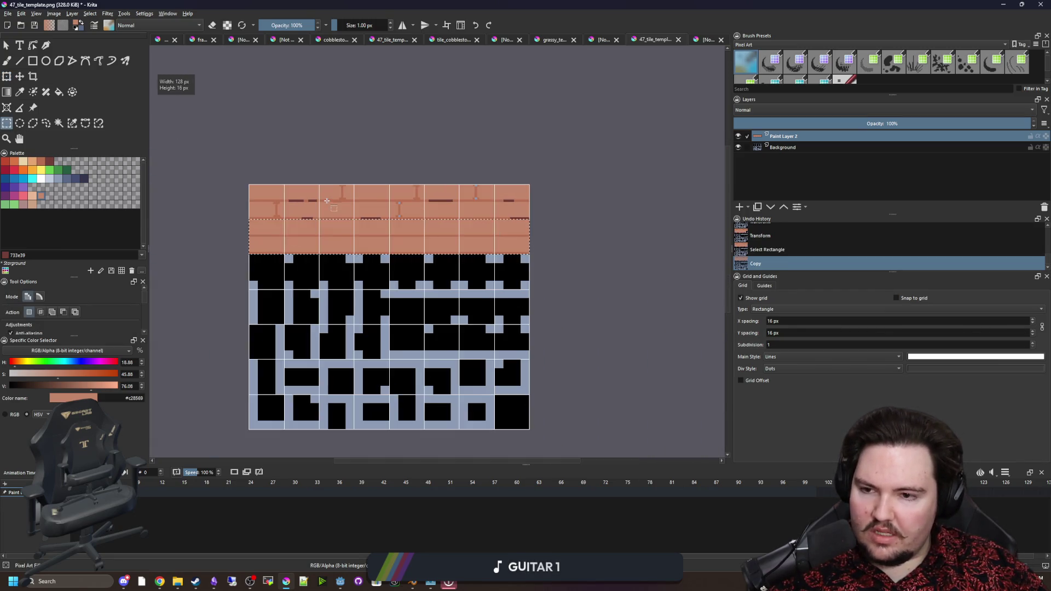
scroll(307, 281, "up", 3)
key("ctrl+c")
key("ctrl+v")
mouse_move(268, 133)
left_mouse_down()
mouse_move(258, 207)
mouse_move(288, 167)
left_mouse_up()
scroll(270, 204, "up", 2)
key("Return")
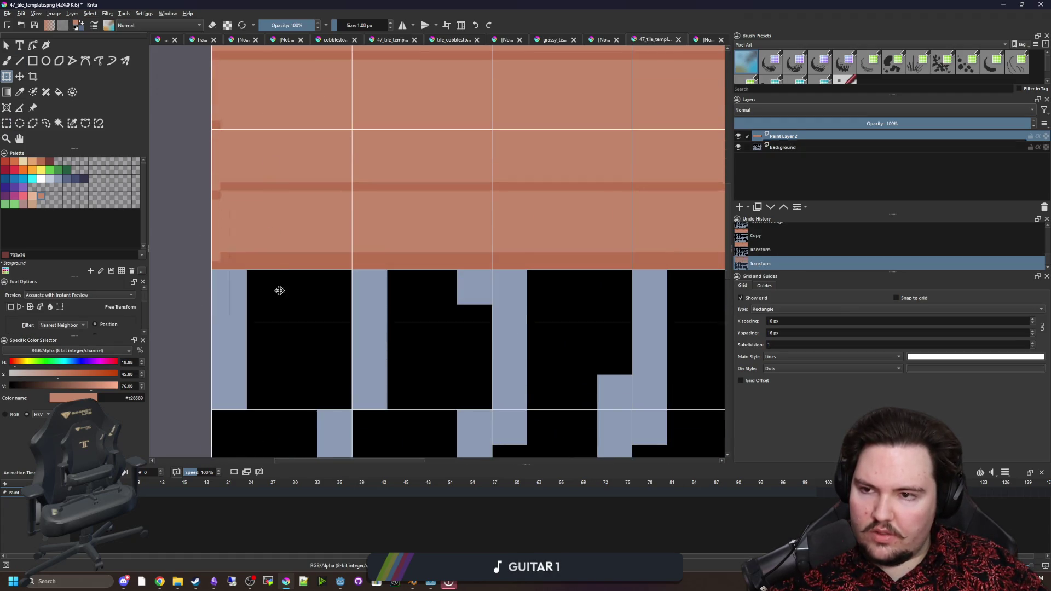
Paste further plank rows over the remaining cells, align them to the grid, and deselect.
key("ctrl+v")
left_click_drag(284, 312, 249, 301)
scroll(250, 302, "down", 2)
scroll(263, 219, "down", 3)
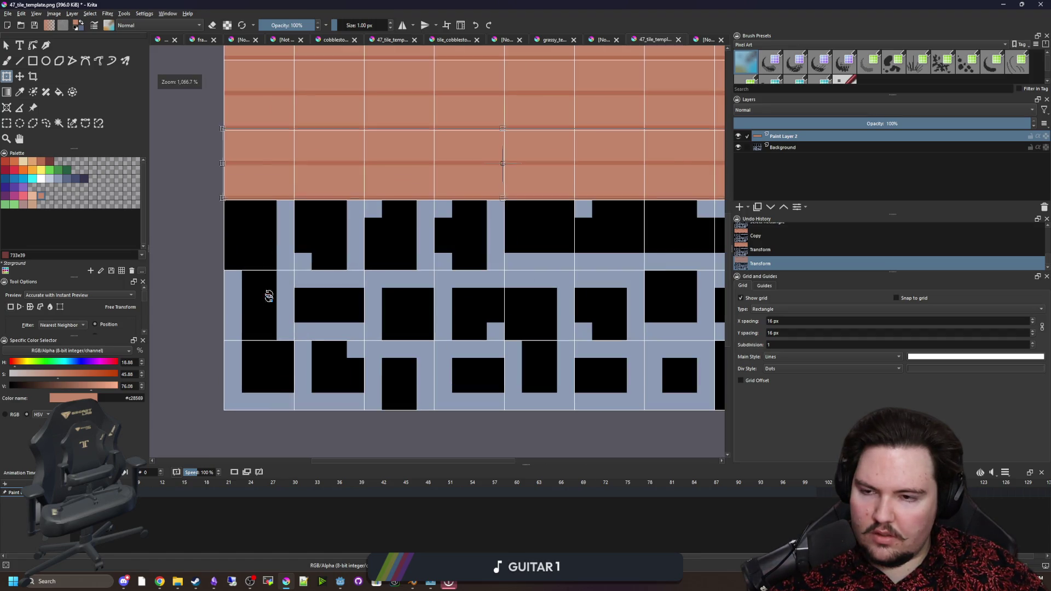
scroll(289, 131, "down", 1)
left_click_drag(275, 77, 277, 143)
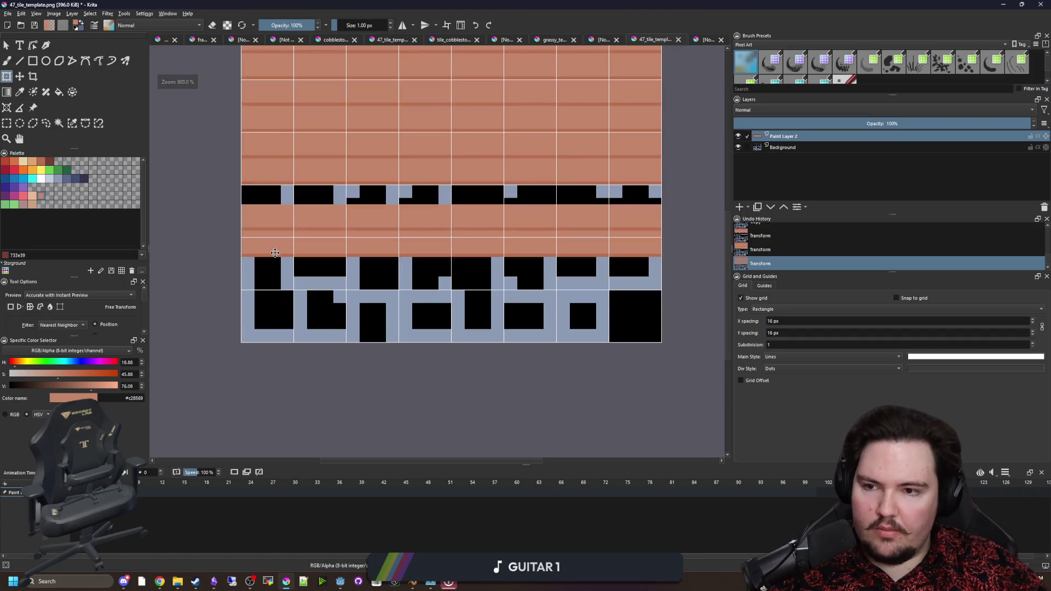
scroll(328, 242, "up", 3)
left_click_drag(329, 242, 337, 184)
scroll(351, 118, "down", 3)
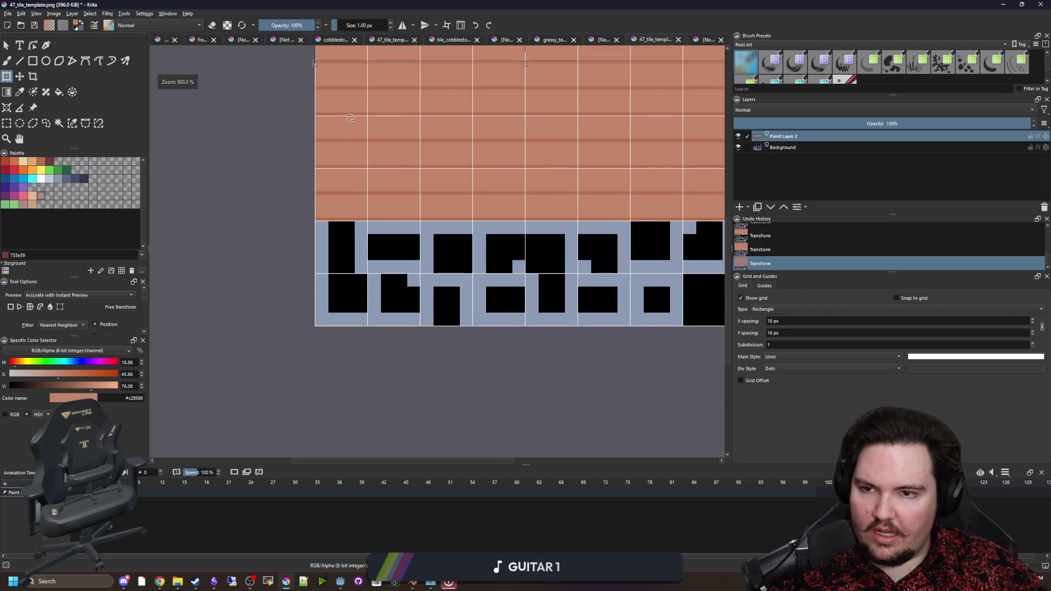
left_click_drag(346, 50, 346, 76)
scroll(347, 216, "up", 2)
left_click_drag(348, 216, 336, 203)
scroll(336, 204, "down", 3)
scroll(364, 161, "up", 6)
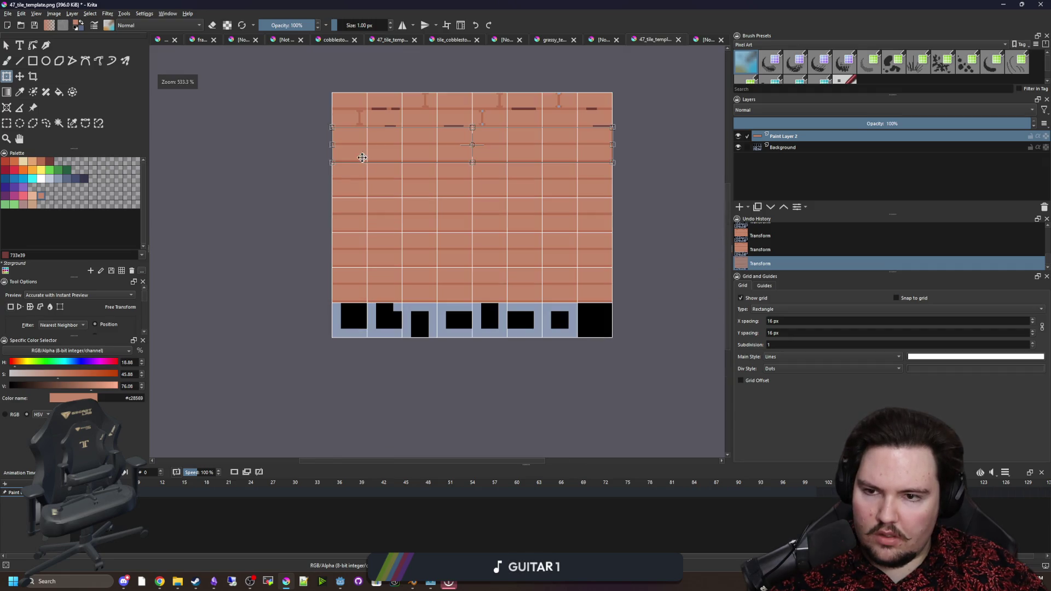
key("ctrl+shift+a")
scroll(378, 290, "down", 4)
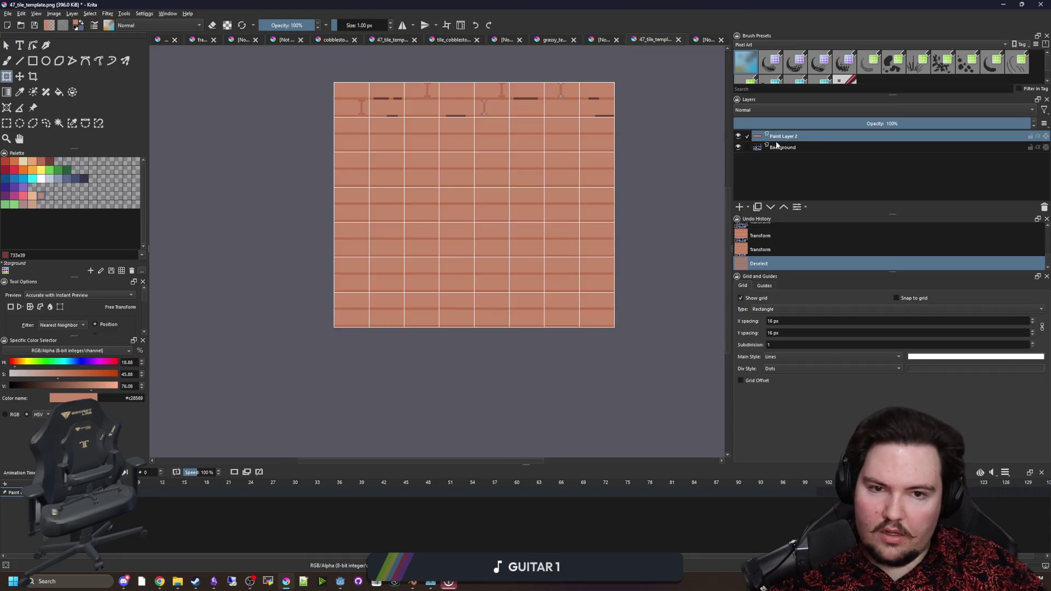
Select the template's light-blue gap areas by colour and delete those planks from Paint Layer 2.
key("Page_Down")
left_click(71, 122)
left_click(426, 276)
left_click(427, 283)
scroll(427, 284, "up", 4)
left_click(422, 298)
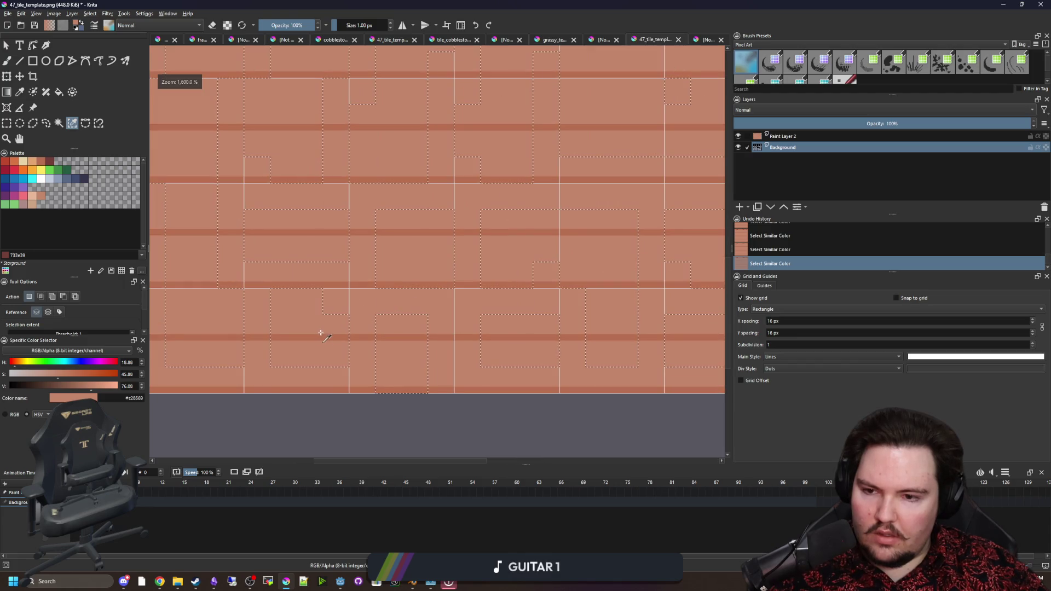
scroll(346, 328, "down", 4)
key("Page_Up")
key("Delete")
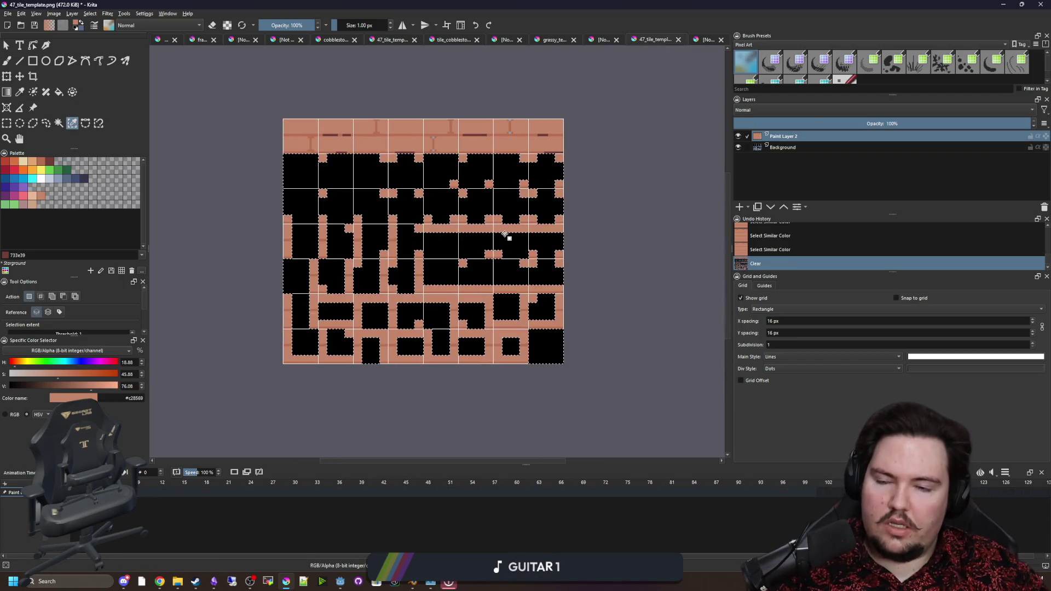
key("ctrl+shift+a")
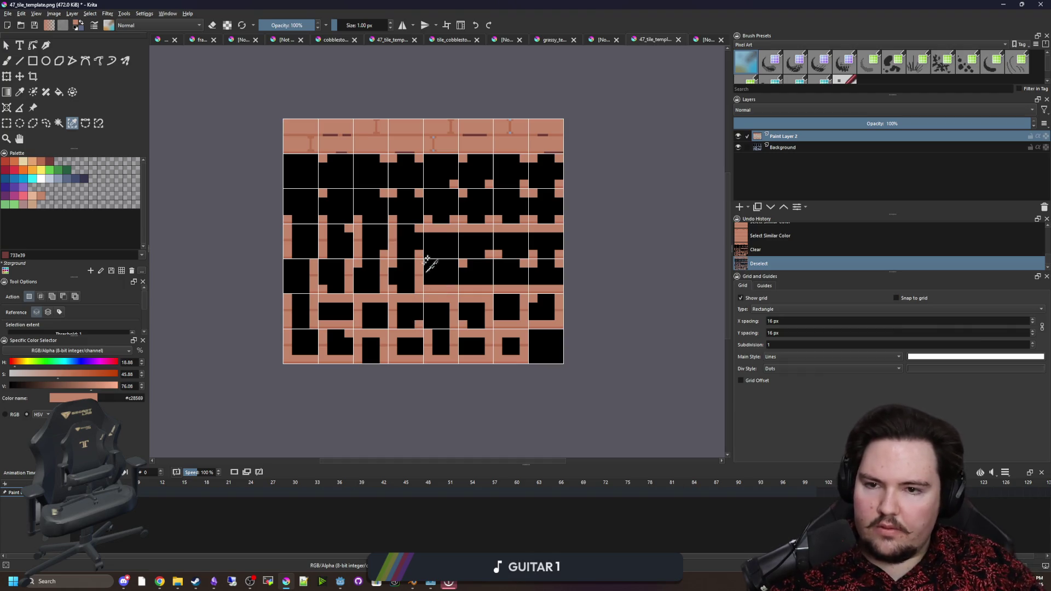
Pick the #733e39 swatch from the palette after briefly choosing #35354C.
scroll(411, 284, "up", 1)
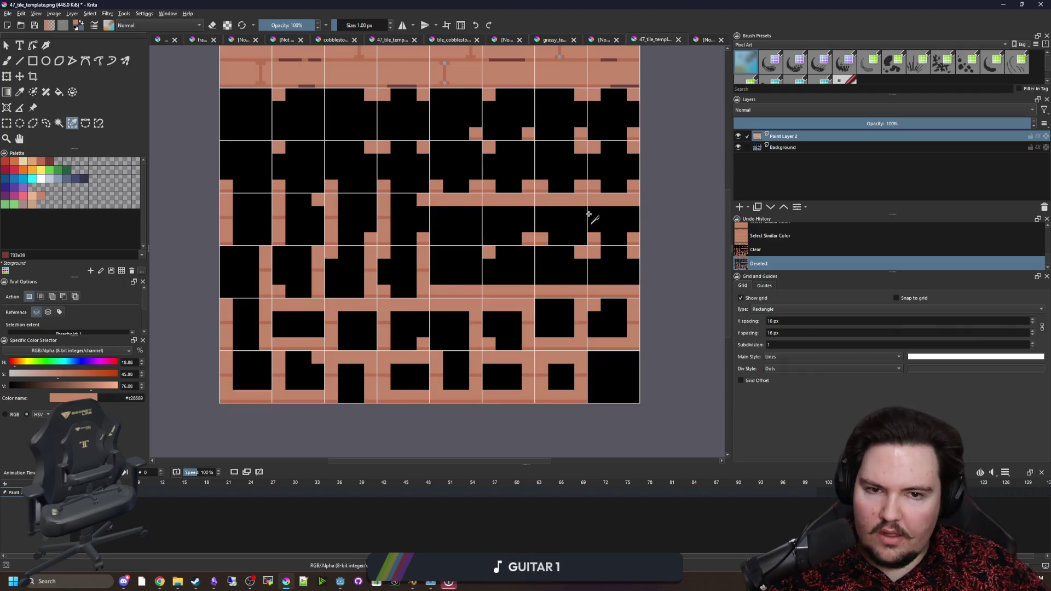
scroll(352, 228, "up", 3)
key("p")
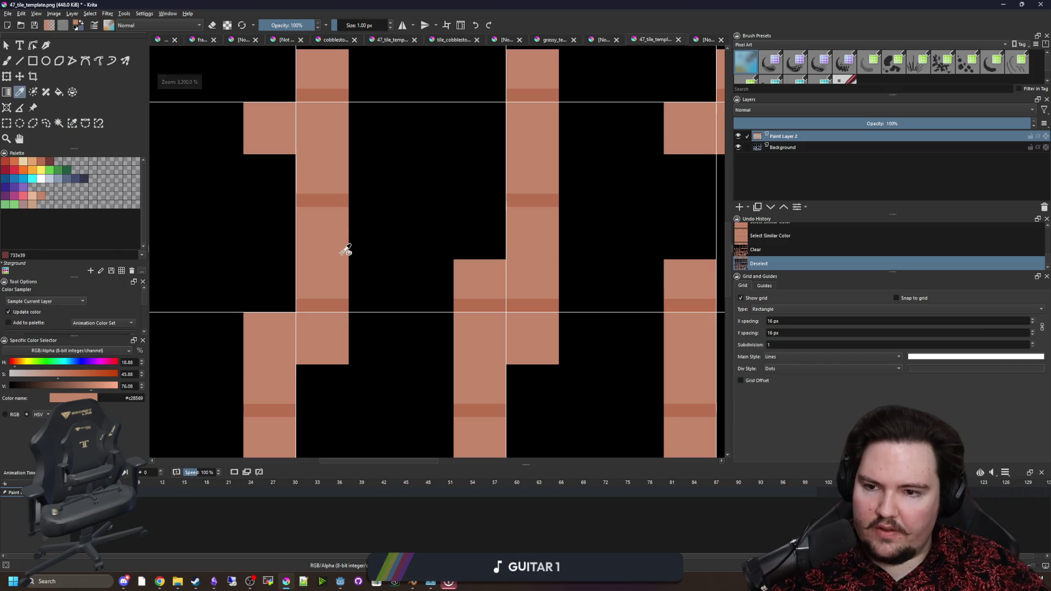
scroll(345, 251, "down", 3)
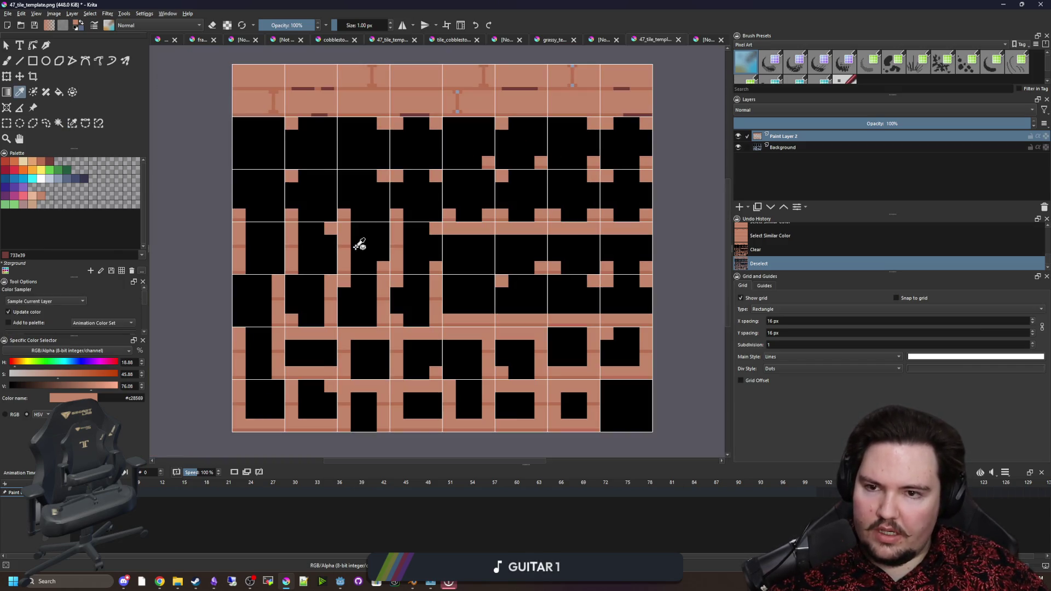
left_click(6, 123)
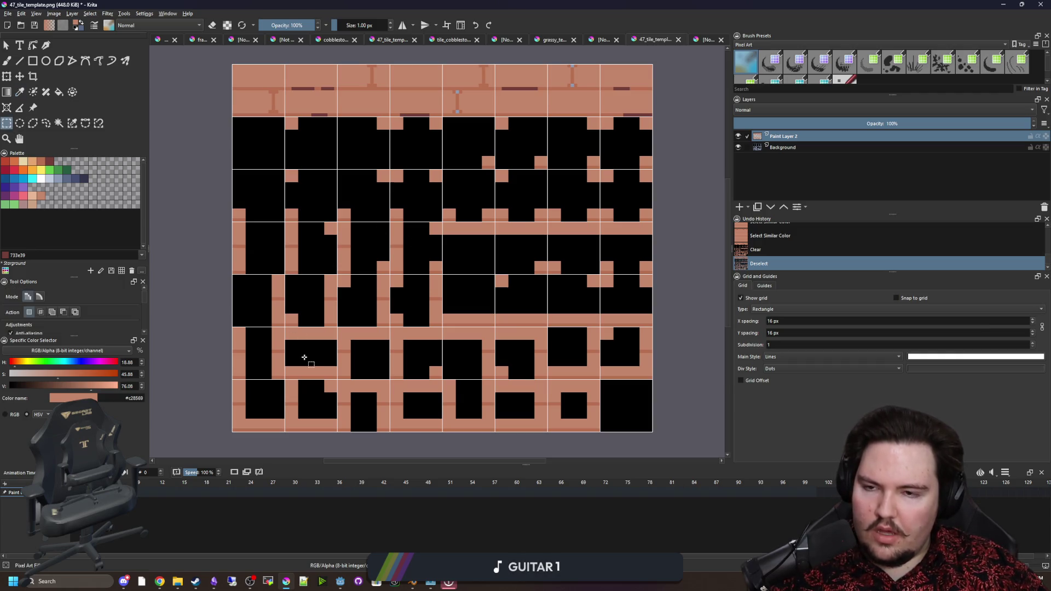
scroll(322, 354, "up", 3)
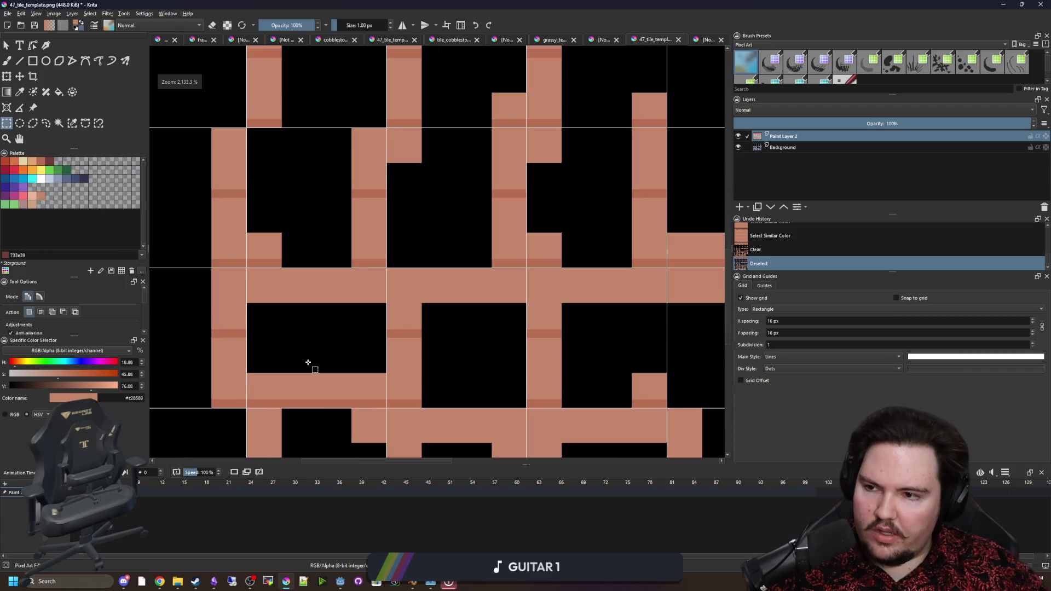
left_click(85, 181)
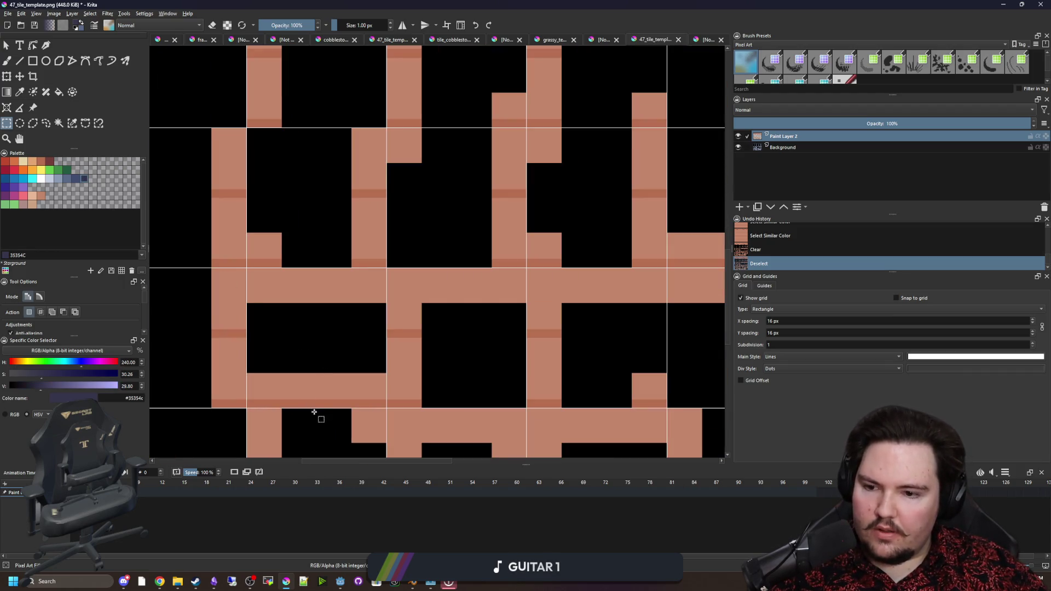
scroll(317, 417, "up", 3)
left_click(49, 161)
scroll(313, 323, "down", 2)
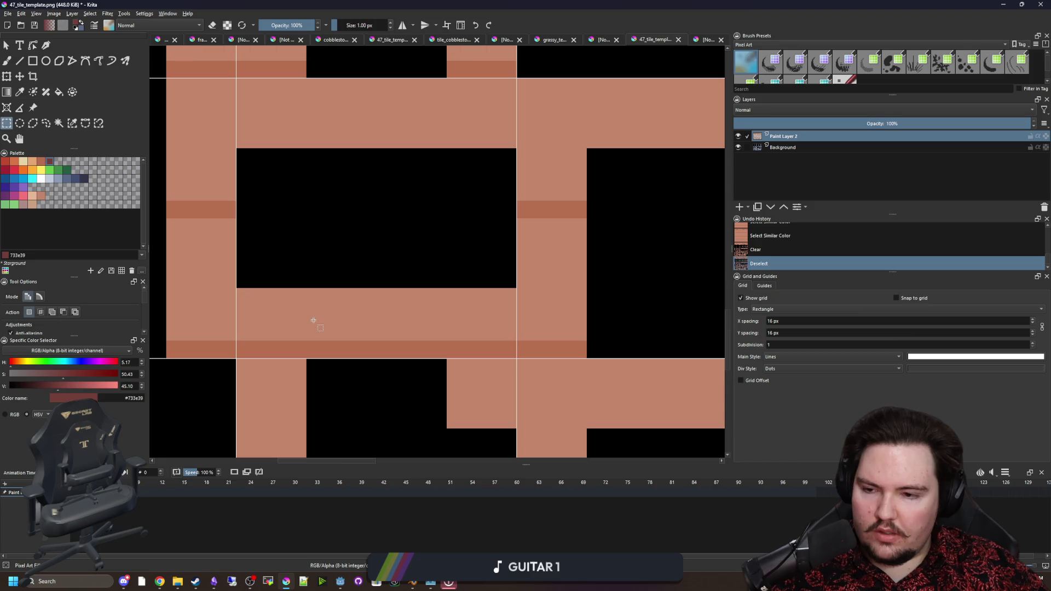
Paint a dark-red line along the first plank edge and erase the row below it to blue-grey.
key("b")
mouse_move(238, 333)
left_mouse_down()
mouse_move(515, 332)
mouse_move(332, 307)
left_mouse_up()
key("e")
mouse_move(252, 302)
left_mouse_down()
mouse_move(490, 303)
mouse_move(493, 315)
left_mouse_up()
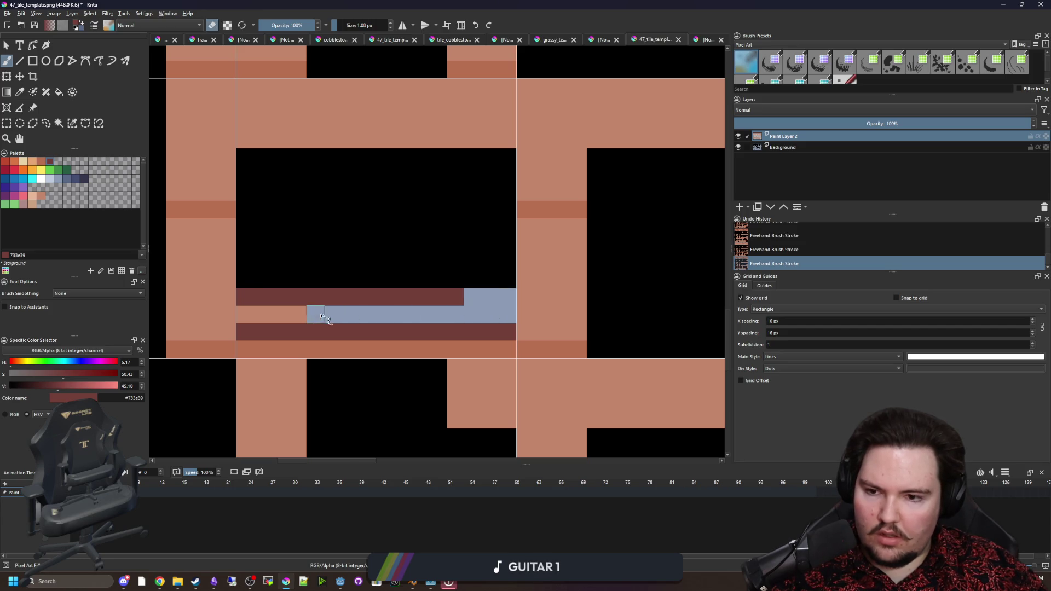
left_click_drag(252, 311, 413, 300)
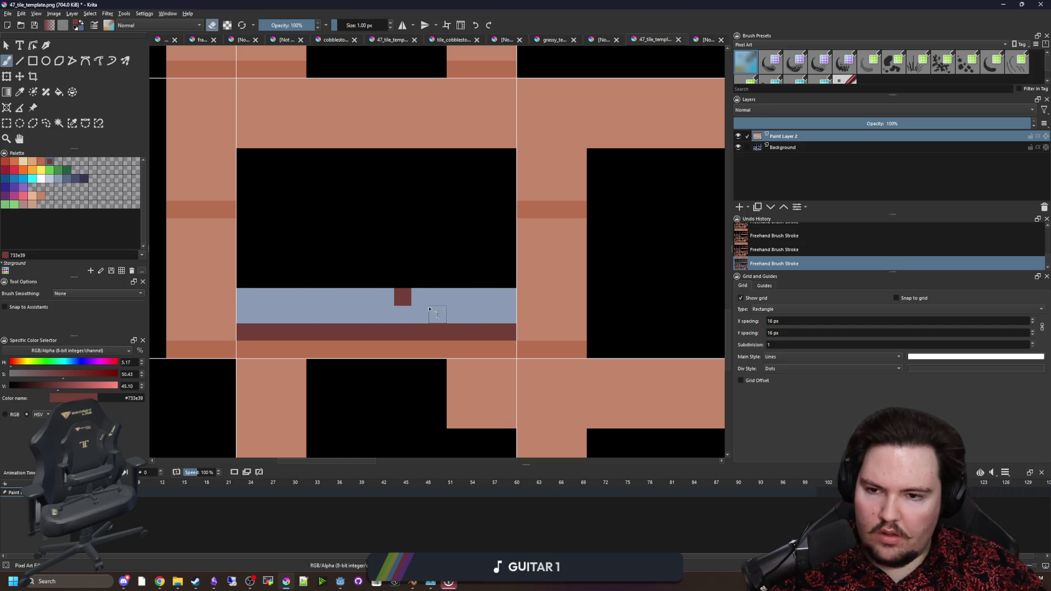
scroll(349, 241, "down", 2)
scroll(457, 208, "up", 2)
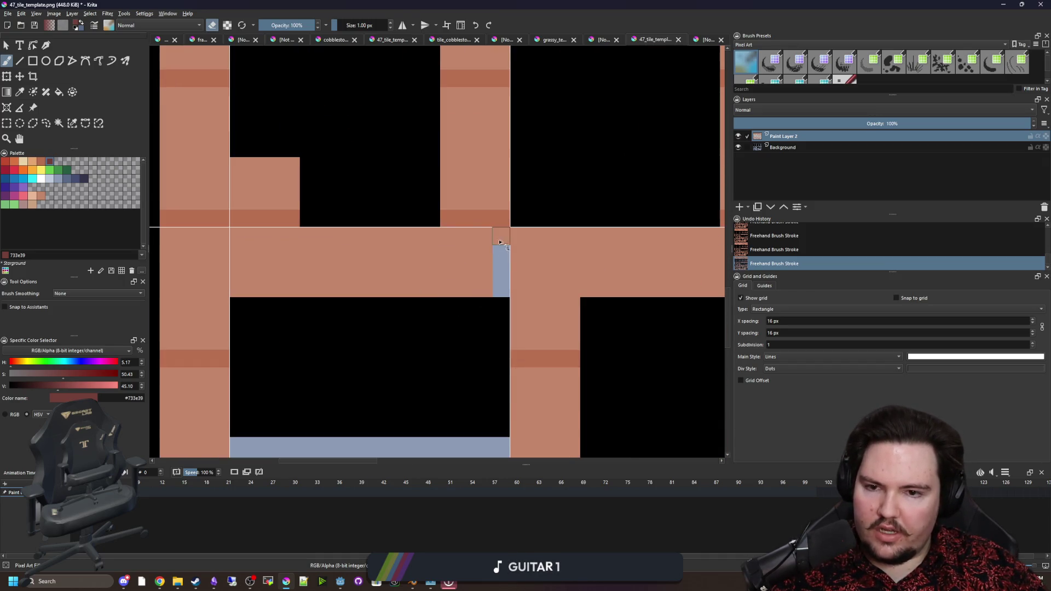
key("e")
mouse_move(444, 237)
left_mouse_down()
mouse_move(470, 242)
mouse_move(257, 240)
mouse_move(436, 295)
left_mouse_up()
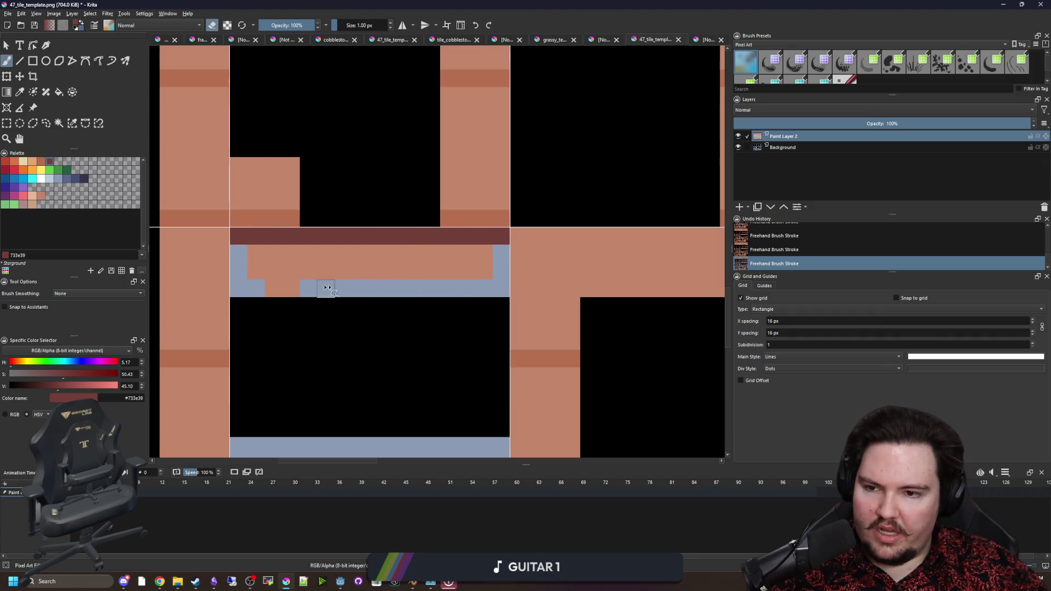
Add a dark-red line along the tile top and clear the salmon bar in the gap beneath.
scroll(264, 256, "down", 5)
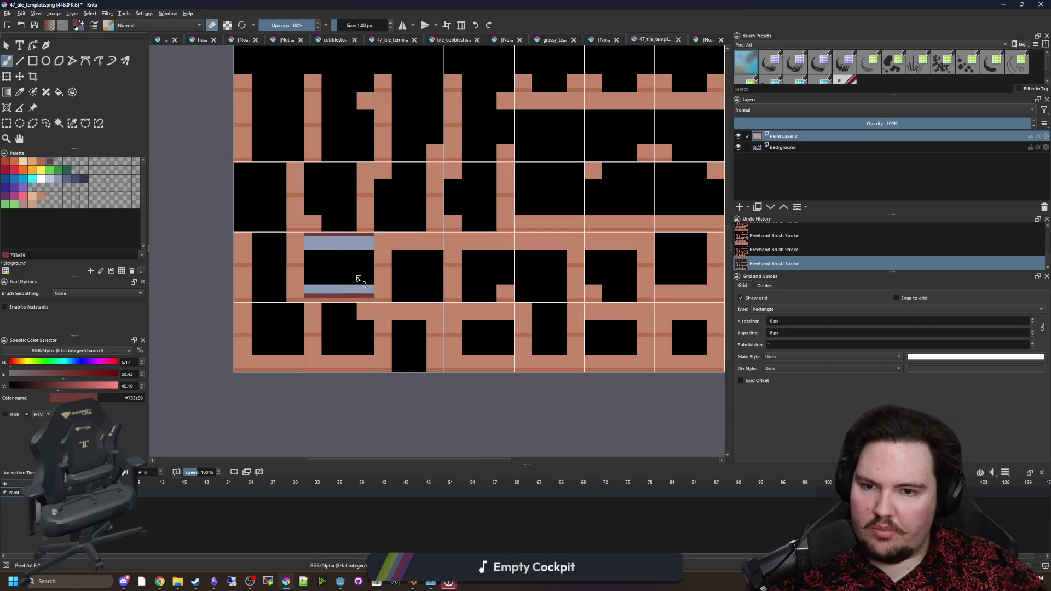
scroll(359, 279, "down", 1)
scroll(495, 325, "up", 5)
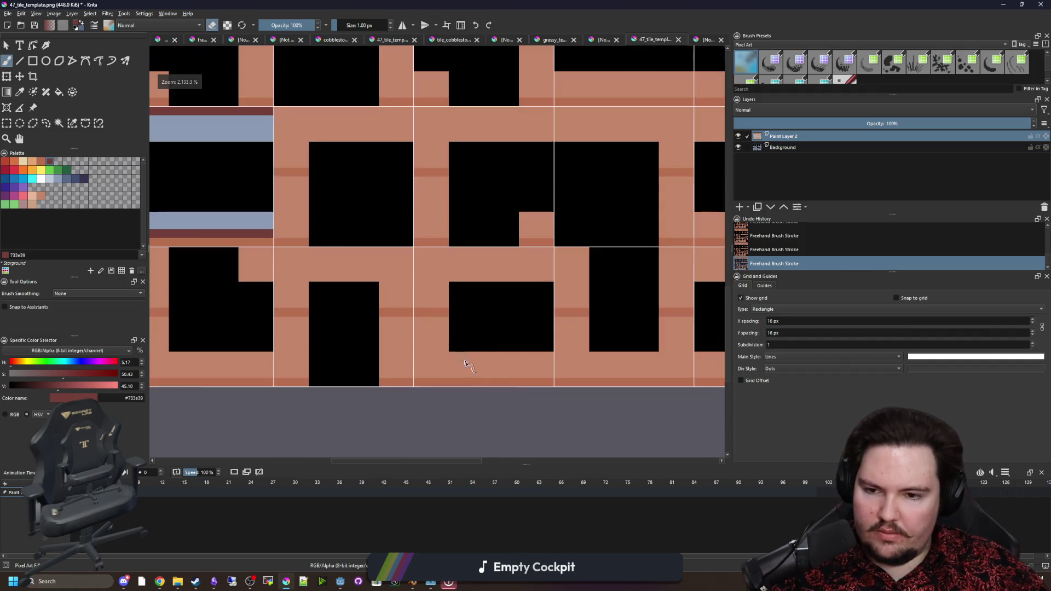
key("e")
mouse_move(514, 379)
left_mouse_down()
mouse_move(539, 379)
mouse_move(492, 361)
mouse_move(359, 363)
left_mouse_up()
key("ctrl+z")
left_click_drag(364, 235, 356, 295)
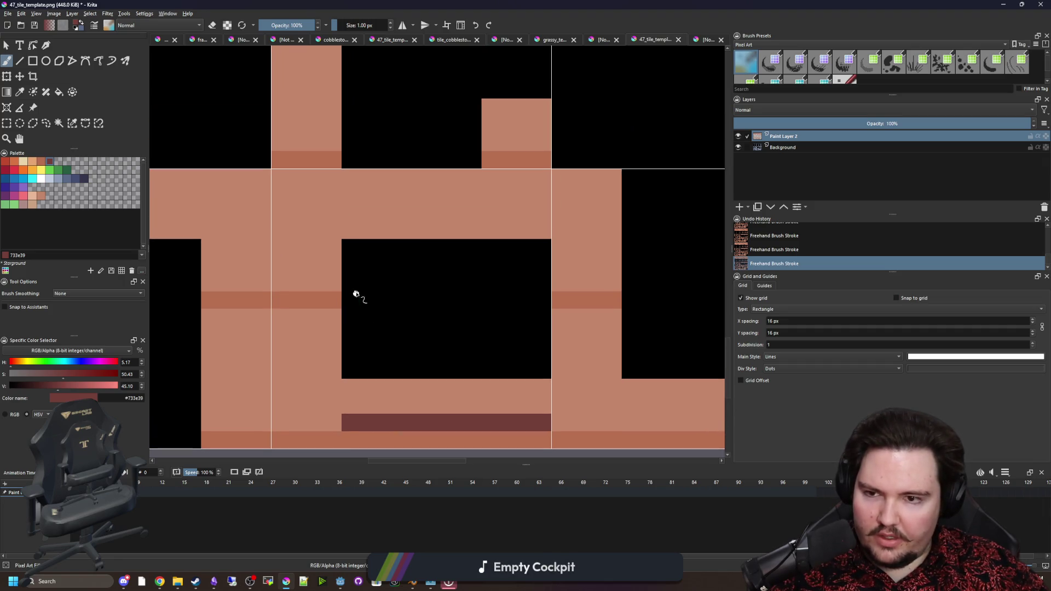
scroll(359, 243, "down", 5)
scroll(361, 243, "up", 2)
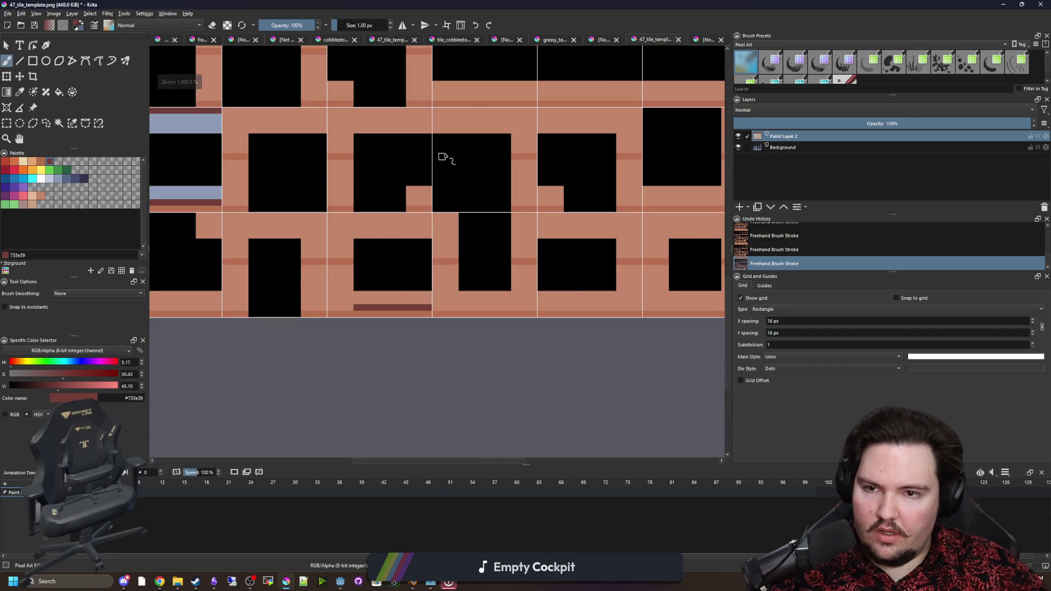
scroll(511, 93, "up", 3)
left_click_drag(359, 179, 558, 182)
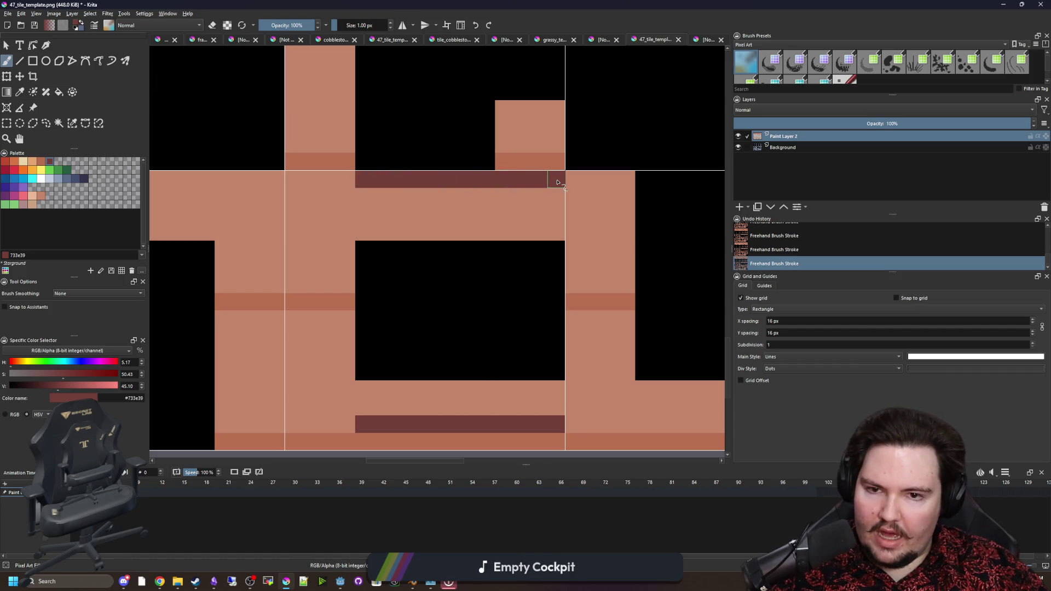
left_click_drag(509, 220, 374, 216)
Erase the next salmon strip to blue-grey and paint a dark row above it.
scroll(558, 352, "down", 2)
left_click_drag(374, 344, 451, 346)
scroll(546, 331, "down", 4)
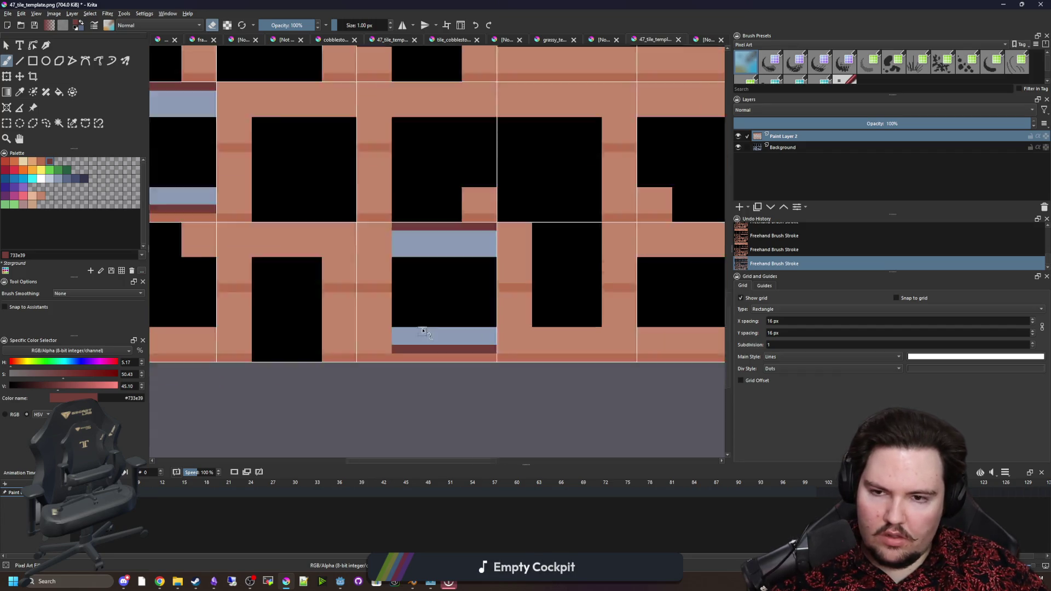
scroll(487, 347, "up", 6)
mouse_move(534, 388)
left_mouse_down()
mouse_move(345, 383)
mouse_move(511, 357)
mouse_move(392, 338)
left_mouse_up()
key("e")
scroll(392, 338, "down", 3)
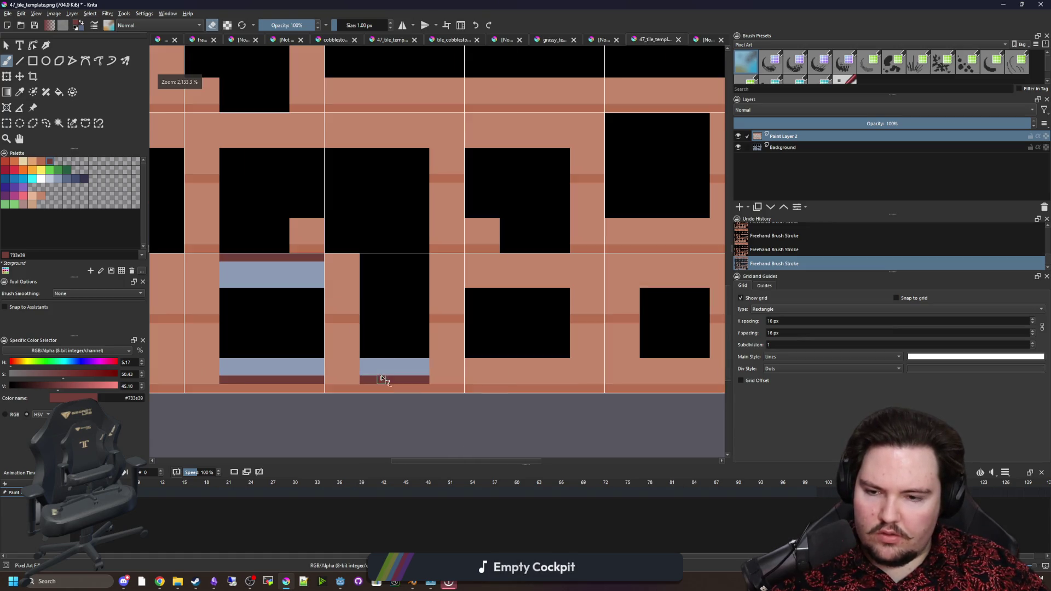
scroll(383, 266, "up", 3)
left_click_drag(314, 263, 370, 263)
key("ctrl+z")
Paint dark-red rows across the tile and lower band, erasing the salmon rows beside them.
scroll(356, 266, "down", 4)
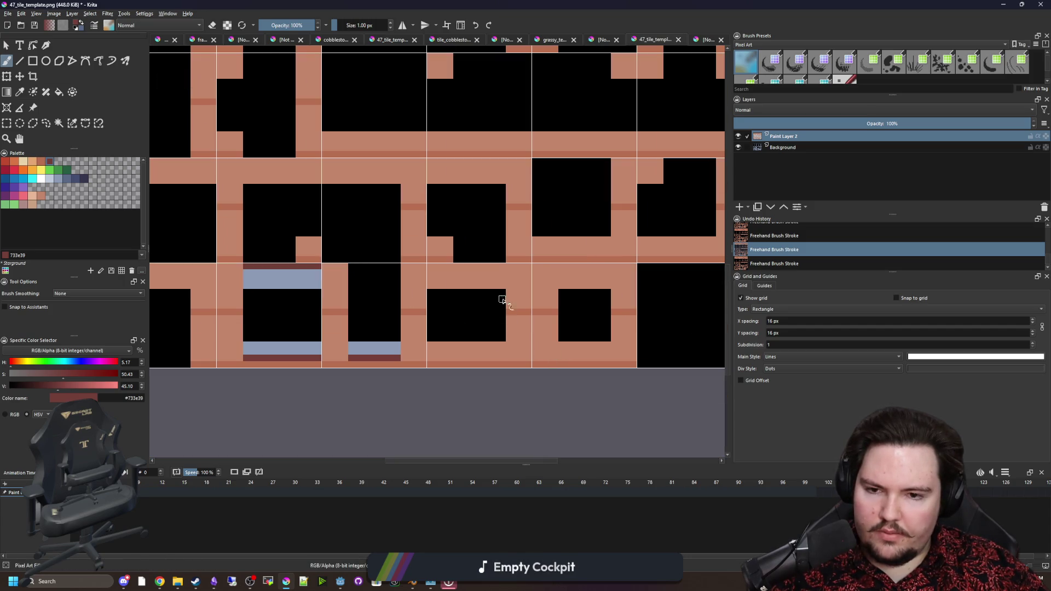
scroll(335, 166, "up", 4)
left_click_drag(597, 164, 310, 163)
key("e")
mouse_move(558, 229)
left_mouse_down()
mouse_move(586, 229)
mouse_move(445, 176)
mouse_move(295, 219)
mouse_move(566, 218)
mouse_move(322, 206)
left_mouse_up()
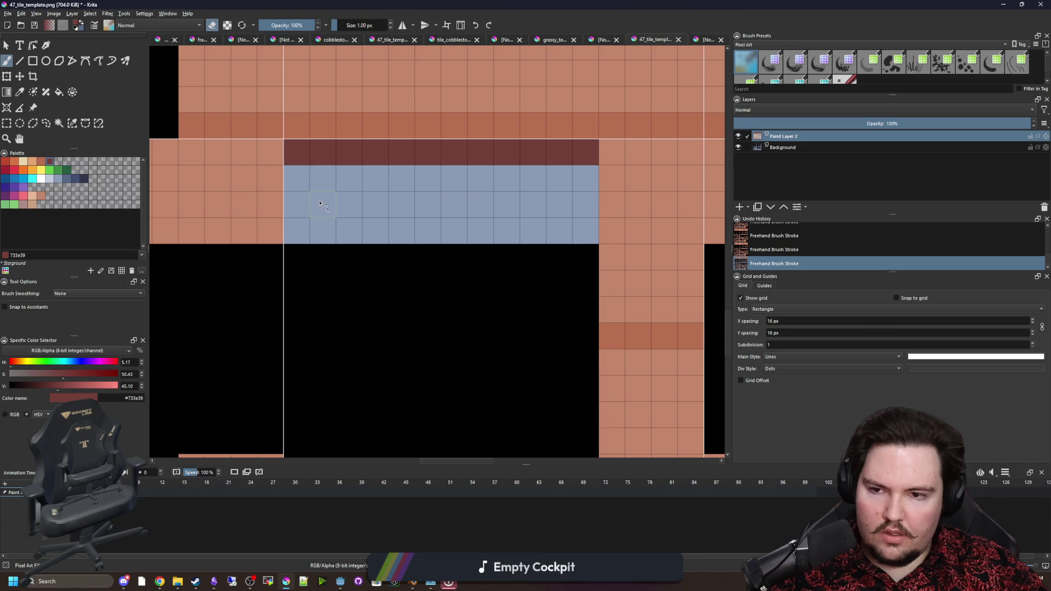
scroll(410, 370, "down", 3)
scroll(496, 345, "up", 3)
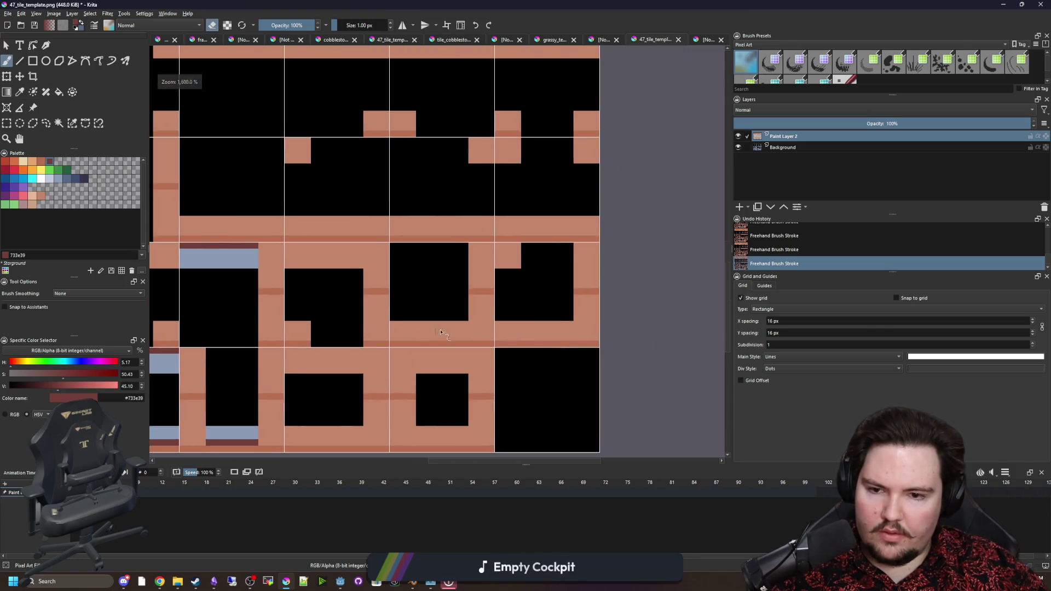
key("e")
left_click_drag(496, 351, 345, 345)
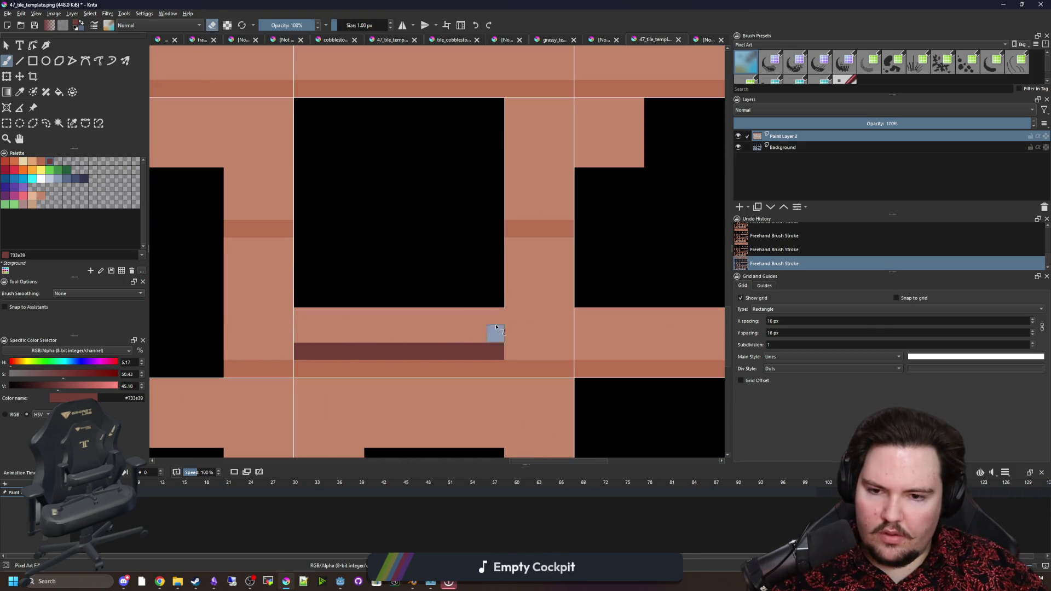
scroll(459, 314, "down", 3)
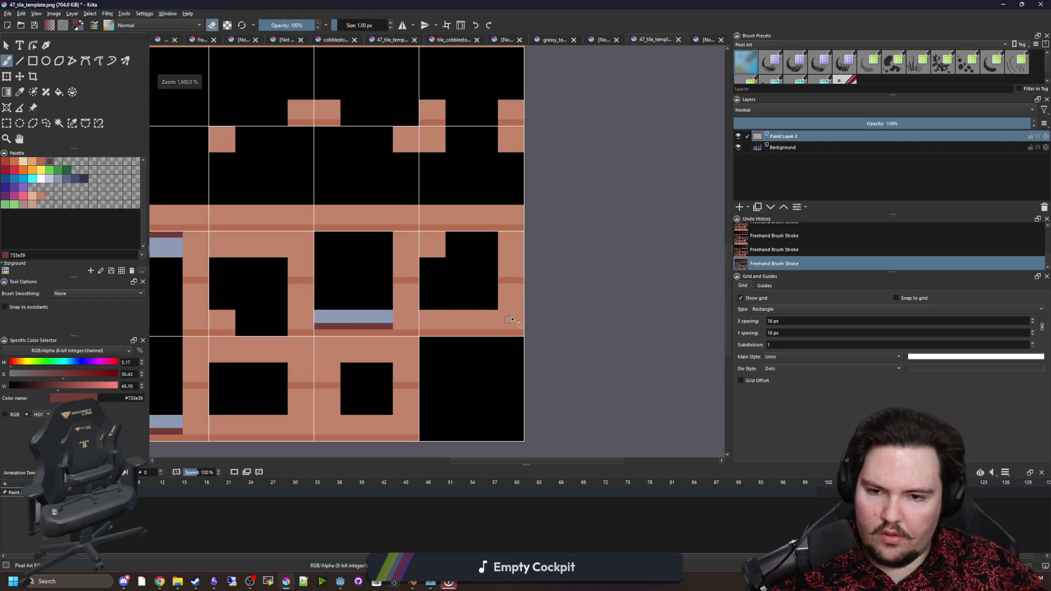
scroll(466, 328, "up", 3)
mouse_move(476, 331)
left_mouse_down()
mouse_move(493, 331)
mouse_move(309, 333)
left_mouse_up()
Paint a dark-red line along the middle band and erase the rest of that band.
key("e")
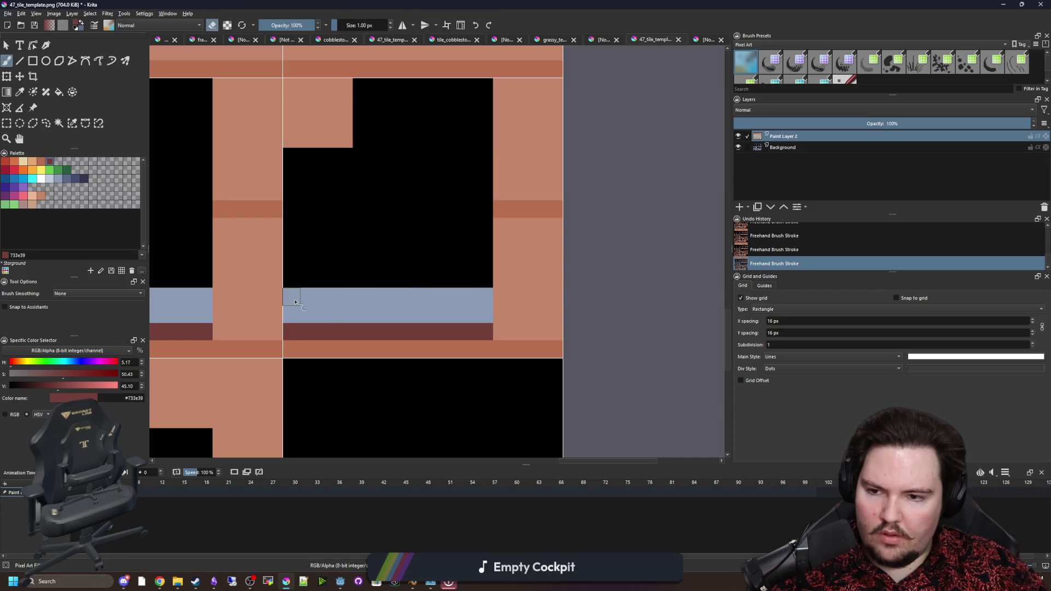
scroll(296, 302, "down", 3)
scroll(436, 221, "up", 3)
key("e")
mouse_move(352, 274)
left_mouse_down()
mouse_move(633, 274)
mouse_move(298, 260)
left_mouse_up()
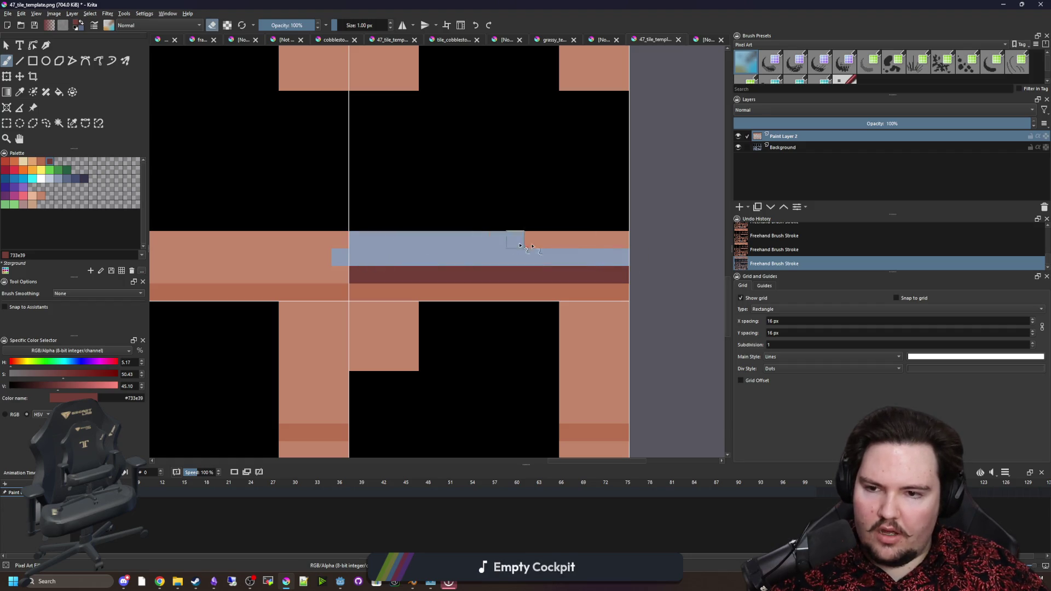
key("e")
mouse_move(596, 295)
left_mouse_down()
mouse_move(202, 296)
mouse_move(447, 306)
mouse_move(311, 292)
left_mouse_up()
key("ctrl+z")
left_click_drag(364, 271, 380, 254)
Touch up the band's dark edge and erase its remaining salmon part to blue-grey.
scroll(295, 269, "down", 3)
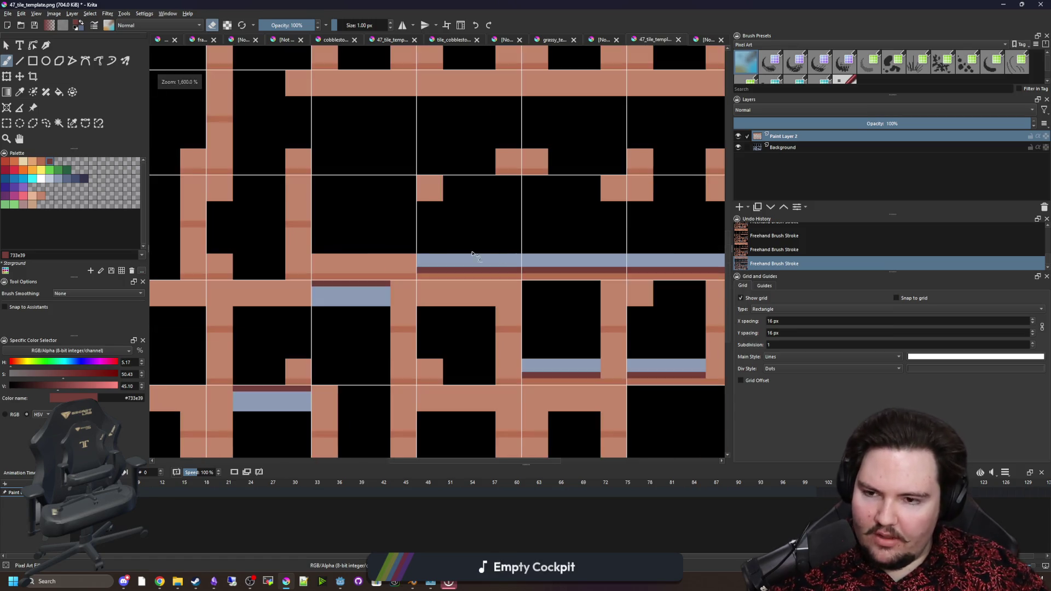
scroll(441, 291, "up", 3)
key("e")
mouse_move(506, 299)
left_mouse_down()
mouse_move(305, 299)
mouse_move(518, 283)
left_mouse_up()
key("e")
left_click_drag(309, 277, 537, 275)
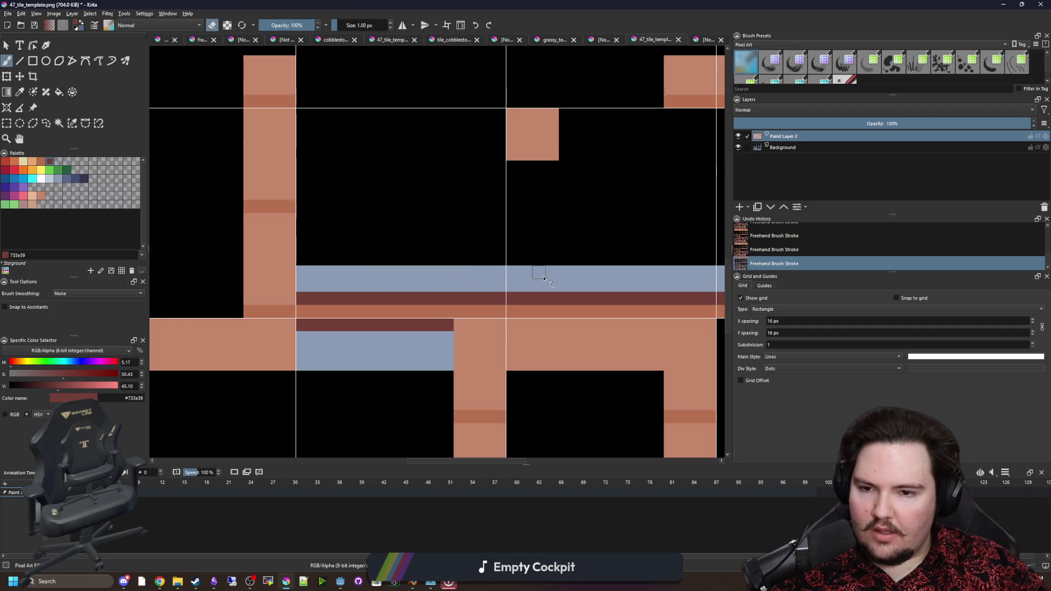
scroll(562, 281, "down", 3)
scroll(201, 419, "up", 3)
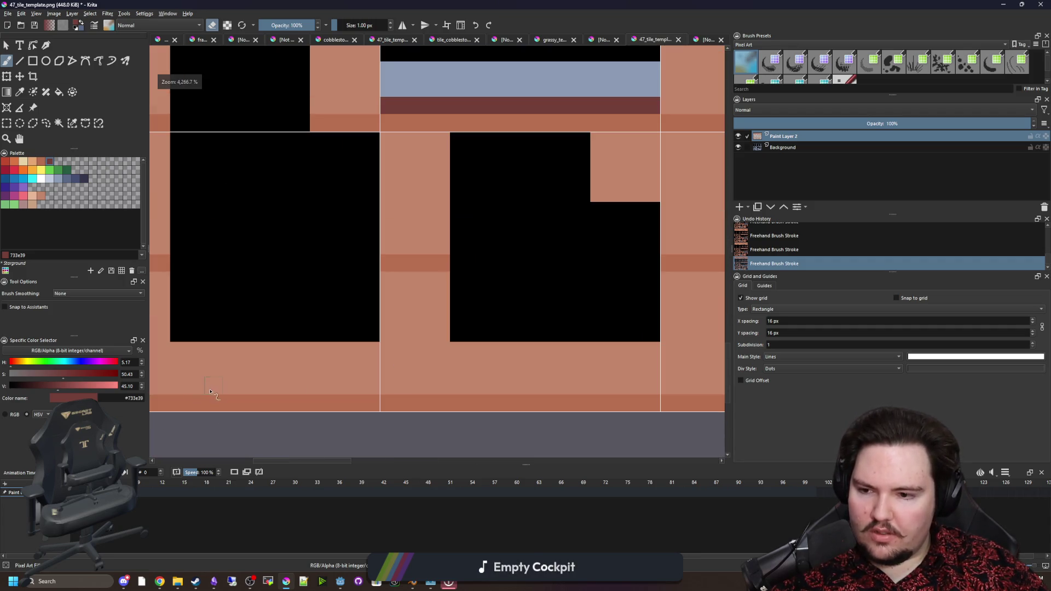
Give the bottom band a dark-red edge and clear the area above it to blue-grey.
key("e")
left_click_drag(370, 385, 183, 384)
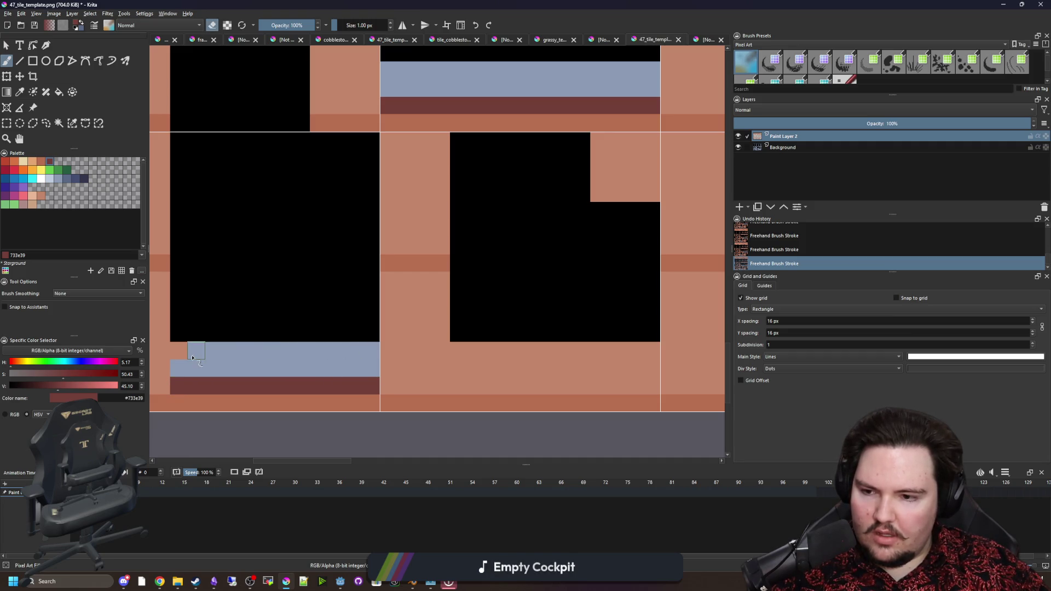
left_click_drag(417, 357, 288, 357)
left_click_drag(327, 387, 517, 386)
left_click_drag(442, 368, 373, 368)
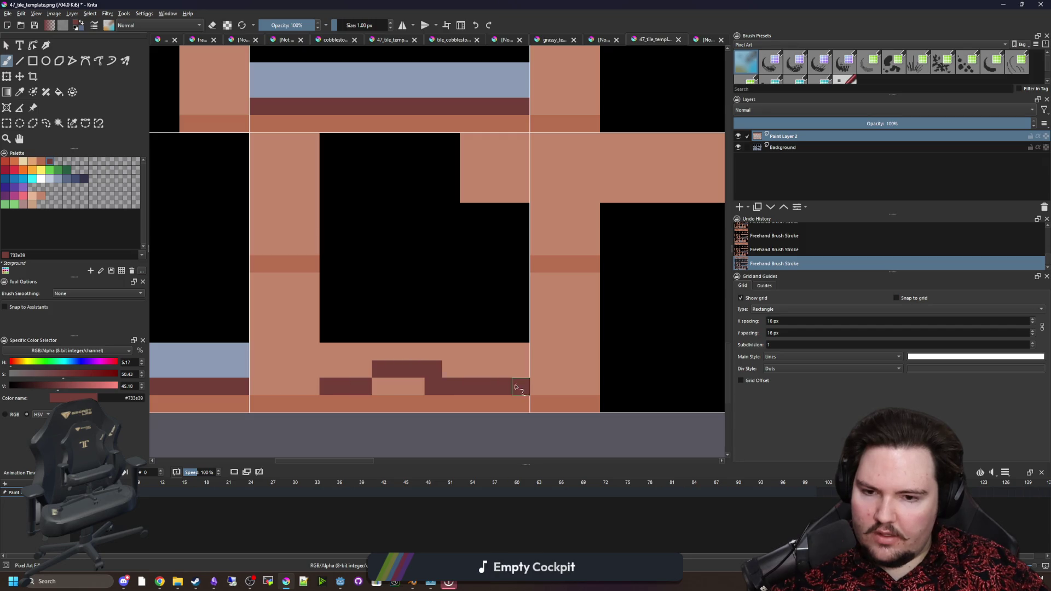
mouse_move(307, 364)
left_mouse_down()
mouse_move(413, 372)
mouse_move(520, 353)
mouse_move(322, 353)
left_mouse_up()
scroll(371, 345, "down", 2)
scroll(495, 304, "up", 2)
mouse_move(585, 207)
left_mouse_down()
mouse_move(403, 207)
mouse_move(454, 284)
mouse_move(587, 264)
mouse_move(446, 235)
mouse_move(558, 260)
mouse_move(458, 311)
left_mouse_up()
scroll(459, 312, "down", 4)
scroll(550, 386, "up", 4)
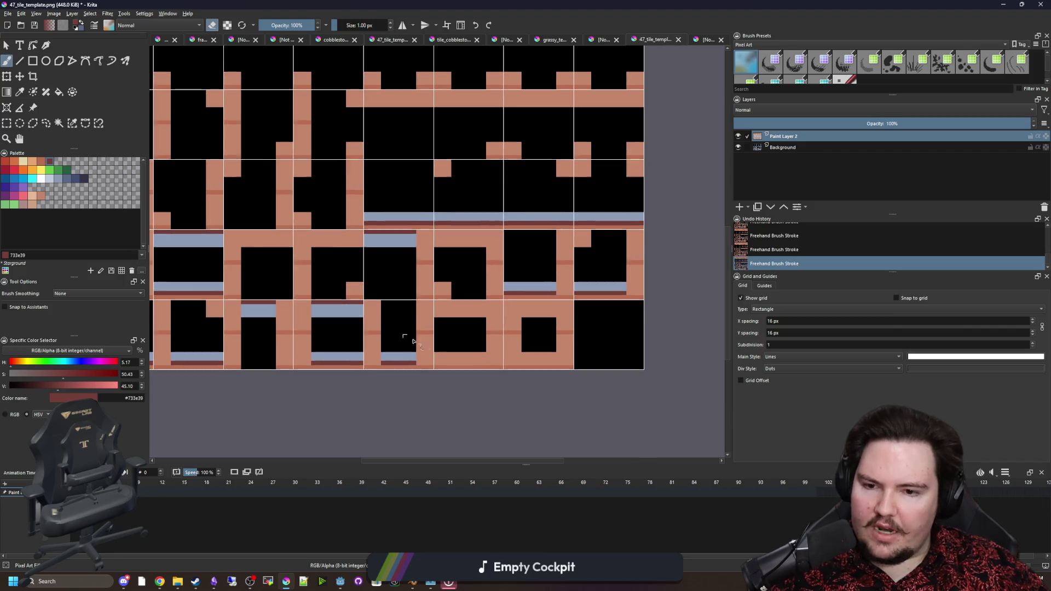
Paint a dark-red row along the plank's top edge and erase the rows below to blue-grey.
mouse_move(591, 375)
left_mouse_down()
mouse_move(572, 389)
mouse_move(401, 381)
mouse_move(589, 376)
mouse_move(411, 341)
left_mouse_up()
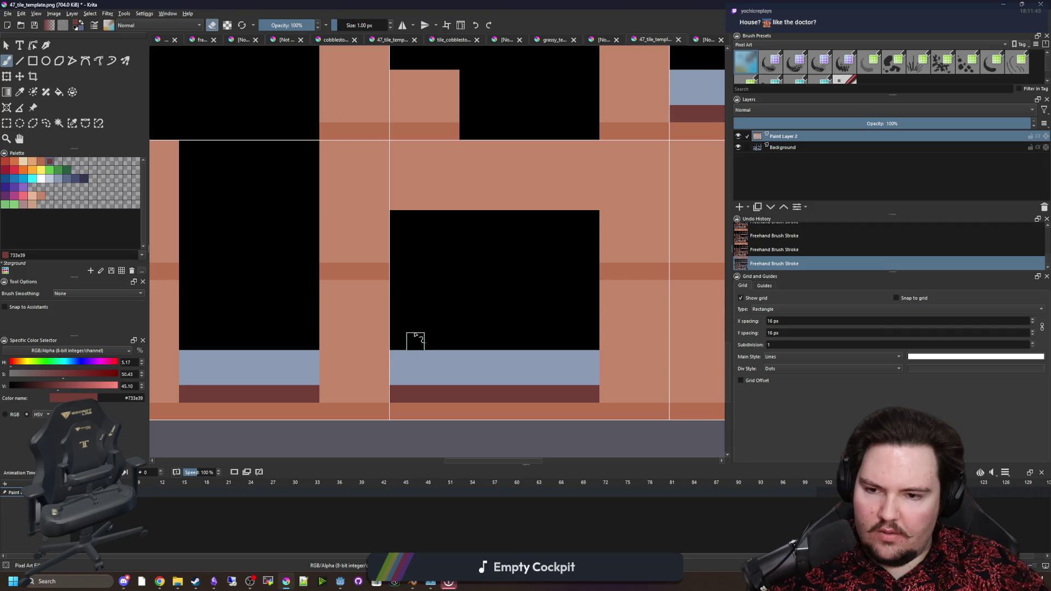
scroll(408, 334, "up", 2)
key("e")
mouse_move(323, 170)
left_mouse_down()
mouse_move(504, 195)
mouse_move(562, 170)
mouse_move(428, 178)
left_mouse_up()
key("e")
mouse_move(589, 222)
left_mouse_down()
mouse_move(601, 194)
mouse_move(345, 198)
mouse_move(494, 247)
mouse_move(609, 226)
mouse_move(370, 221)
left_mouse_up()
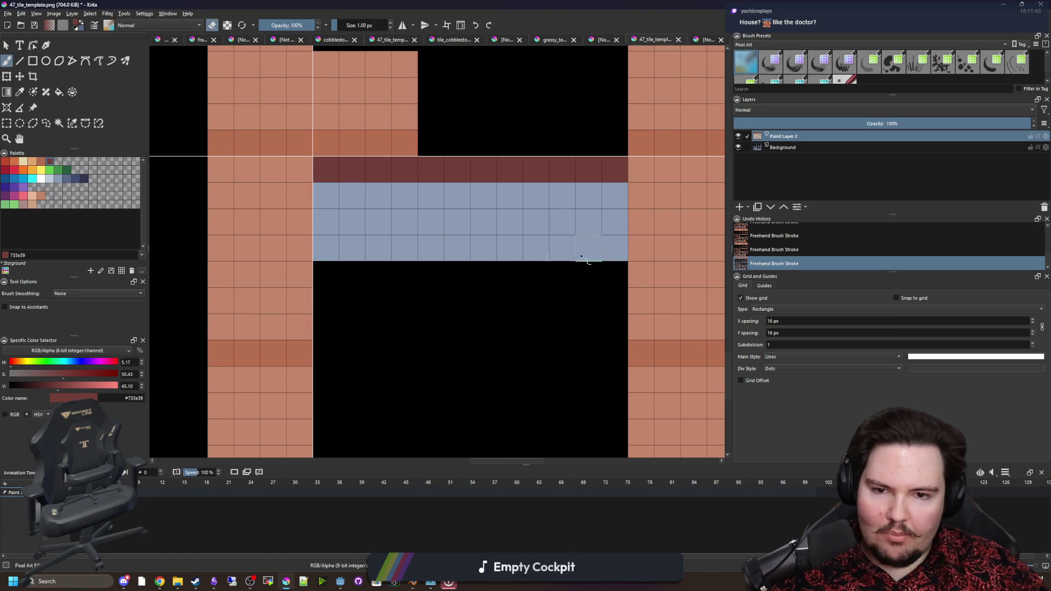
scroll(581, 256, "down", 3)
scroll(574, 246, "up", 3)
Add dark-red strokes along the bottom row and above the salmon strip.
mouse_move(567, 334)
left_mouse_down()
mouse_move(378, 334)
mouse_move(561, 281)
mouse_move(378, 280)
left_mouse_up()
scroll(378, 281, "down", 3)
scroll(356, 136, "up", 3)
key("e")
mouse_move(356, 137)
left_mouse_down()
mouse_move(542, 138)
mouse_move(434, 224)
mouse_move(376, 167)
mouse_move(500, 195)
mouse_move(372, 192)
left_mouse_up()
key("e")
scroll(376, 269, "down", 3)
scroll(392, 208, "down", 1)
scroll(413, 282, "down", 1)
scroll(402, 310, "up", 6)
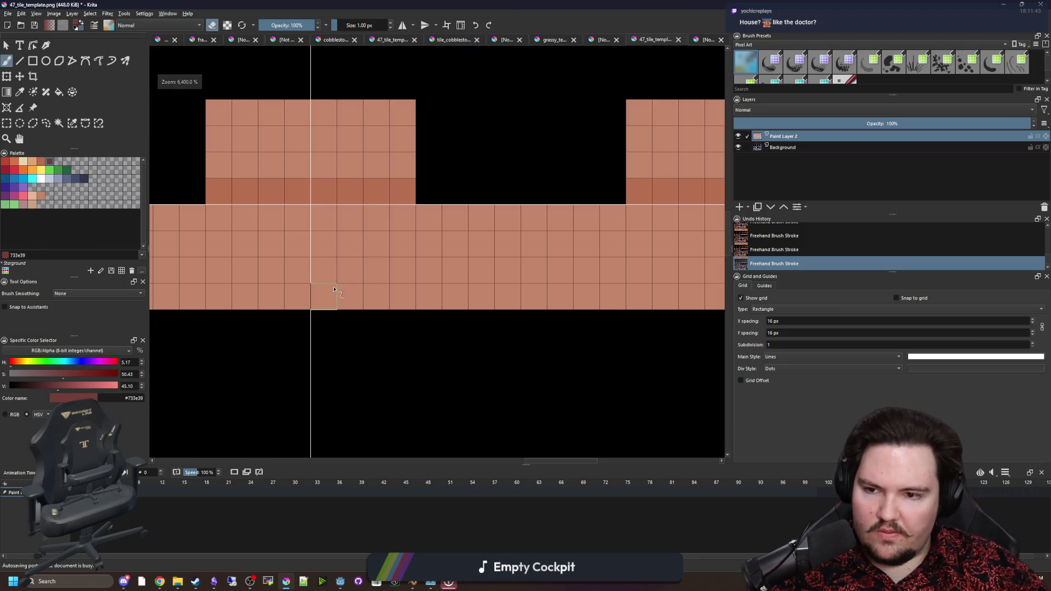
scroll(335, 289, "down", 2)
Run a one-pixel dark row along the long strip's top and erase the salmon rows beneath.
mouse_move(333, 241)
left_mouse_down()
mouse_move(599, 238)
mouse_move(207, 240)
left_mouse_up()
scroll(577, 238, "left", 6)
mouse_move(207, 239)
left_mouse_down()
mouse_move(586, 261)
mouse_move(171, 229)
mouse_move(285, 220)
left_mouse_up()
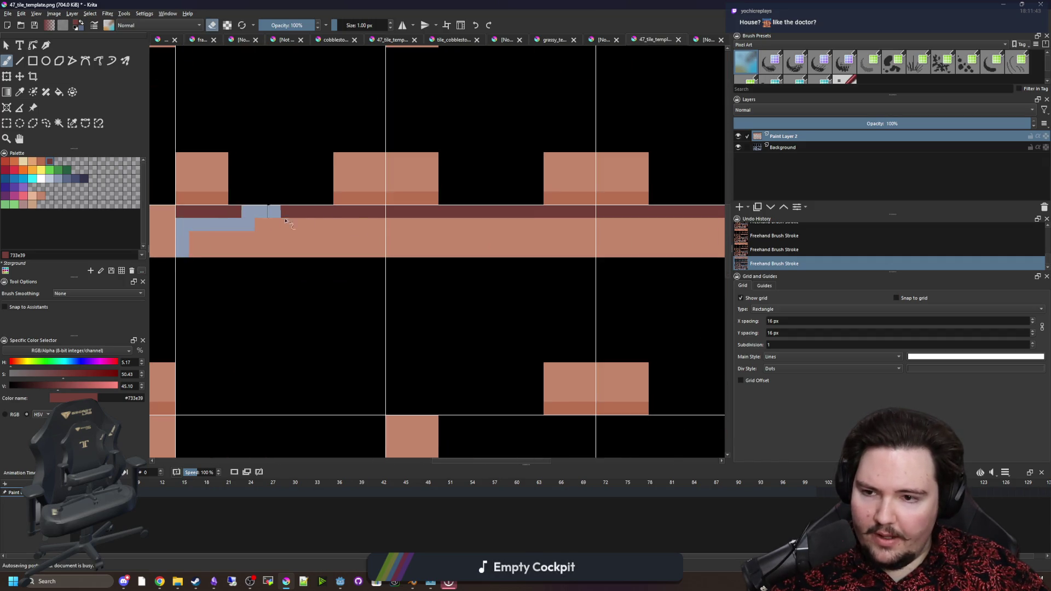
key("ctrl+z")
key("ctrl+z")
mouse_move(185, 233)
left_mouse_down()
mouse_move(504, 241)
mouse_move(394, 265)
mouse_move(535, 272)
mouse_move(371, 279)
left_mouse_up()
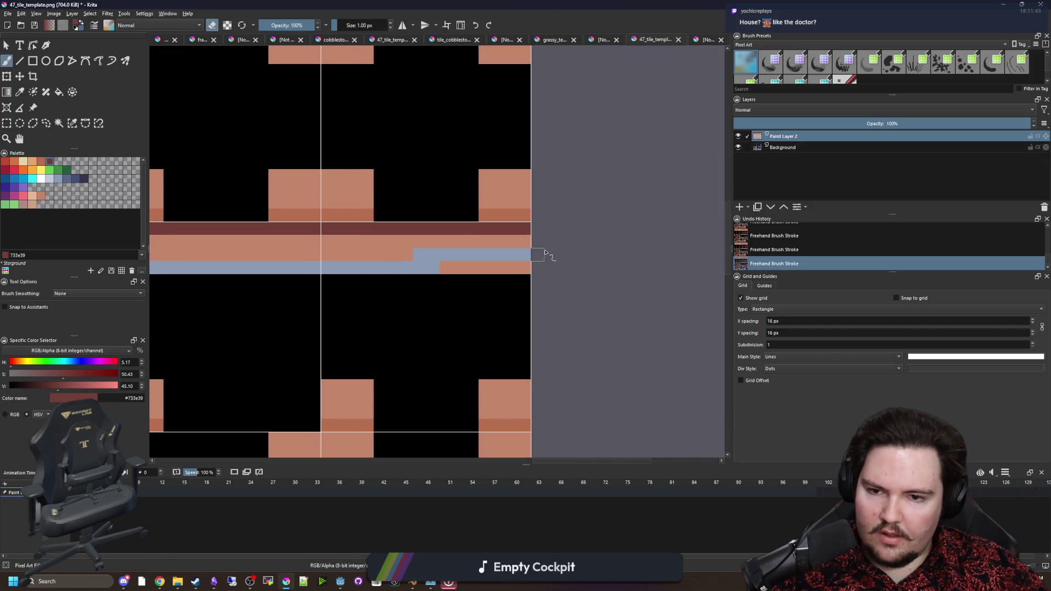
mouse_move(232, 242)
left_mouse_down()
mouse_move(553, 269)
mouse_move(596, 284)
mouse_move(575, 255)
left_mouse_up()
left_click_drag(298, 253, 428, 250)
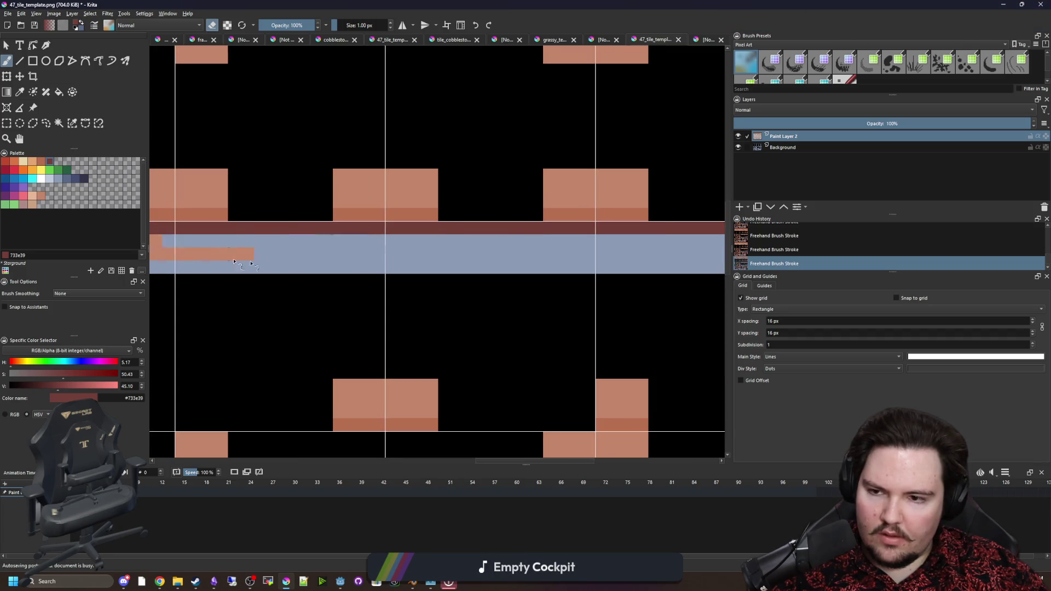
left_click_drag(234, 262, 642, 271)
scroll(320, 277, "down", 4)
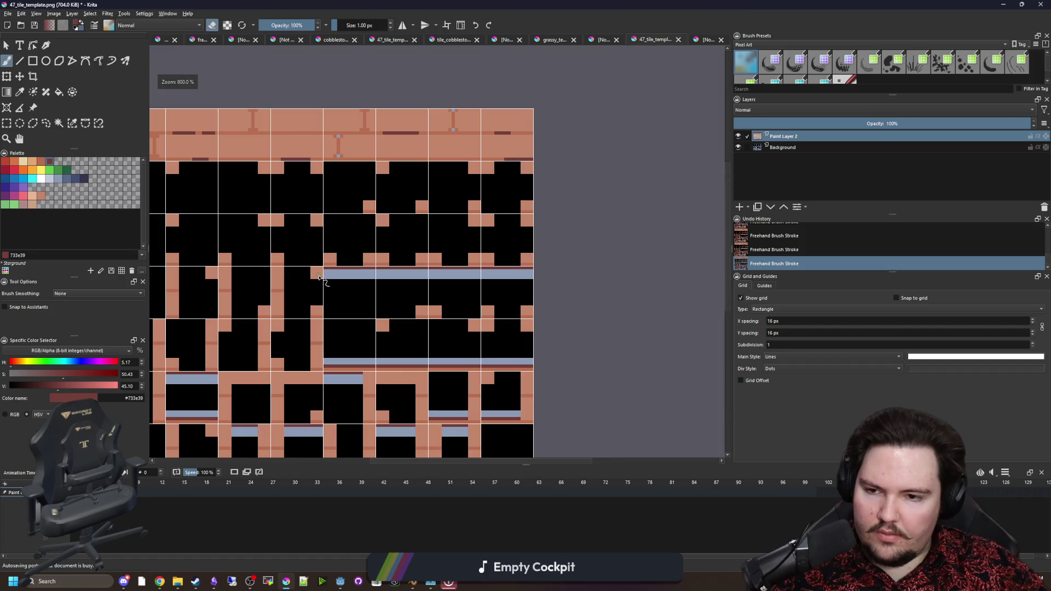
left_click_drag(345, 316, 472, 280)
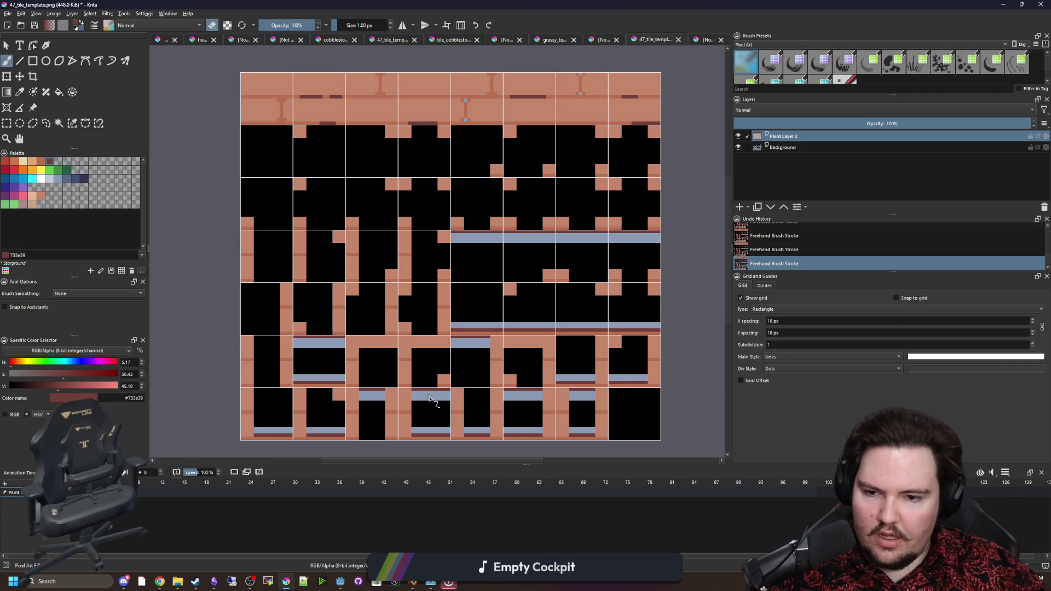
left_click(739, 147)
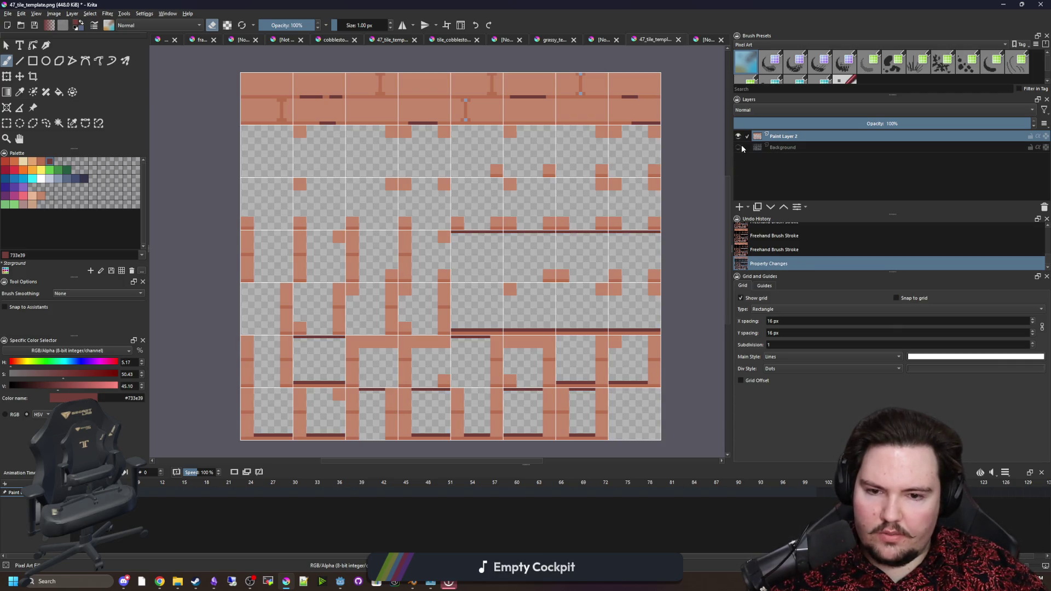
key("ctrl+z")
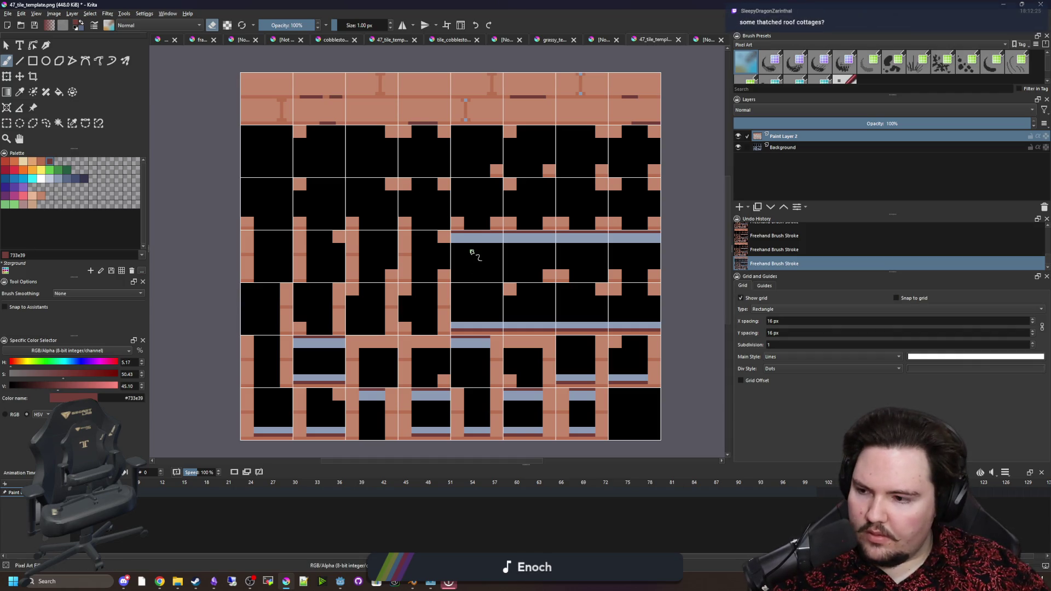
scroll(472, 252, "up", 2)
scroll(459, 202, "down", 6)
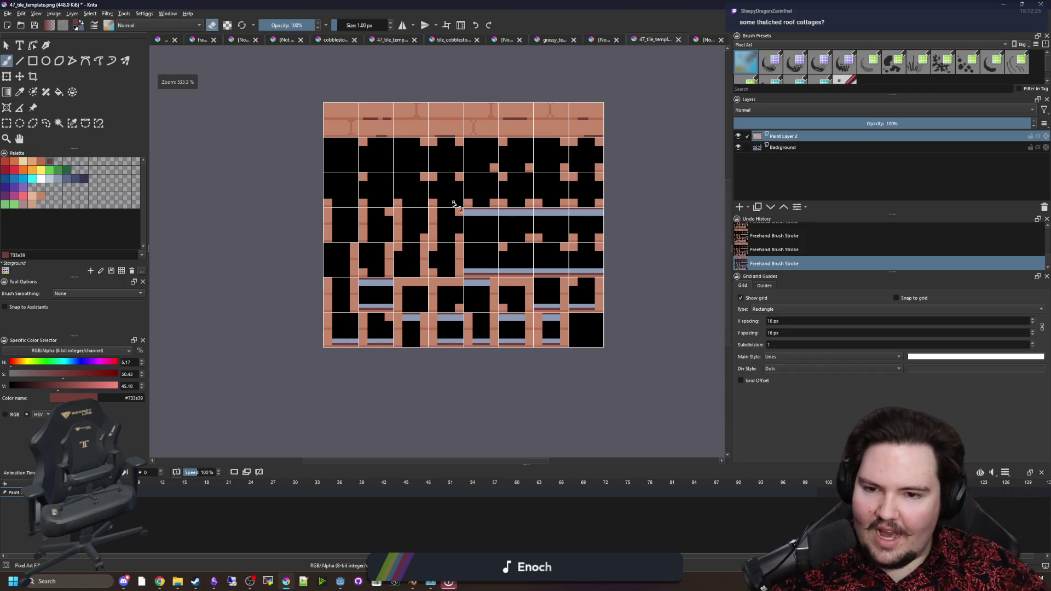
scroll(471, 219, "up", 8)
scroll(353, 154, "down", 3)
Erase the salmon cells left of the guide line, undoing the stroke afterward.
mouse_move(441, 241)
left_mouse_down()
mouse_move(379, 242)
mouse_move(359, 265)
mouse_move(438, 297)
mouse_move(378, 320)
left_mouse_up()
scroll(395, 323, "down", 4)
scroll(478, 331, "up", 6)
scroll(413, 312, "up", 1)
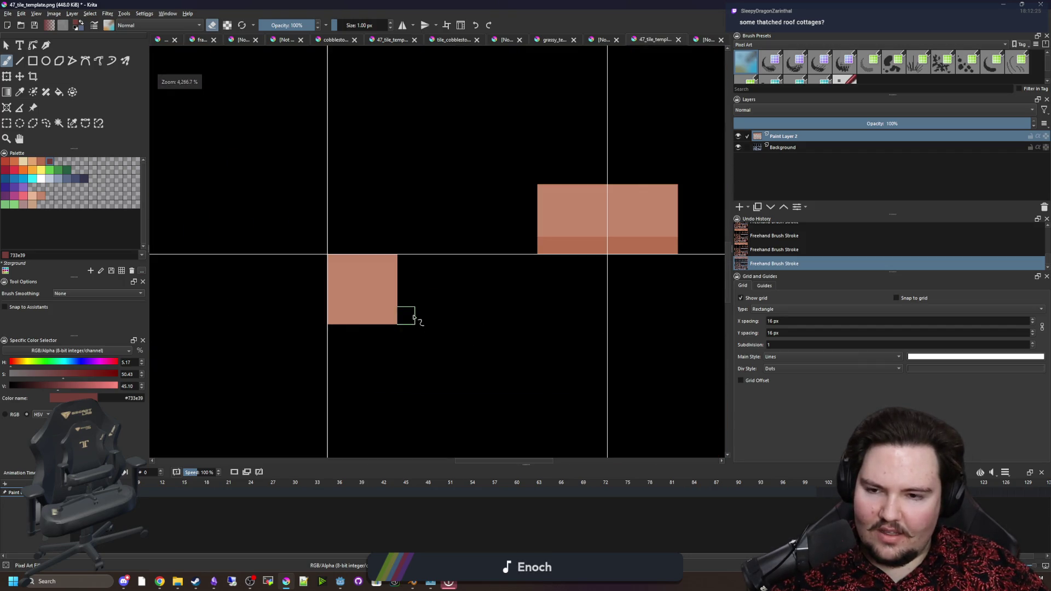
scroll(412, 309, "down", 5)
scroll(321, 268, "up", 4)
key("ctrl+z")
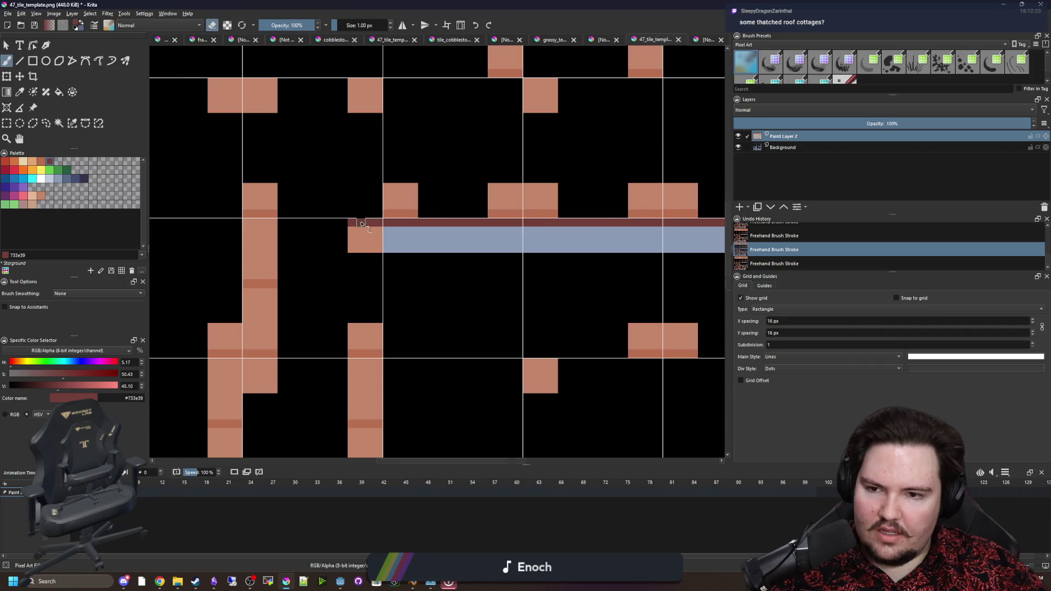
scroll(360, 224, "up", 2)
scroll(361, 231, "down", 1)
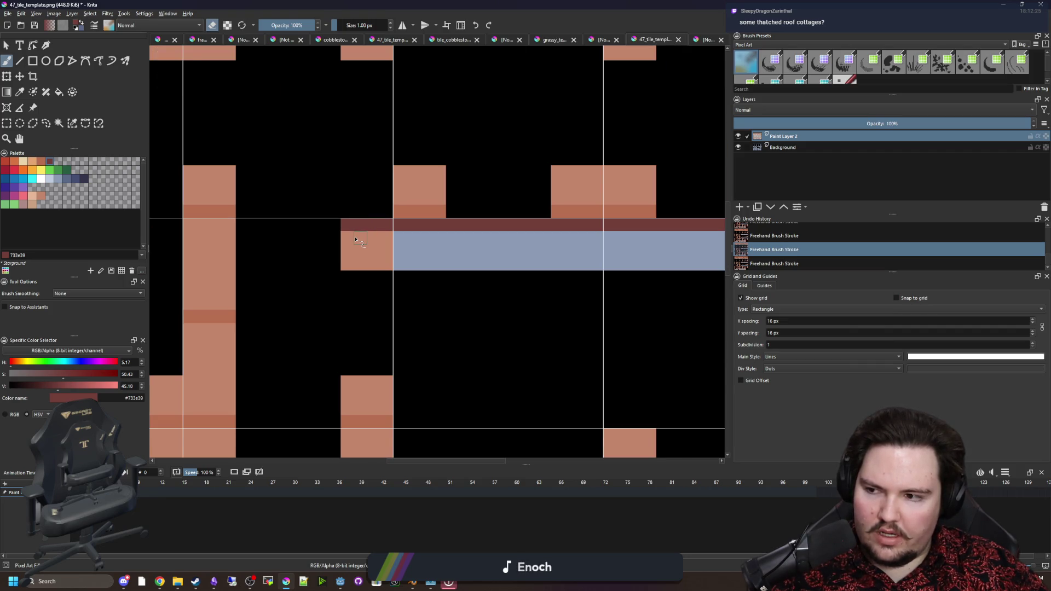
scroll(356, 239, "up", 1)
Paint a dark-red top row across the first small plank block.
left_click(416, 234)
mouse_move(416, 260)
left_mouse_down()
mouse_move(352, 281)
mouse_move(352, 266)
mouse_move(400, 249)
left_mouse_up()
key("e")
scroll(381, 258, "down", 5)
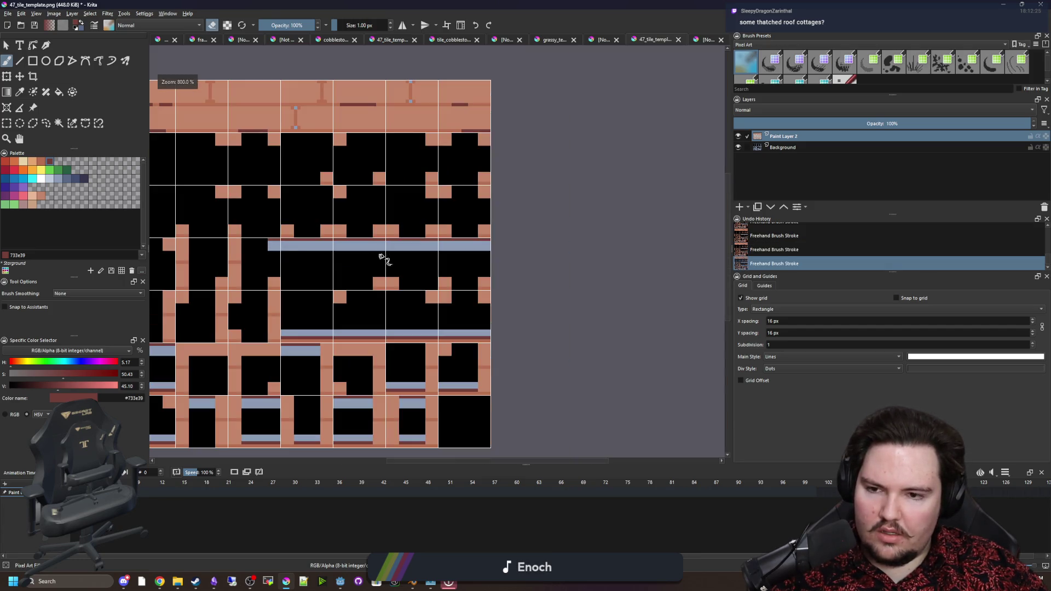
scroll(444, 302, "up", 5)
key("e")
mouse_move(465, 262)
left_mouse_down()
mouse_move(376, 265)
mouse_move(378, 300)
left_mouse_up()
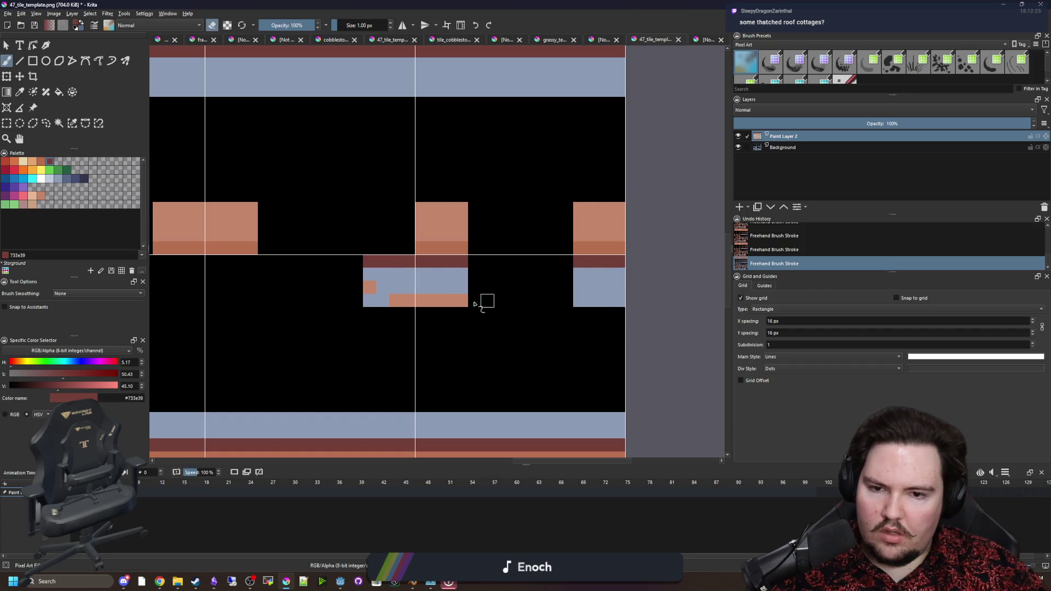
scroll(528, 298, "down", 4)
scroll(548, 263, "up", 4)
Paint dark-red top rows across the orange cells of the next blocks.
key("e")
mouse_move(548, 262)
left_mouse_down()
mouse_move(499, 264)
mouse_move(555, 274)
left_mouse_up()
key("e")
scroll(547, 290, "down", 4)
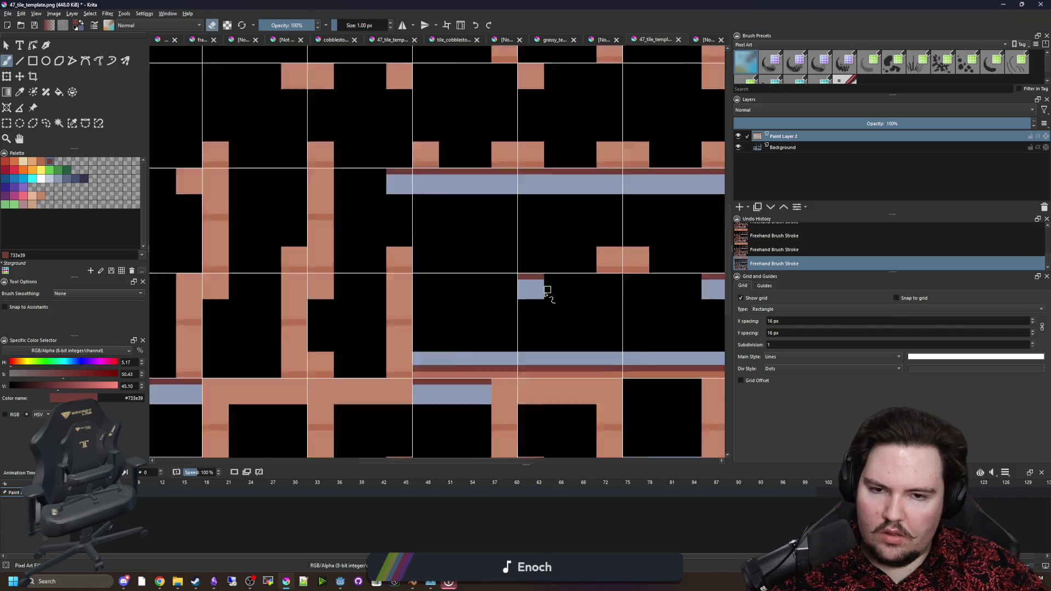
scroll(401, 298, "up", 4)
key("e")
left_click(391, 276)
left_click_drag(388, 279, 349, 280)
key("e")
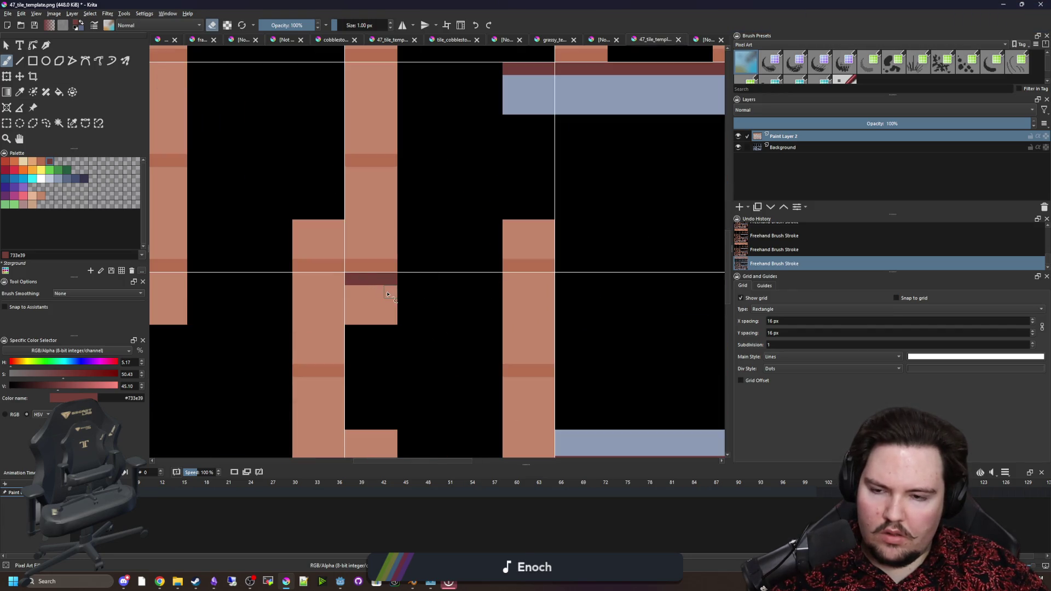
Paint a dark-red strip across the tile and the last block's top row.
left_click_drag(358, 318, 596, 282)
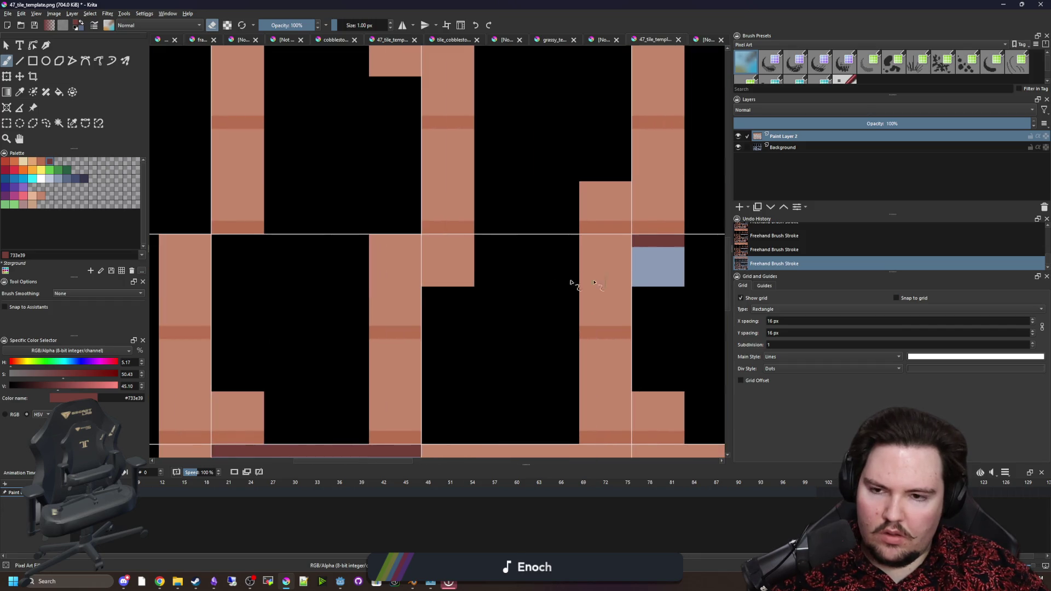
left_click_drag(473, 243, 427, 248)
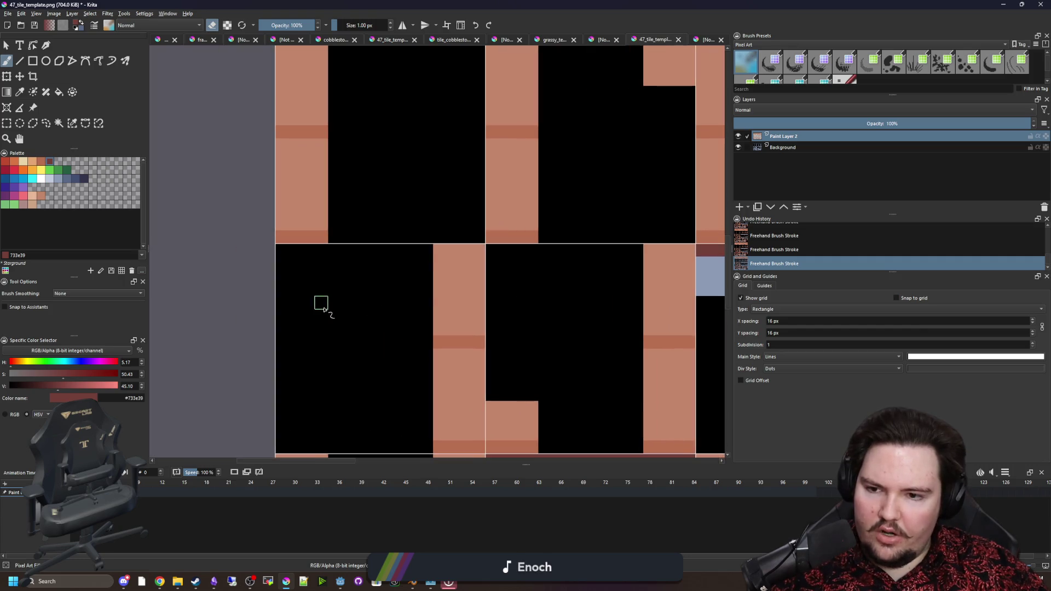
scroll(322, 303, "down", 3)
scroll(391, 225, "up", 5)
mouse_move(391, 225)
left_mouse_down()
mouse_move(310, 218)
mouse_move(394, 296)
mouse_move(367, 275)
left_mouse_up()
scroll(366, 275, "down", 4)
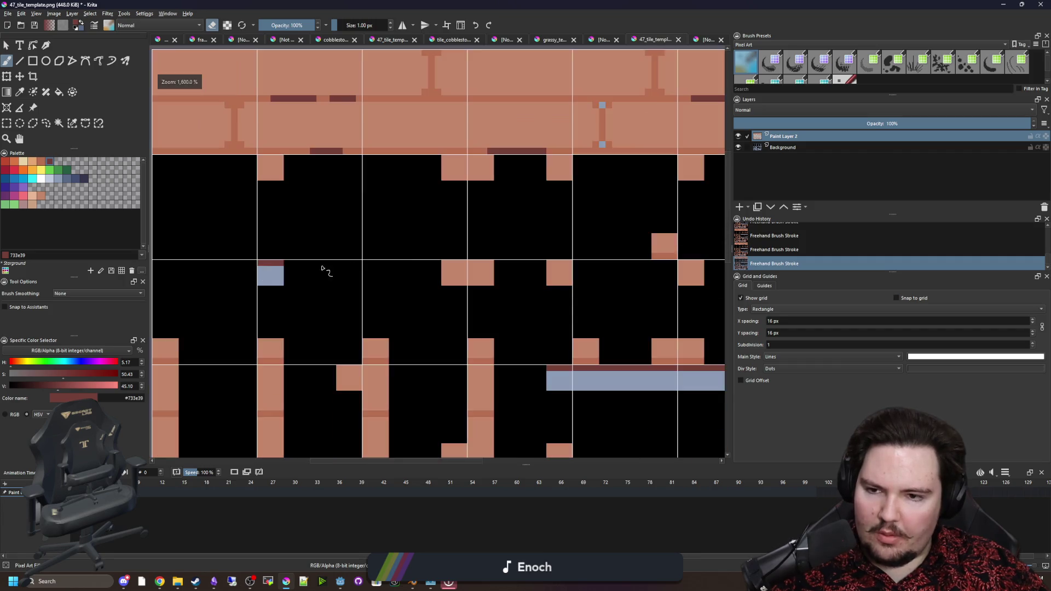
Paint #733e39 top rows on the first salmon blocks and erase their middle rows to blue-grey.
scroll(326, 274, "up", 4)
left_click_drag(562, 258, 423, 258)
key("e")
mouse_move(441, 274)
left_mouse_down()
mouse_move(518, 277)
mouse_move(441, 297)
left_mouse_up()
scroll(433, 271, "down", 4)
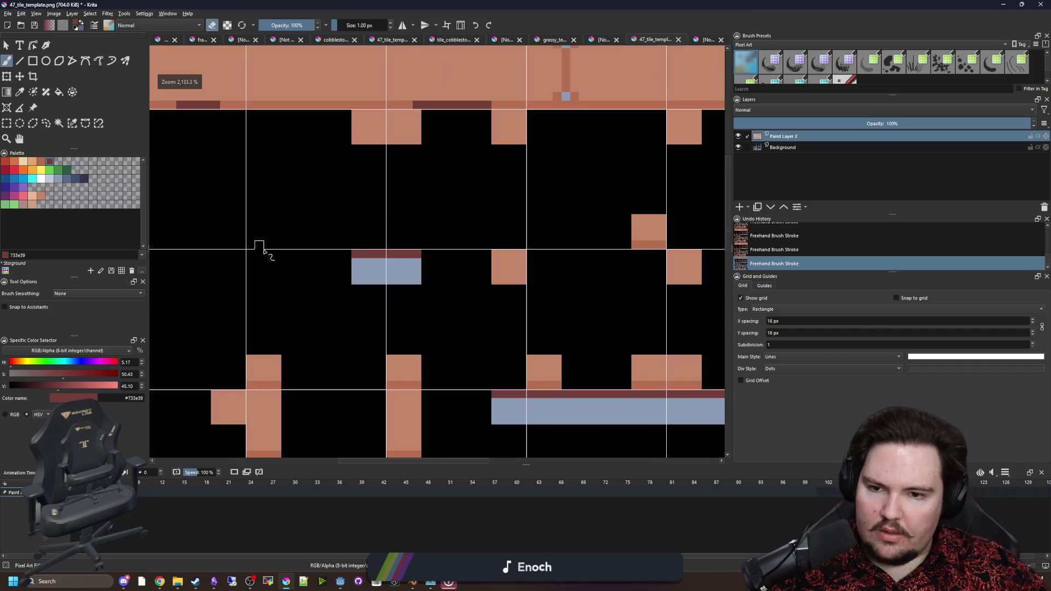
scroll(262, 244, "up", 5)
mouse_move(446, 227)
left_mouse_down()
mouse_move(534, 227)
mouse_move(556, 280)
mouse_move(321, 281)
left_mouse_up()
scroll(321, 282, "down", 4)
scroll(507, 254, "up", 3)
key("e")
mouse_move(507, 253)
left_mouse_down()
mouse_move(448, 254)
mouse_move(489, 283)
left_mouse_up()
key("e")
scroll(508, 297, "down", 4)
scroll(441, 277, "up", 4)
key("e")
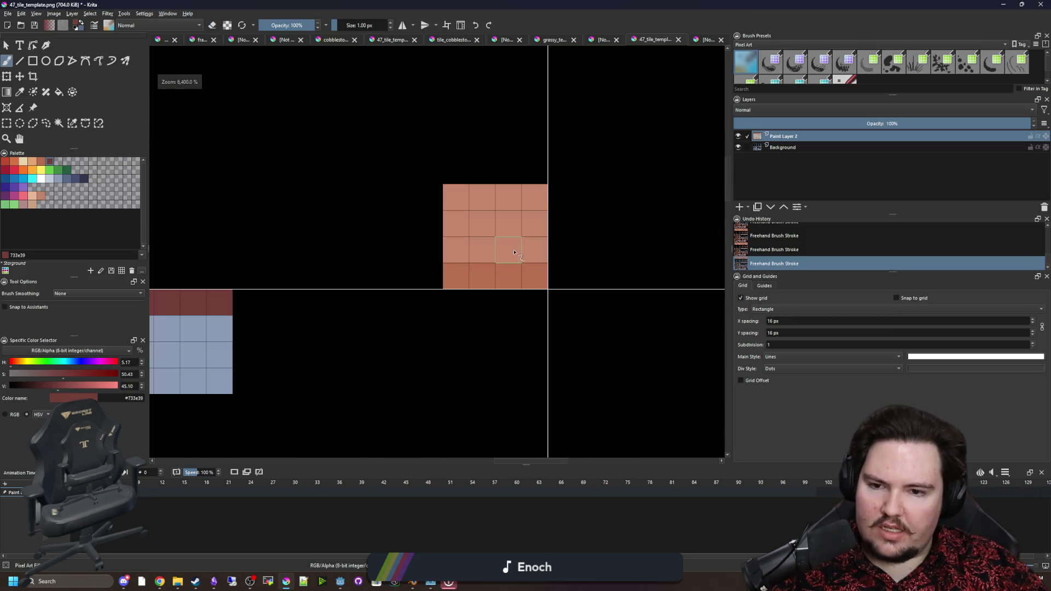
left_click_drag(542, 245, 448, 245)
scroll(448, 245, "down", 3)
scroll(347, 272, "up", 2)
left_click_drag(344, 282, 305, 281)
key("e")
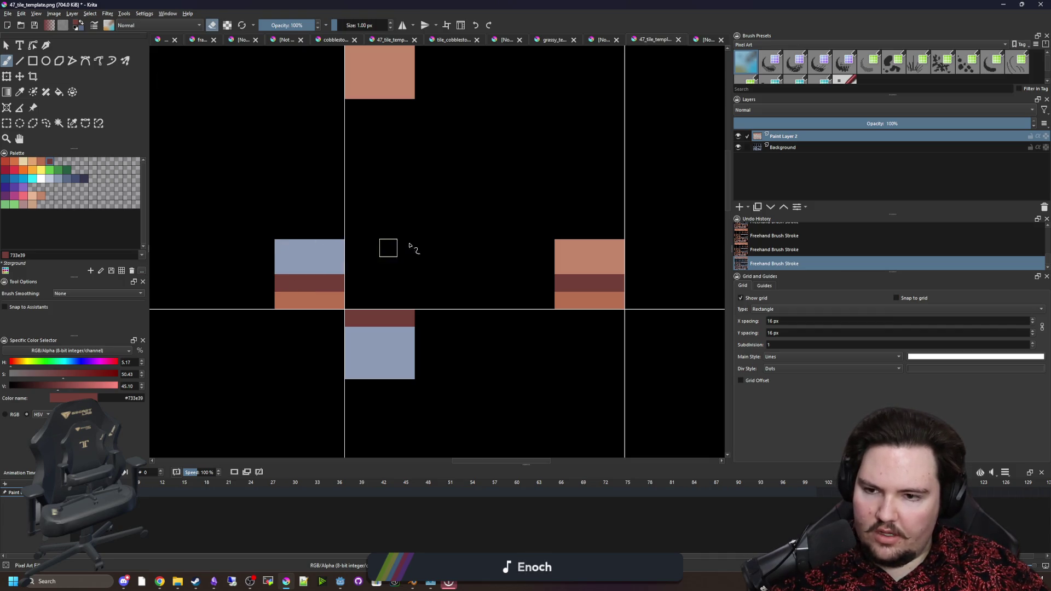
left_click_drag(618, 263, 561, 247)
Add dark-red rows to the top, left and right blocks, clearing their salmon rows below.
scroll(422, 220, "down", 3)
scroll(418, 250, "up", 3)
key("e")
mouse_move(370, 150)
left_mouse_down()
mouse_move(392, 157)
mouse_move(350, 150)
mouse_move(402, 199)
mouse_move(293, 188)
left_mouse_up()
key("e")
scroll(531, 164, "down", 2)
scroll(399, 218, "up", 3)
key("e")
left_click_drag(583, 193, 635, 192)
key("e")
left_click_drag(322, 213, 553, 225)
left_click_drag(481, 246, 296, 244)
scroll(526, 246, "down", 3)
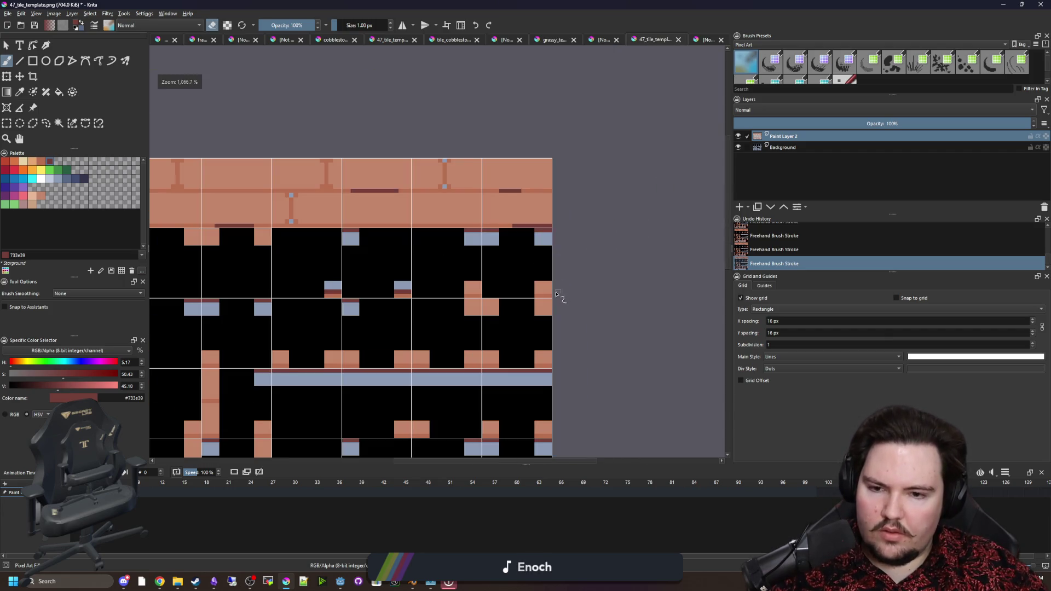
scroll(533, 284, "up", 3)
key("e")
left_click_drag(575, 311, 526, 311)
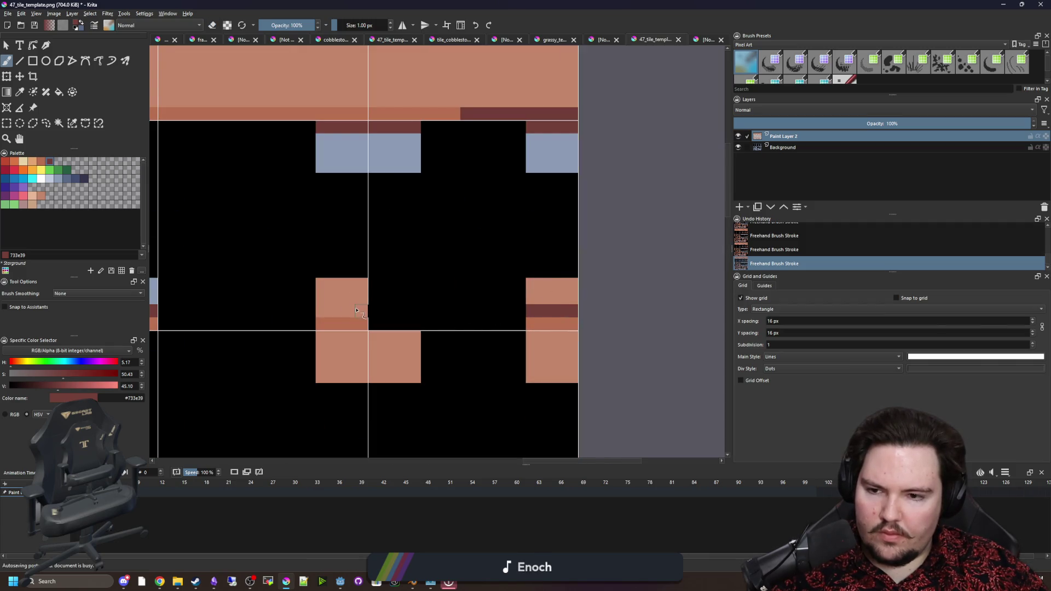
left_click_drag(356, 311, 325, 310)
key("e")
scroll(339, 284, "down", 2)
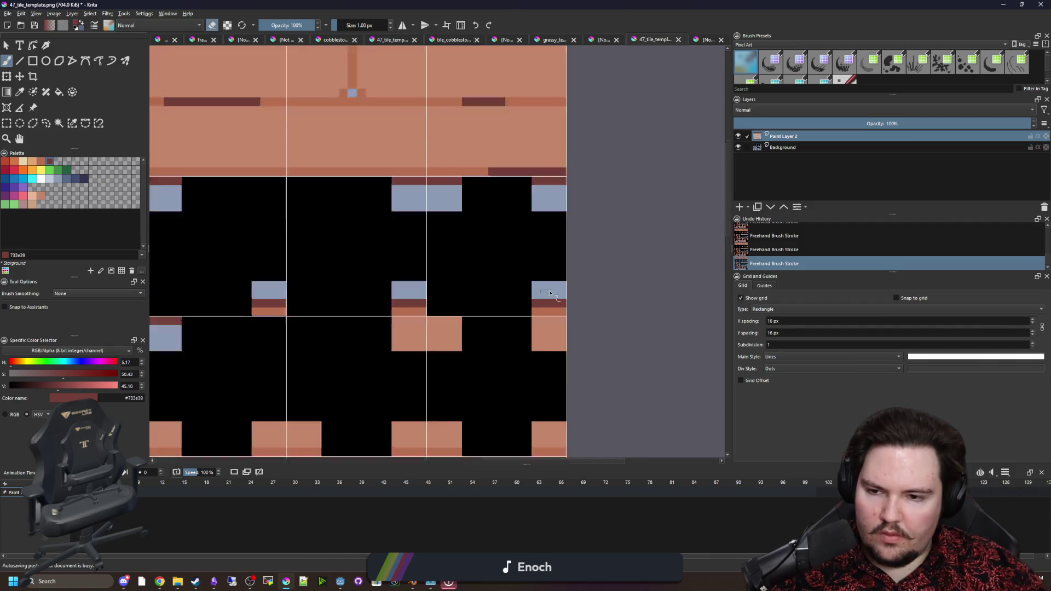
scroll(508, 332, "up", 3)
left_click_drag(375, 203, 495, 205)
scroll(526, 232, "down", 1)
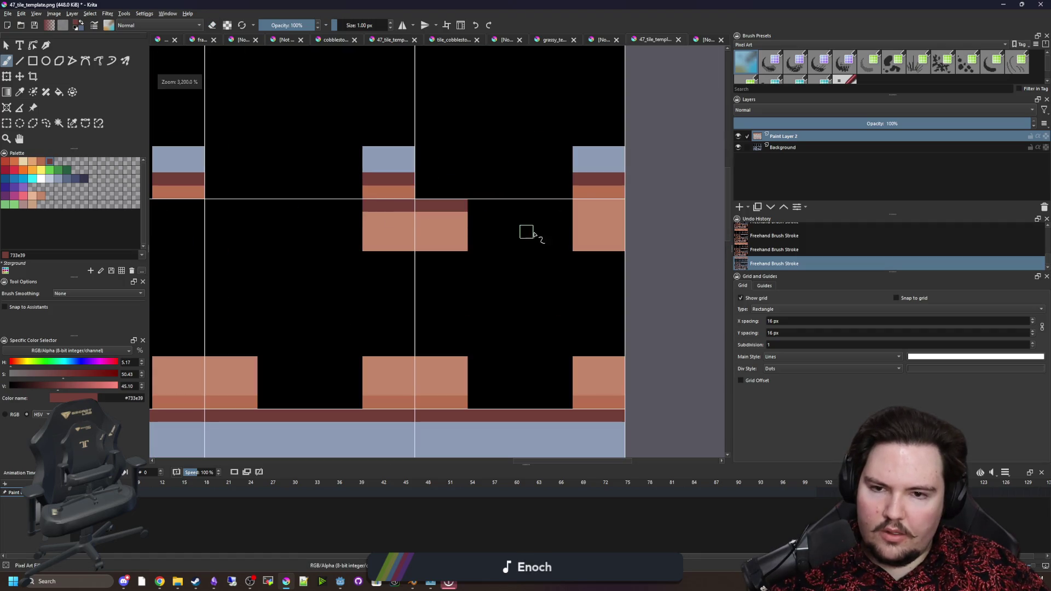
left_click_drag(590, 207, 622, 207)
key("e")
left_click_drag(644, 242, 378, 251)
scroll(402, 388, "up", 1)
Redo the middle block's dark-red row and erase the salmon cells above it back to blue.
key("e")
mouse_move(378, 392)
left_mouse_down()
mouse_move(496, 403)
mouse_move(356, 391)
left_mouse_up()
key("ctrl+z")
mouse_move(635, 391)
left_mouse_down()
mouse_move(705, 391)
mouse_move(622, 354)
mouse_move(711, 356)
left_mouse_up()
key("e")
left_click_drag(509, 371, 379, 363)
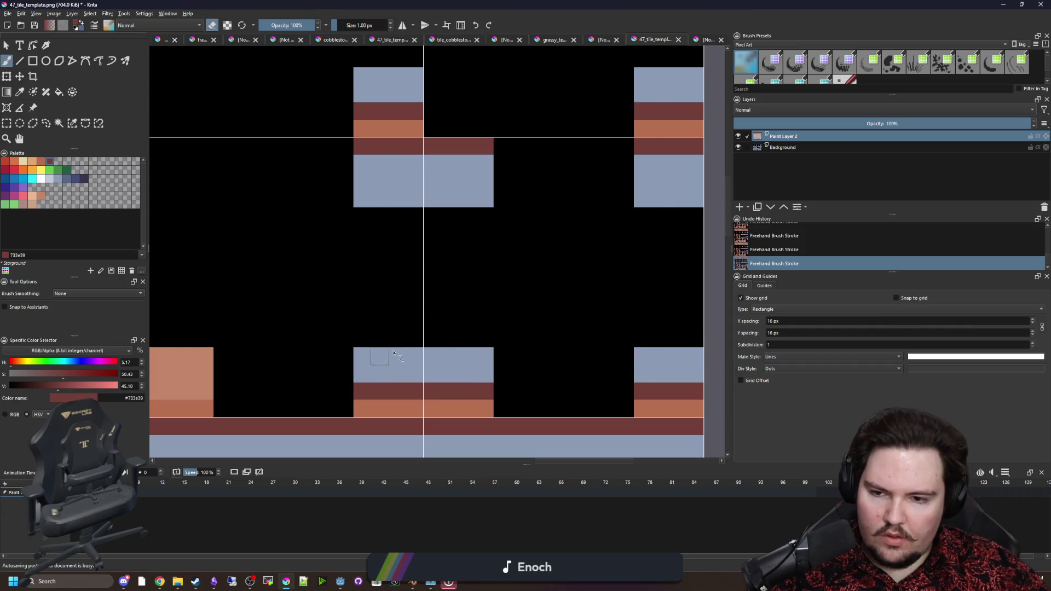
scroll(438, 356, "left", 3)
mouse_move(476, 386)
left_mouse_down()
mouse_move(346, 383)
mouse_move(524, 369)
mouse_move(327, 353)
left_mouse_up()
key("e")
key("e")
mouse_move(492, 372)
left_mouse_down()
mouse_move(360, 366)
mouse_move(366, 336)
mouse_move(617, 341)
left_mouse_up()
key("e")
left_click_drag(459, 369, 405, 368)
key("e")
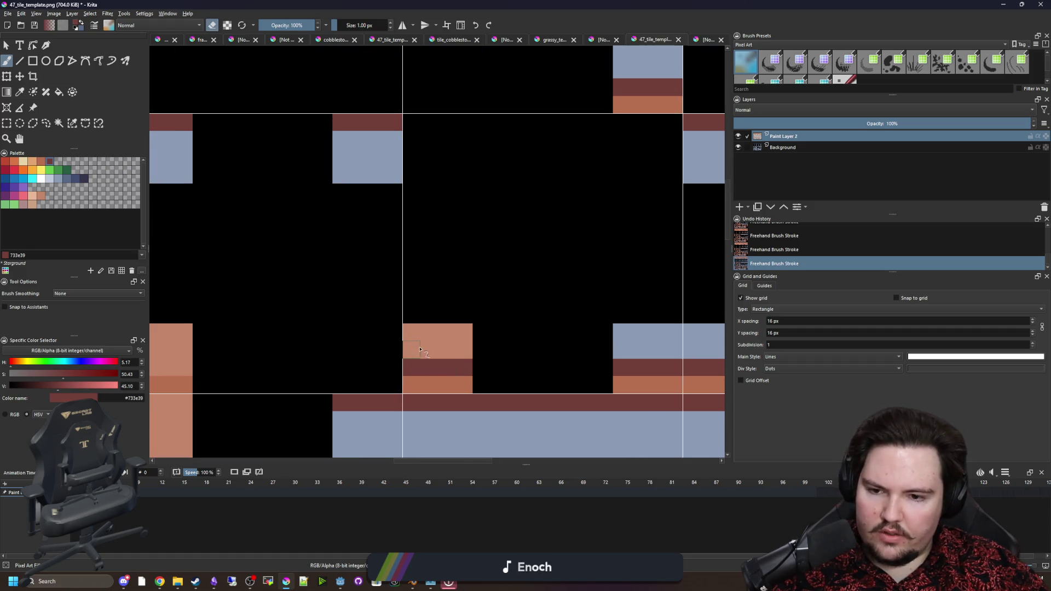
mouse_move(283, 302)
left_mouse_down()
mouse_move(479, 384)
mouse_move(381, 384)
left_mouse_up()
key("e")
key("e")
mouse_move(380, 354)
left_mouse_down()
mouse_move(481, 362)
mouse_move(377, 350)
left_mouse_up()
left_click_drag(378, 350, 557, 336)
Run a dark-red row across the next tile and clear the cells above it to blue.
scroll(557, 336, "down", 2)
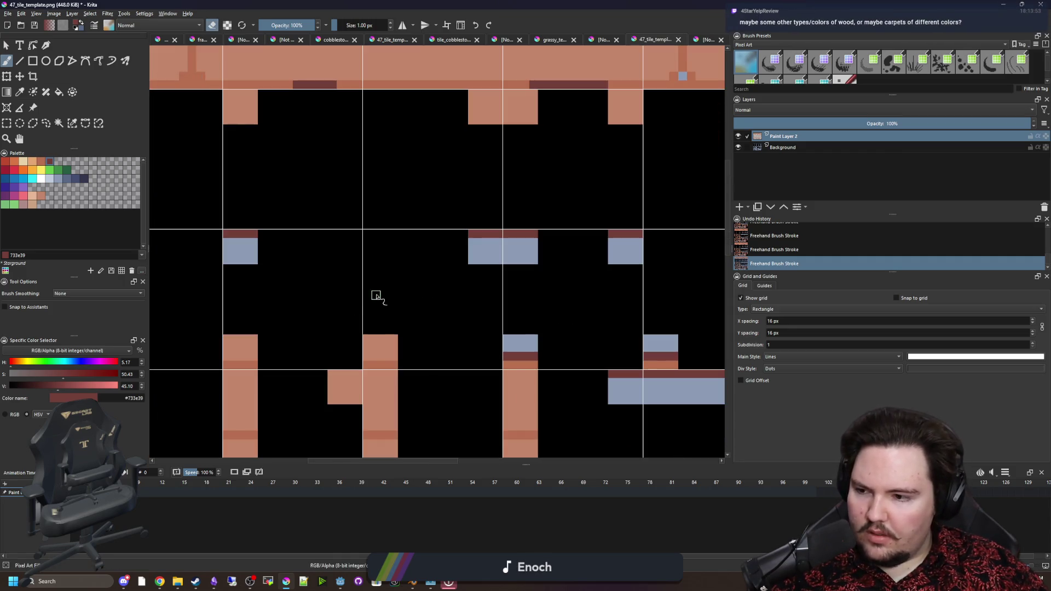
scroll(365, 355, "up", 2)
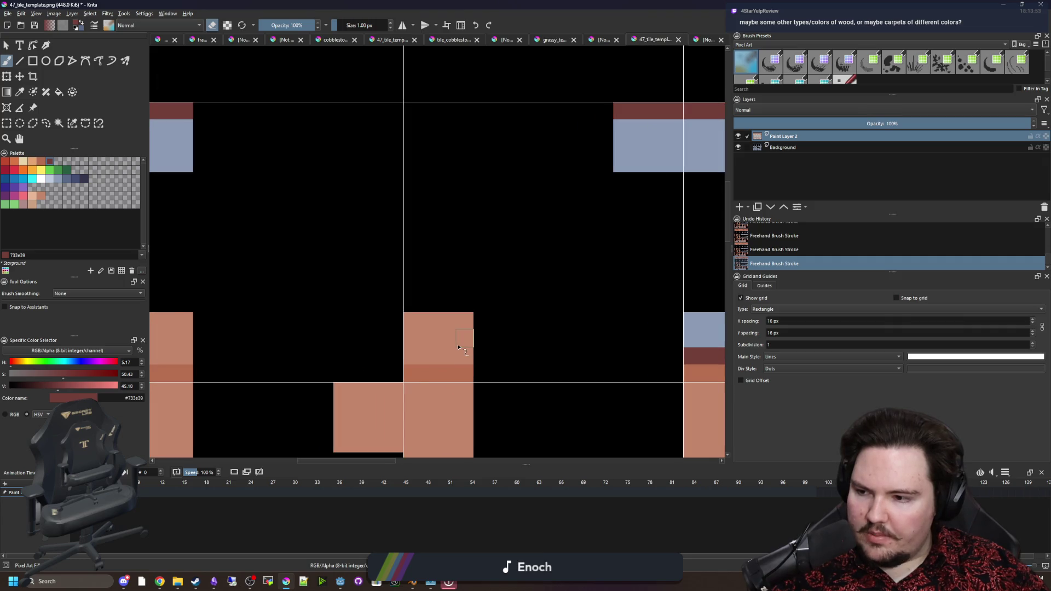
scroll(454, 348, "up", 1)
key("e")
left_click_drag(454, 348, 501, 349)
mouse_move(425, 362)
left_mouse_down()
mouse_move(510, 351)
mouse_move(438, 323)
mouse_move(515, 309)
left_mouse_up()
key("e")
scroll(493, 329, "down", 1)
key("ctrl+z")
scroll(482, 340, "up", 1)
mouse_move(475, 348)
left_mouse_down()
mouse_move(394, 348)
mouse_move(500, 322)
mouse_move(526, 298)
mouse_move(631, 292)
left_mouse_up()
key("e")
key("e")
mouse_move(335, 348)
left_mouse_down()
mouse_move(252, 329)
mouse_move(329, 295)
left_mouse_up()
key("e")
scroll(321, 313, "down", 3)
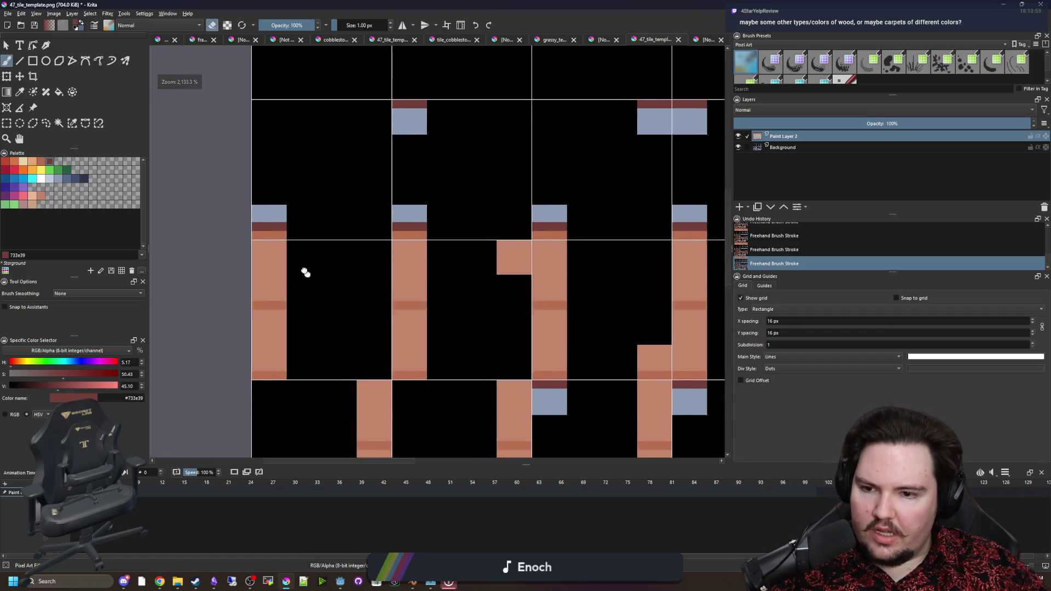
scroll(517, 263, "up", 3)
Give the orange and neighbouring blocks dark-red top rows with blue-grey cells above.
key("e")
mouse_move(518, 178)
left_mouse_down()
mouse_move(438, 175)
mouse_move(465, 257)
mouse_move(515, 197)
left_mouse_up()
key("e")
scroll(279, 227, "down", 4)
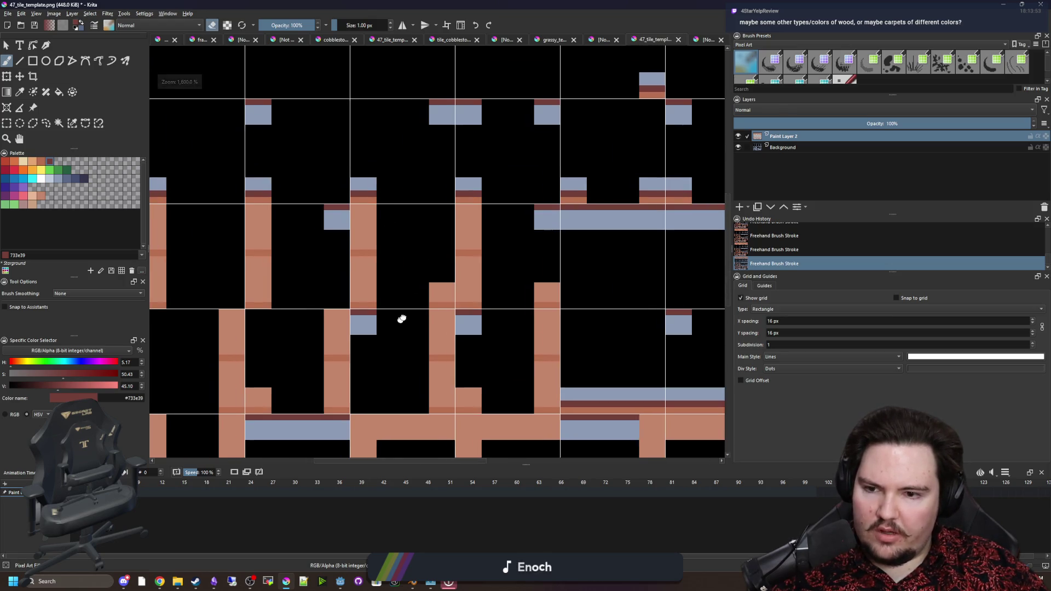
left_click_drag(402, 319, 425, 270)
scroll(279, 372, "up", 4)
key("e")
left_click_drag(326, 318, 244, 319)
key("e")
left_click_drag(246, 293, 261, 271)
scroll(260, 271, "down", 4)
scroll(521, 301, "up", 4)
mouse_move(521, 301)
left_mouse_down()
mouse_move(542, 298)
mouse_move(484, 275)
mouse_move(547, 246)
left_mouse_up()
key("e")
scroll(548, 246, "down", 4)
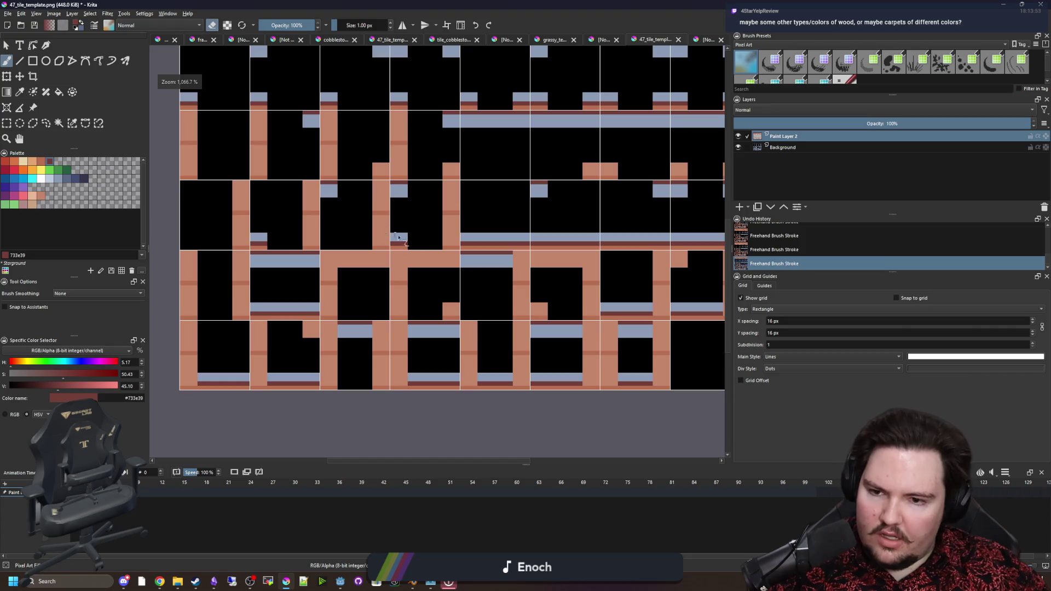
scroll(416, 334, "up", 4)
key("e")
left_click_drag(385, 337, 466, 338)
key("e")
mouse_move(465, 311)
left_mouse_down()
mouse_move(406, 311)
mouse_move(466, 285)
mouse_move(408, 257)
mouse_move(495, 284)
mouse_move(393, 331)
left_mouse_up()
Paint a dark-red row across one block and erase the orange cells above down to it.
scroll(353, 343, "down", 4)
scroll(437, 308, "up", 3)
key("e")
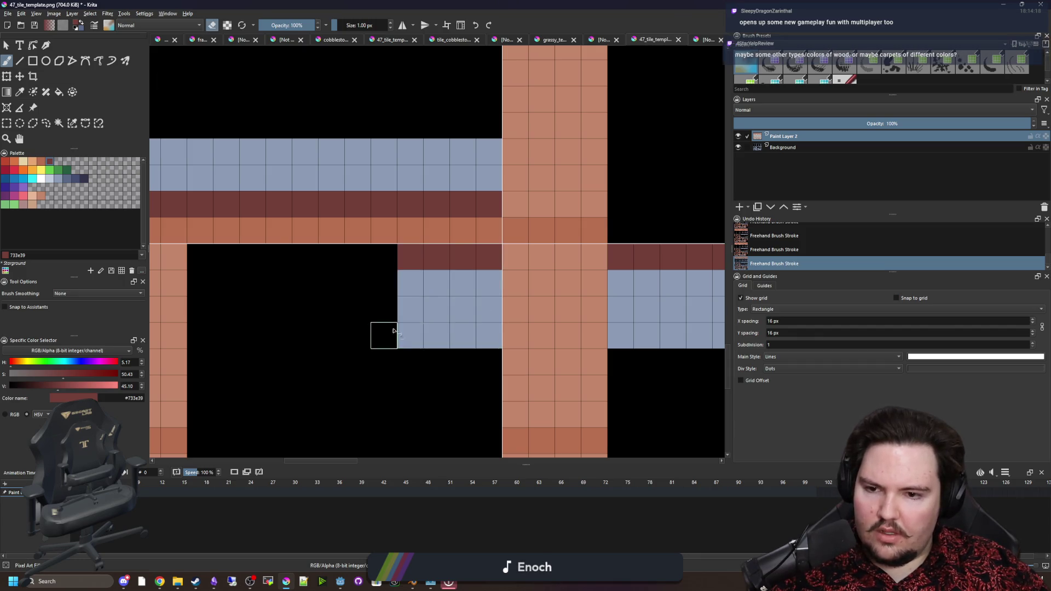
scroll(273, 317, "down", 4)
scroll(562, 312, "up", 4)
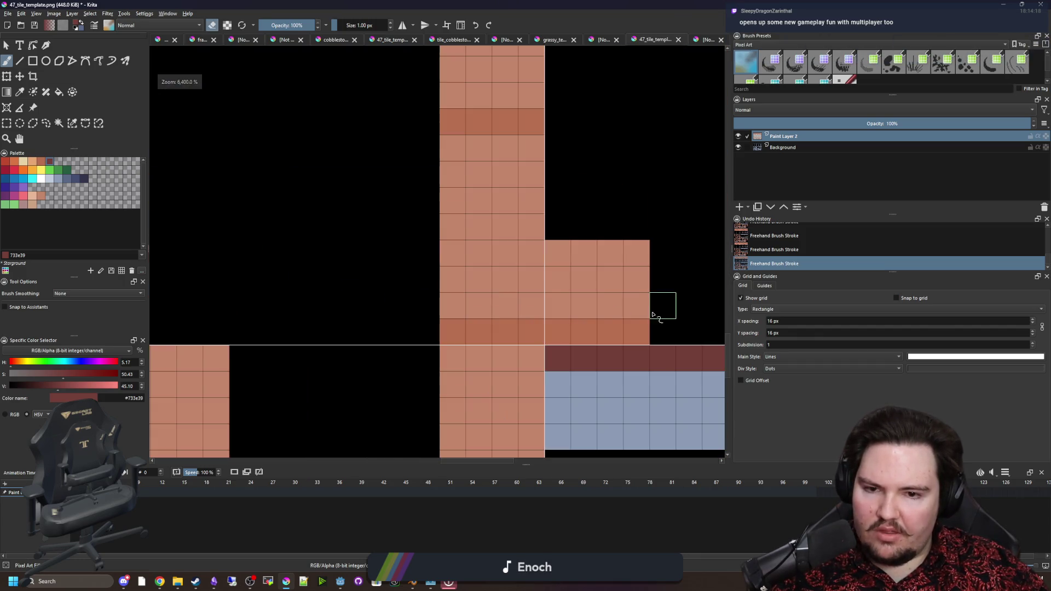
left_click_drag(665, 305, 570, 305)
mouse_move(638, 279)
left_mouse_down()
mouse_move(598, 280)
mouse_move(608, 252)
mouse_move(559, 251)
left_mouse_up()
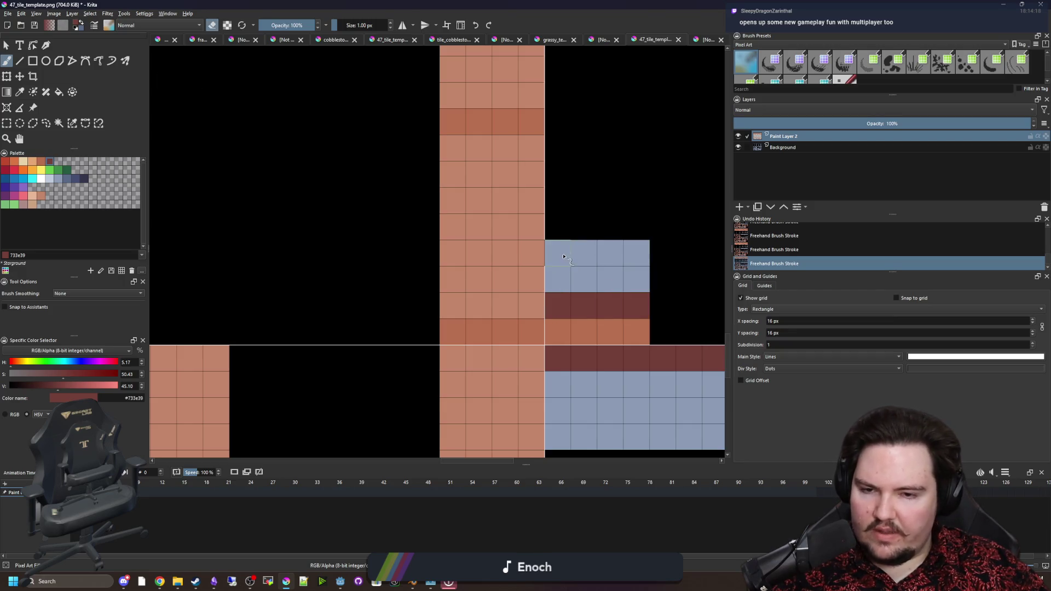
scroll(268, 283, "down", 5)
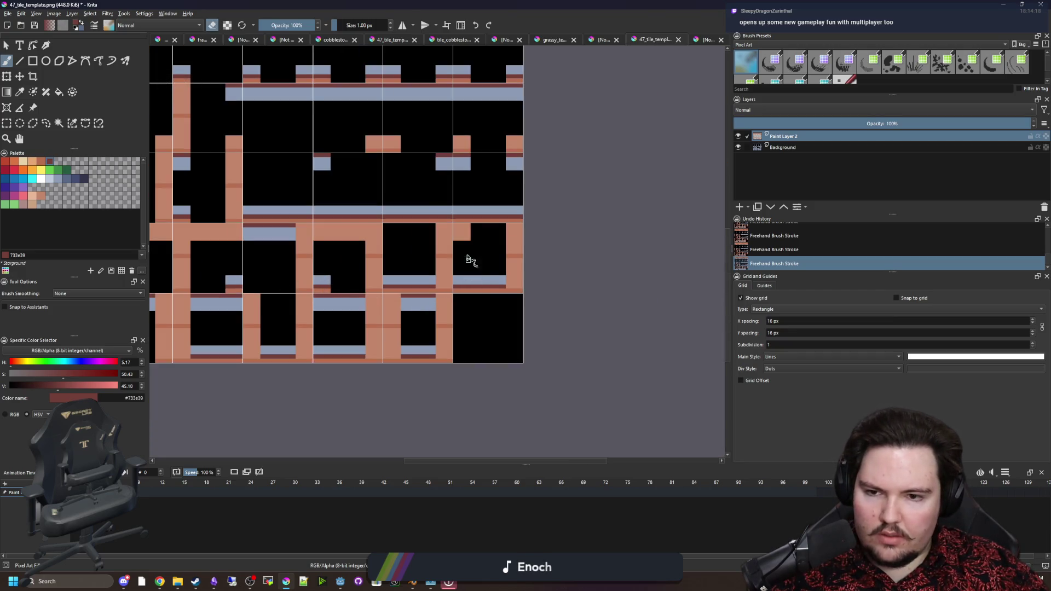
scroll(470, 261, "up", 5)
mouse_move(474, 209)
left_mouse_down()
mouse_move(403, 207)
mouse_move(470, 234)
mouse_move(411, 272)
mouse_move(416, 287)
mouse_move(476, 313)
left_mouse_up()
scroll(477, 313, "down", 2)
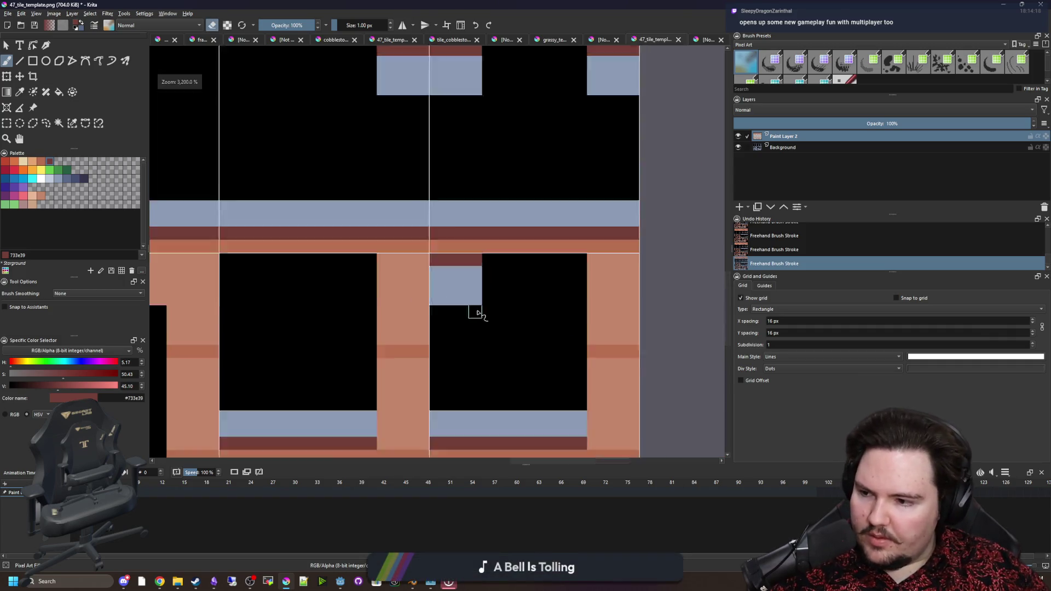
scroll(481, 301, "down", 3)
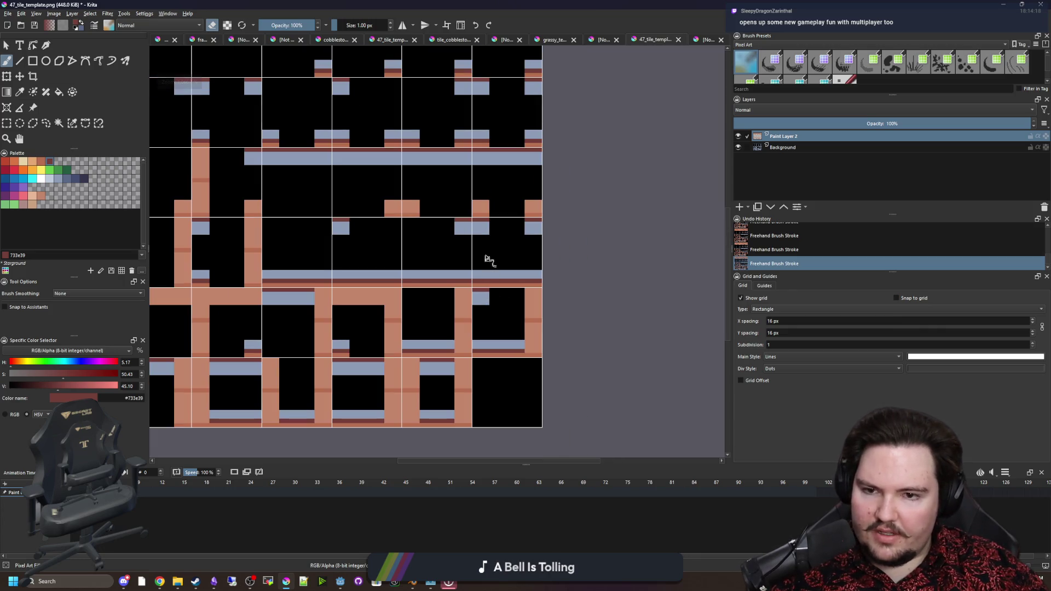
scroll(488, 261, "up", 5)
Turn a row of orange cells dark red, clear the right tile's top, and trim the peach block.
left_click_drag(471, 192, 383, 191)
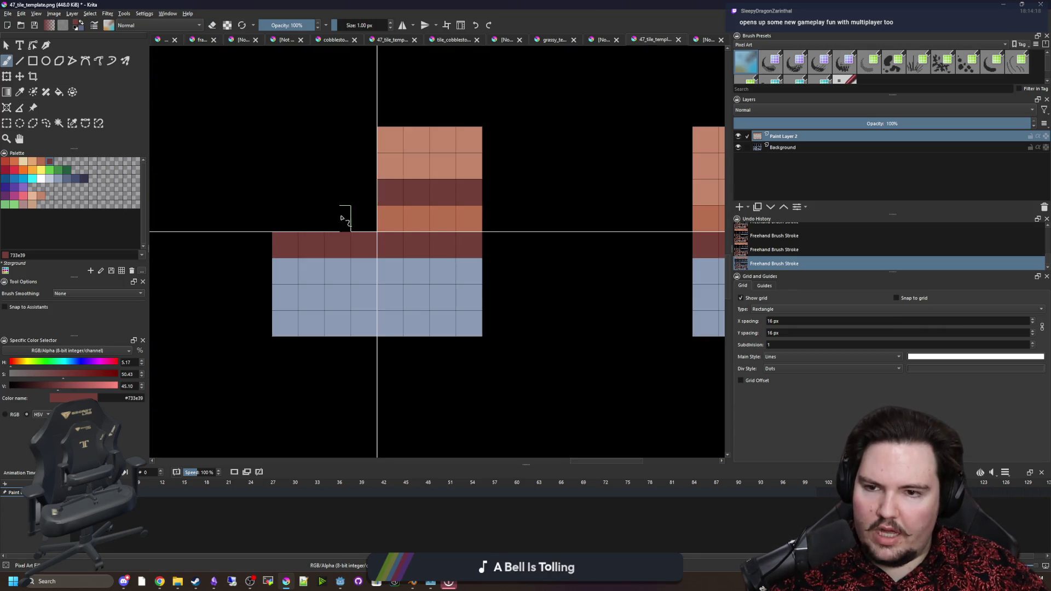
scroll(340, 217, "down", 2)
scroll(523, 214, "up", 1)
key("e")
left_click_drag(518, 200, 569, 190)
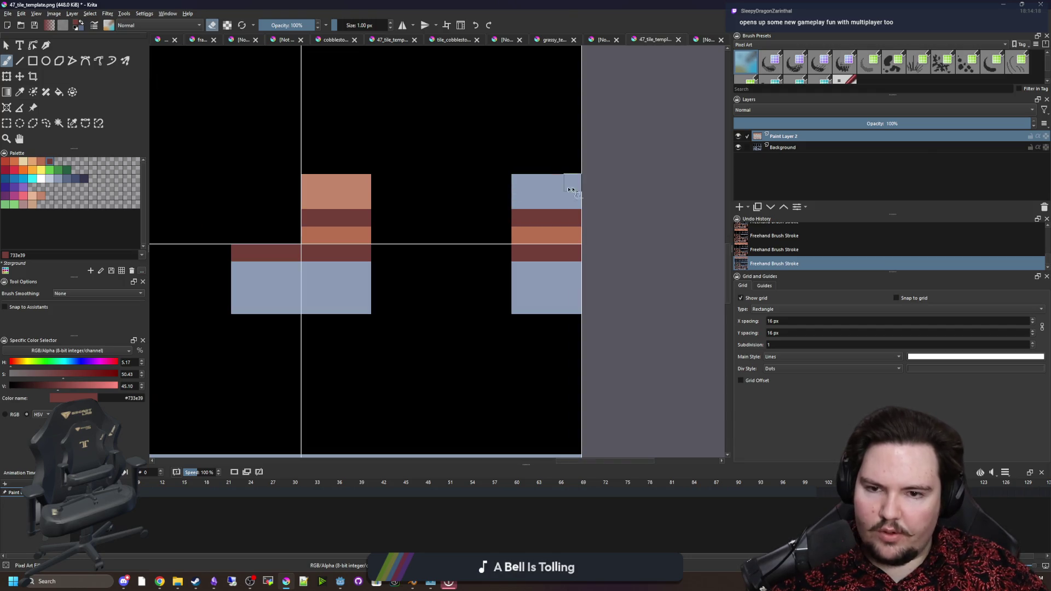
scroll(285, 187, "down", 2)
scroll(505, 232, "up", 2)
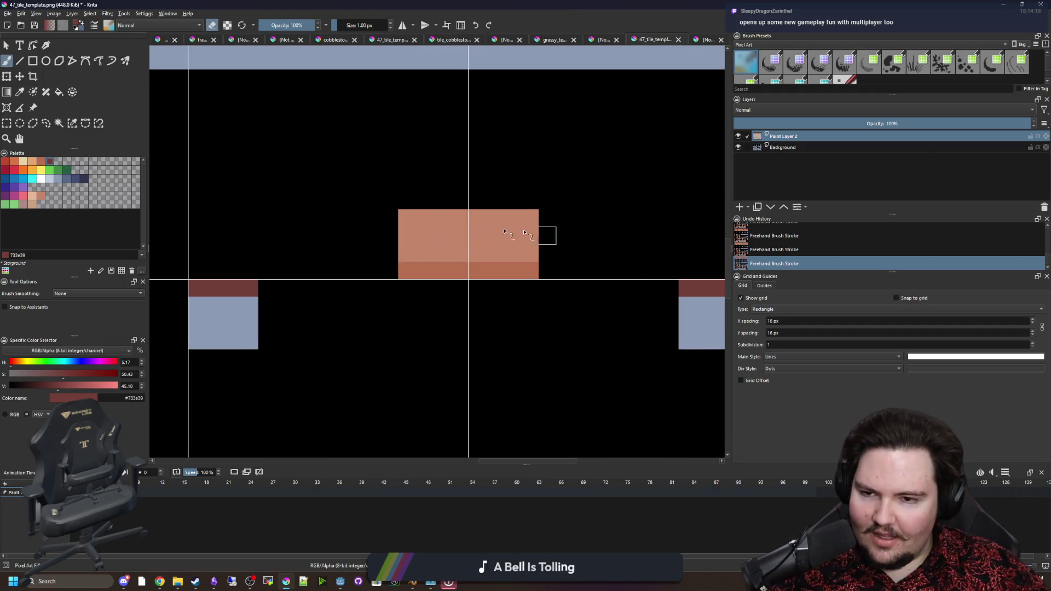
mouse_move(524, 254)
left_mouse_down()
mouse_move(412, 253)
mouse_move(374, 216)
left_mouse_up()
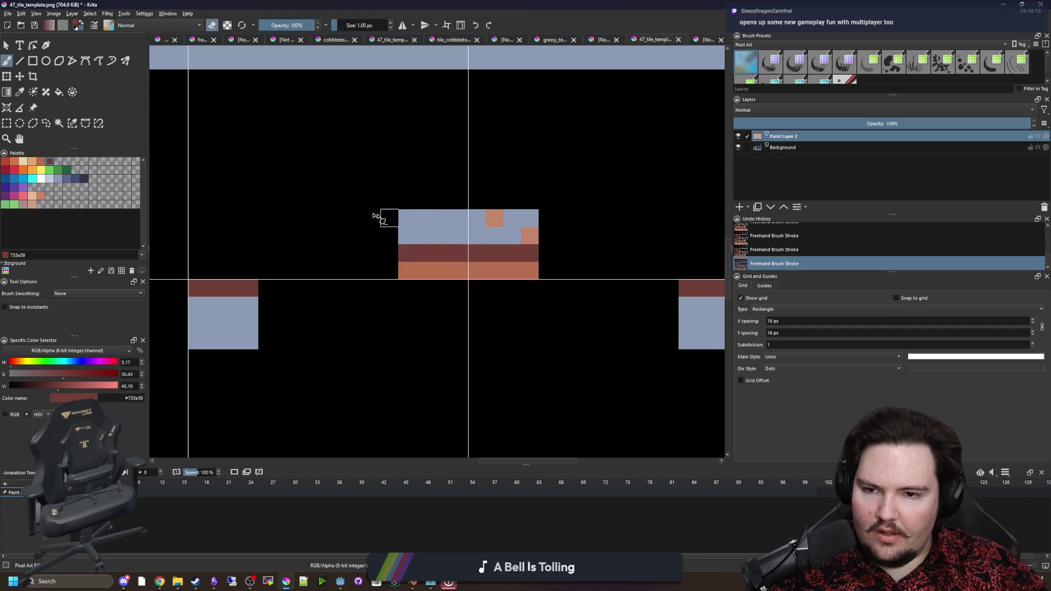
scroll(525, 234, "down", 3)
scroll(293, 266, "up", 3)
key("e")
mouse_move(326, 261)
left_mouse_down()
mouse_move(380, 261)
mouse_move(383, 223)
mouse_move(415, 328)
left_mouse_up()
key("e")
scroll(383, 277, "down", 3)
scroll(345, 159, "up", 3)
key("e")
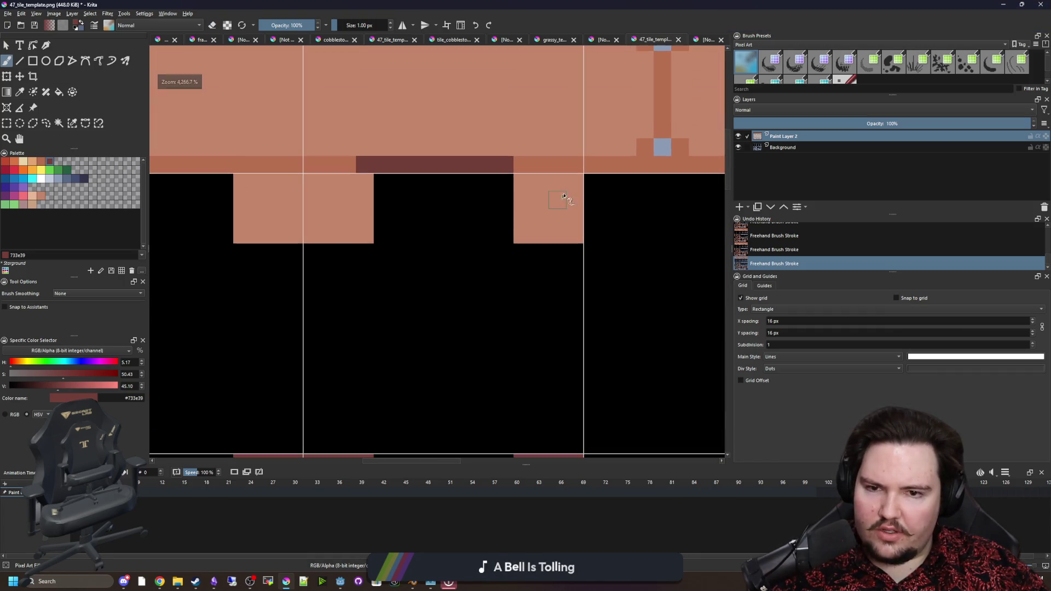
Paint dark-red top edges on the last two blocks, erase the salmon rows below, and zoom out.
left_click_drag(572, 182, 526, 186)
left_click_drag(370, 182, 216, 182)
key("e")
mouse_move(235, 199)
left_mouse_down()
mouse_move(383, 202)
mouse_move(569, 228)
left_mouse_up()
left_click_drag(270, 234, 580, 236)
left_click(255, 217)
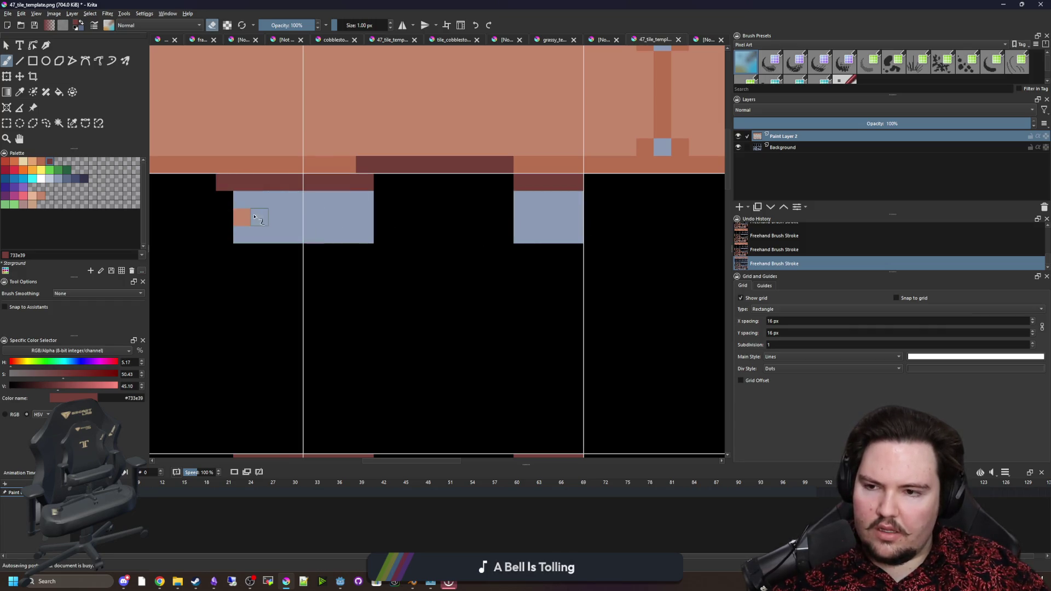
mouse_move(232, 188)
left_mouse_down()
mouse_move(563, 265)
mouse_move(422, 235)
left_mouse_up()
key("e")
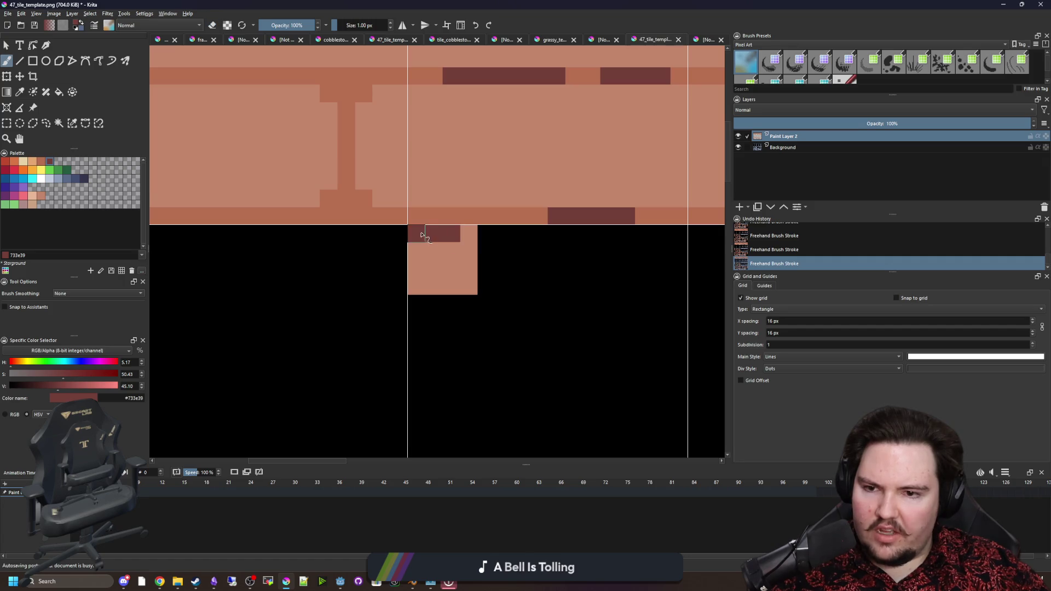
scroll(426, 297, "down", 2)
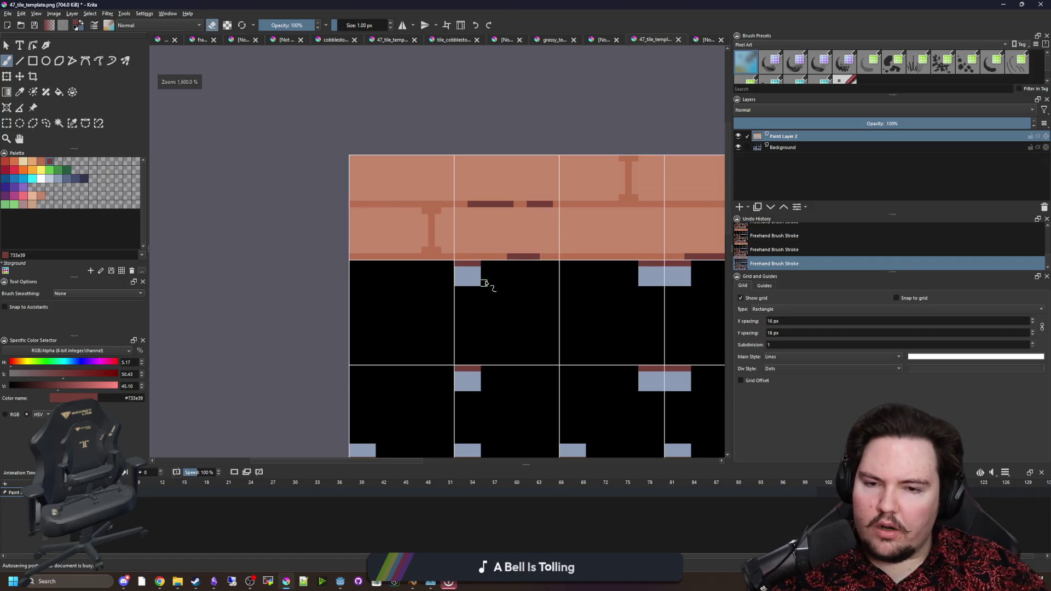
scroll(384, 271, "down", 2)
left_click_drag(485, 319, 357, 243)
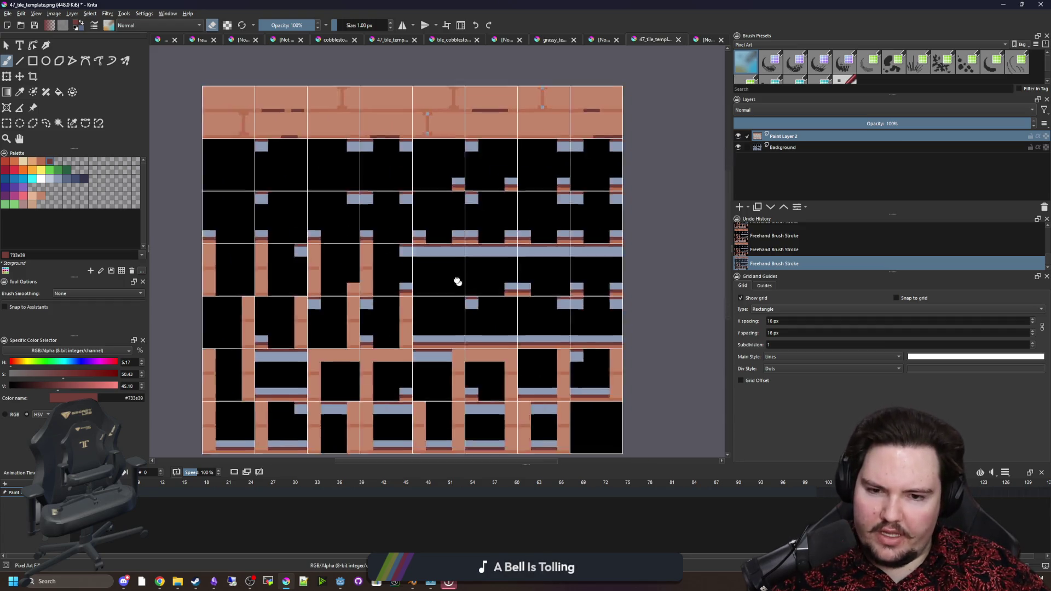
Paint the missing #733e39 dark-red trim row across the salmon plank column.
scroll(458, 277, "down", 3)
scroll(458, 277, "right", 2)
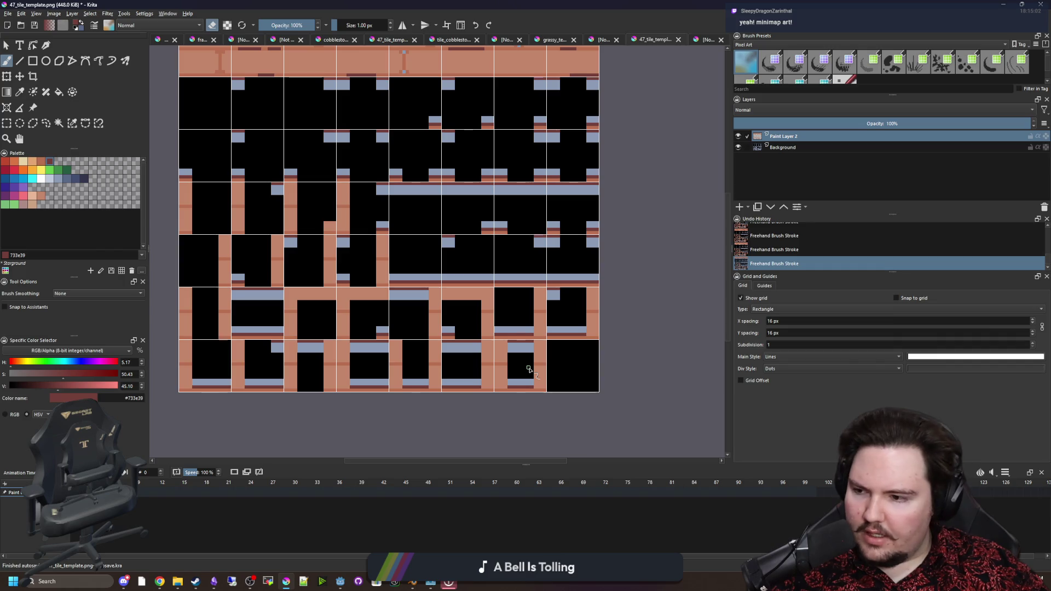
scroll(502, 391, "up", 1)
scroll(539, 394, "down", 1)
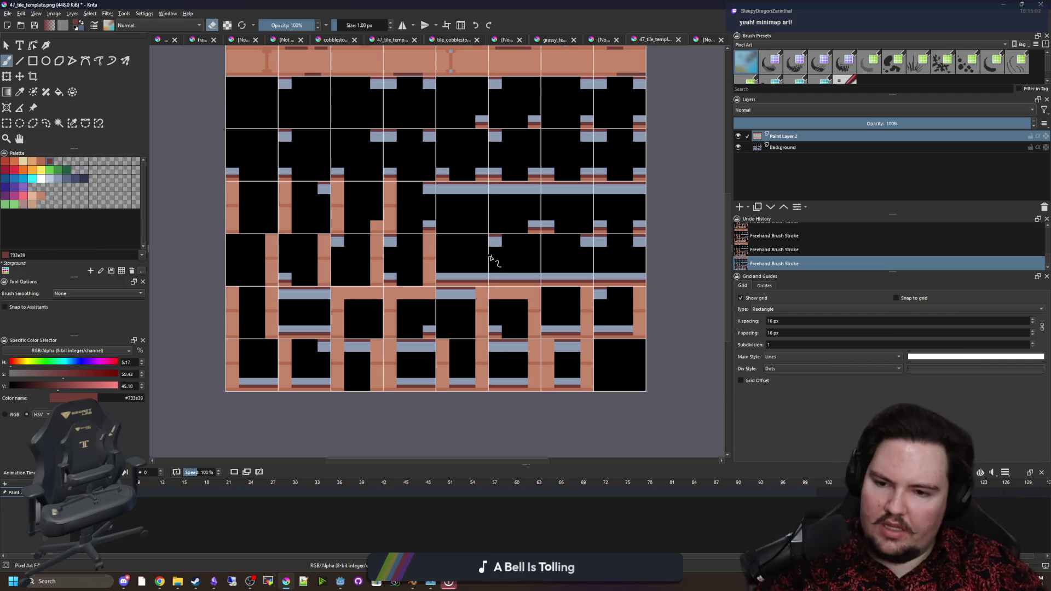
scroll(482, 265, "up", 1)
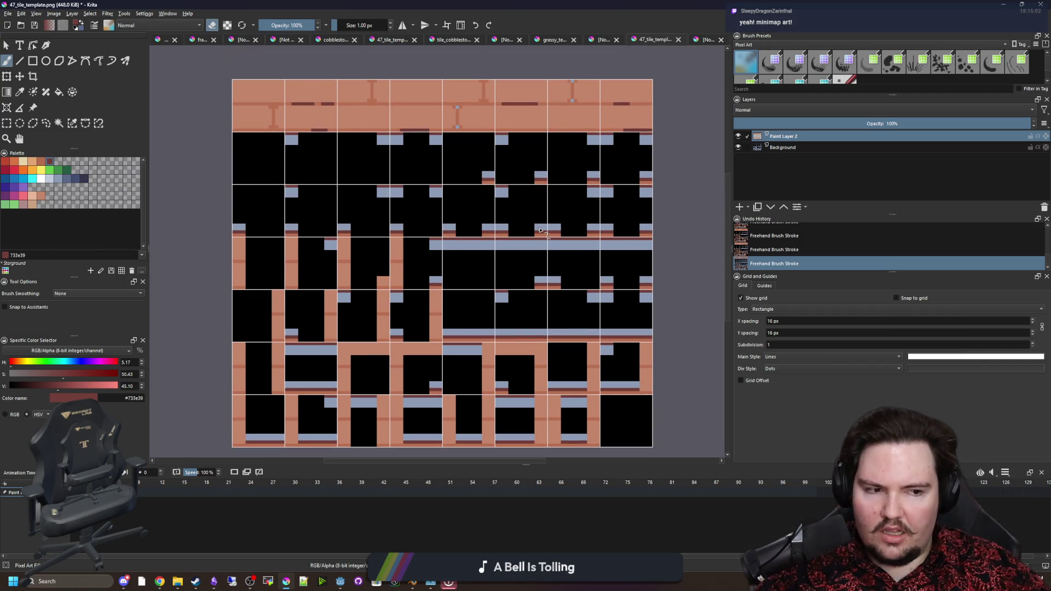
scroll(523, 254, "down", 1)
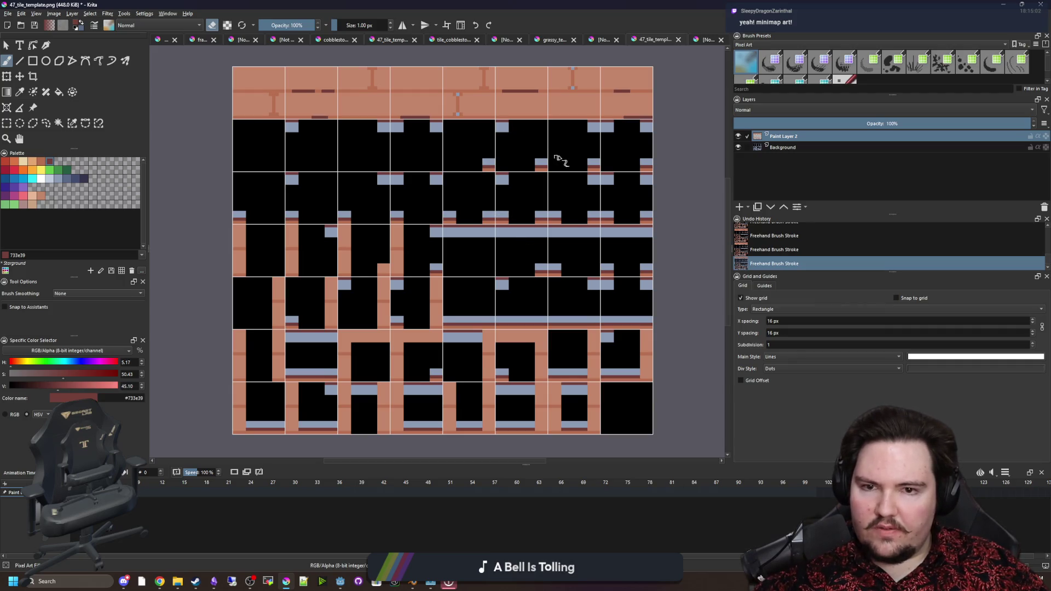
scroll(573, 130, "down", 2)
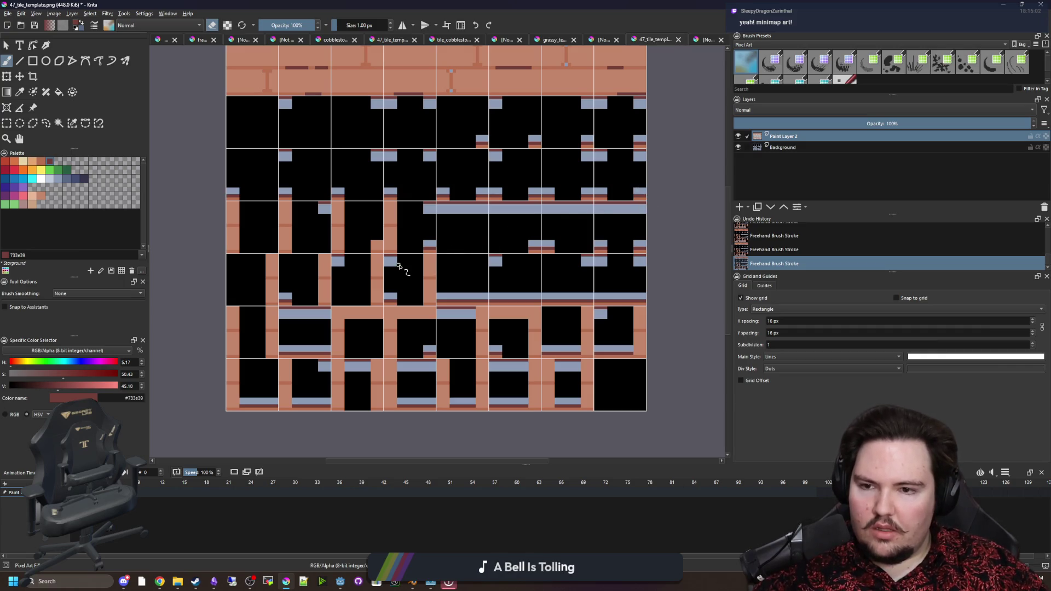
scroll(377, 237, "up", 5)
left_click(377, 310)
left_click(362, 311)
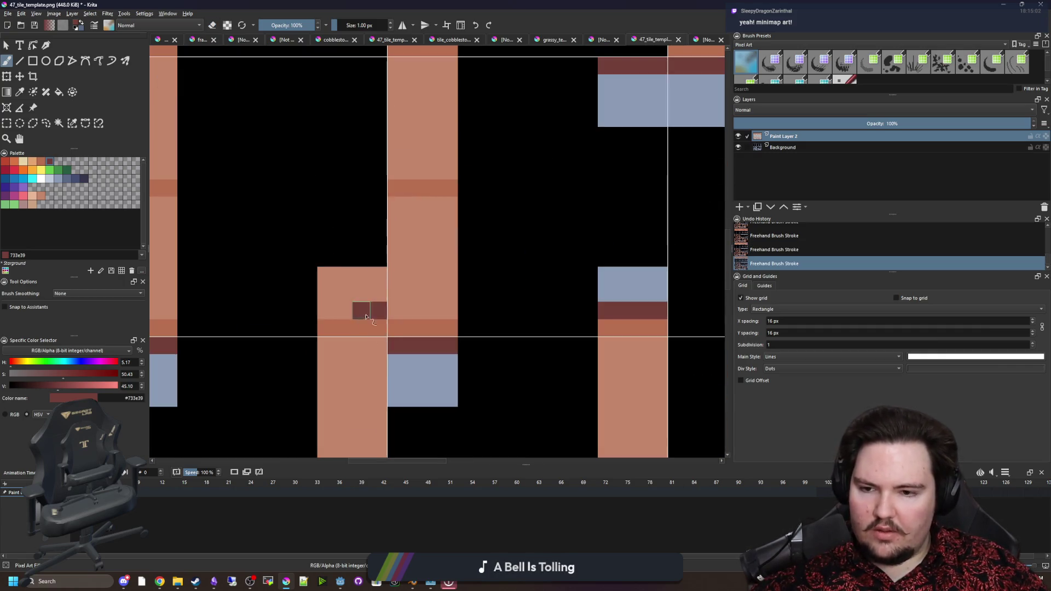
left_click_drag(365, 317, 324, 311)
Switch to the eraser, zoom back out to the whole tileset, and hide the Background layer.
key("e")
scroll(427, 238, "down", 3)
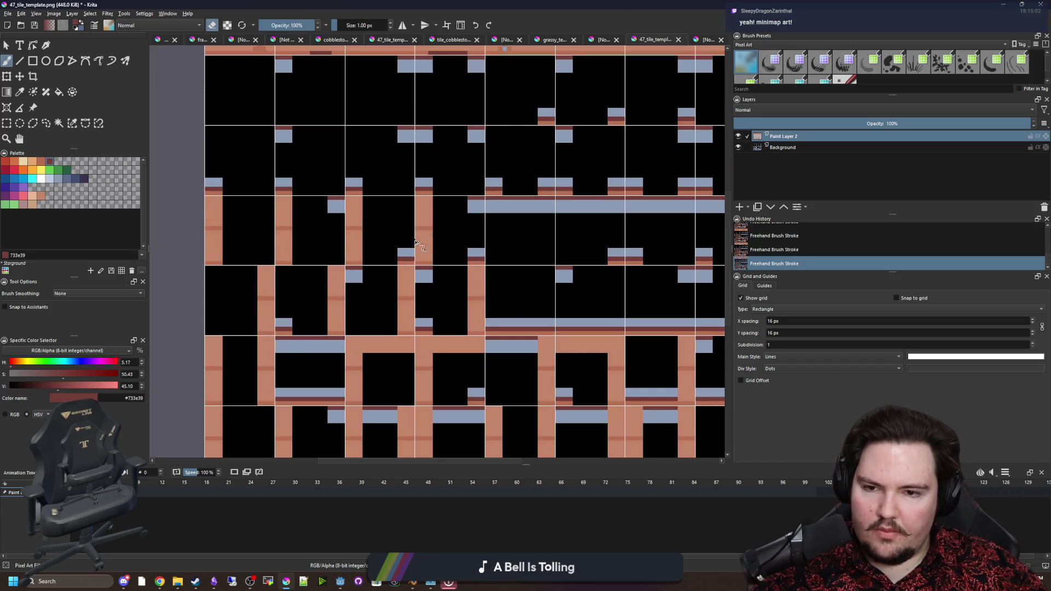
scroll(416, 242, "down", 2)
scroll(457, 308, "up", 1)
scroll(470, 245, "down", 1)
scroll(469, 245, "up", 1)
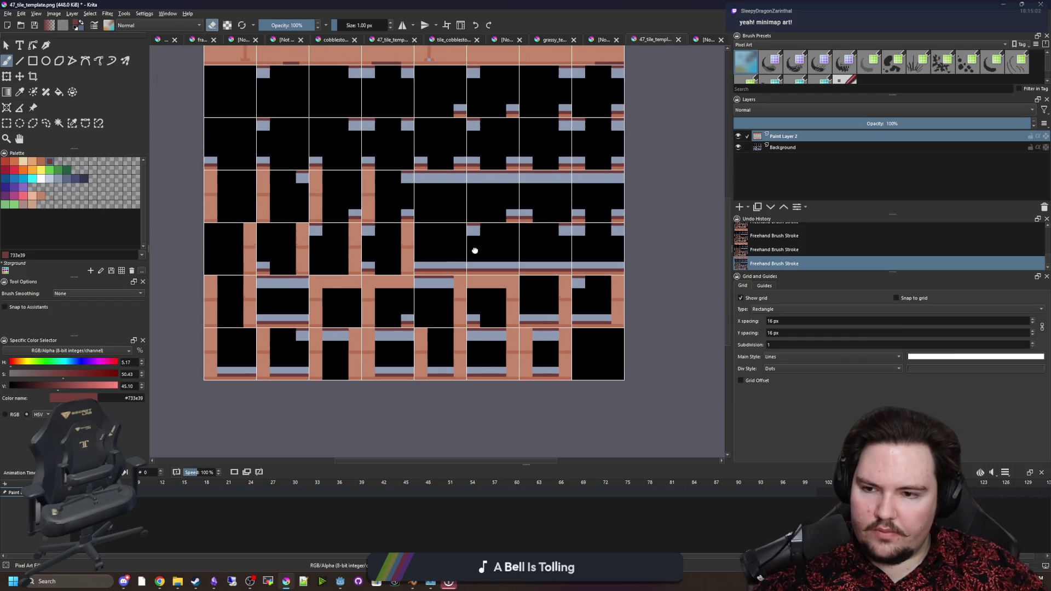
left_click_drag(450, 385, 469, 425)
left_click(738, 148)
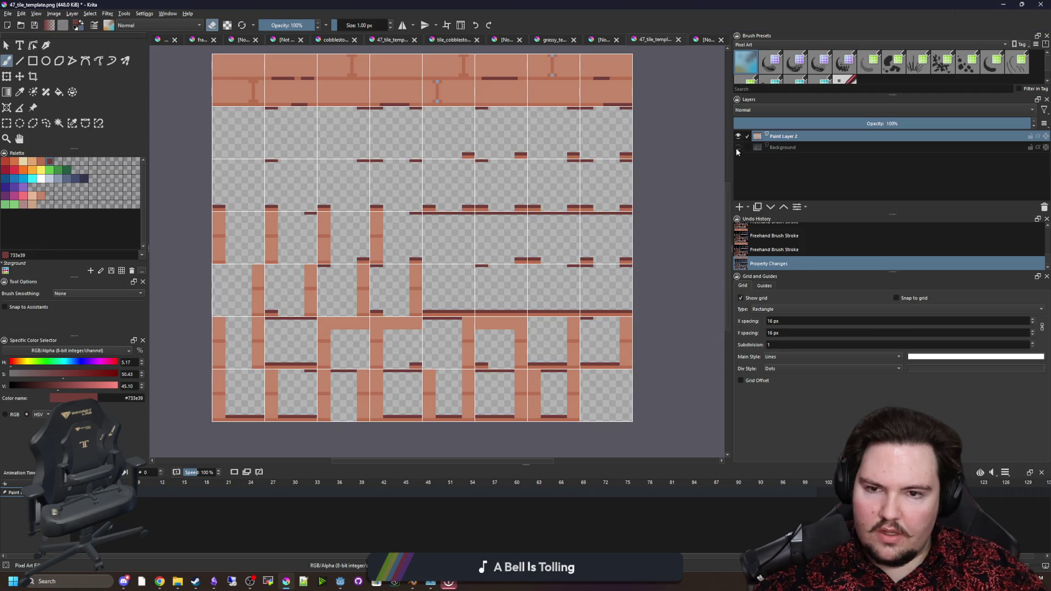
Save the Krita tile sheet as wooden_planks.png, accepting the default PNG options.
scroll(517, 291, "down", 2)
scroll(517, 291, "up", 1)
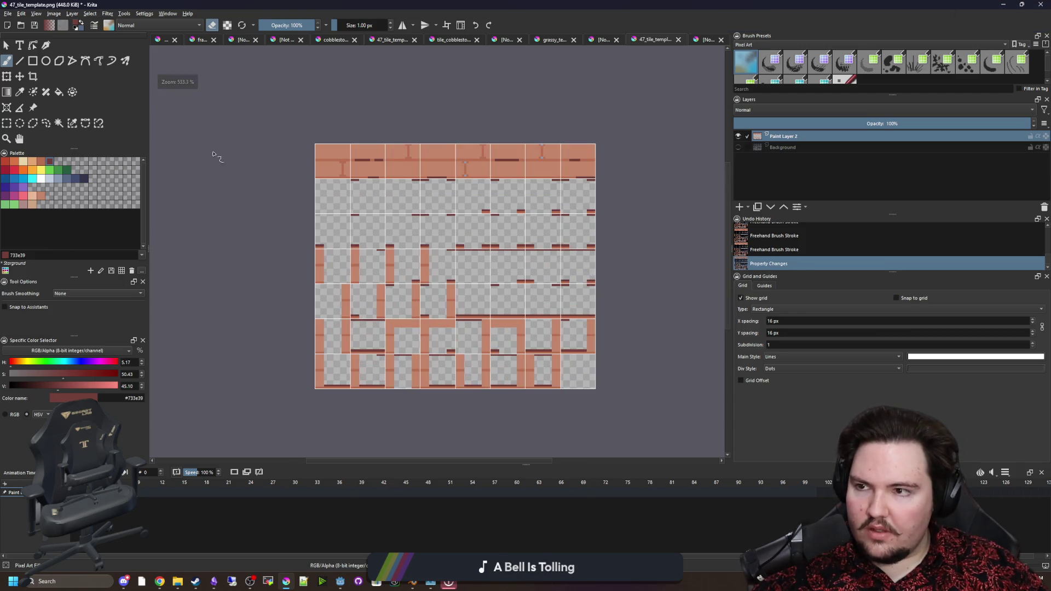
left_click(9, 14)
left_click(33, 58)
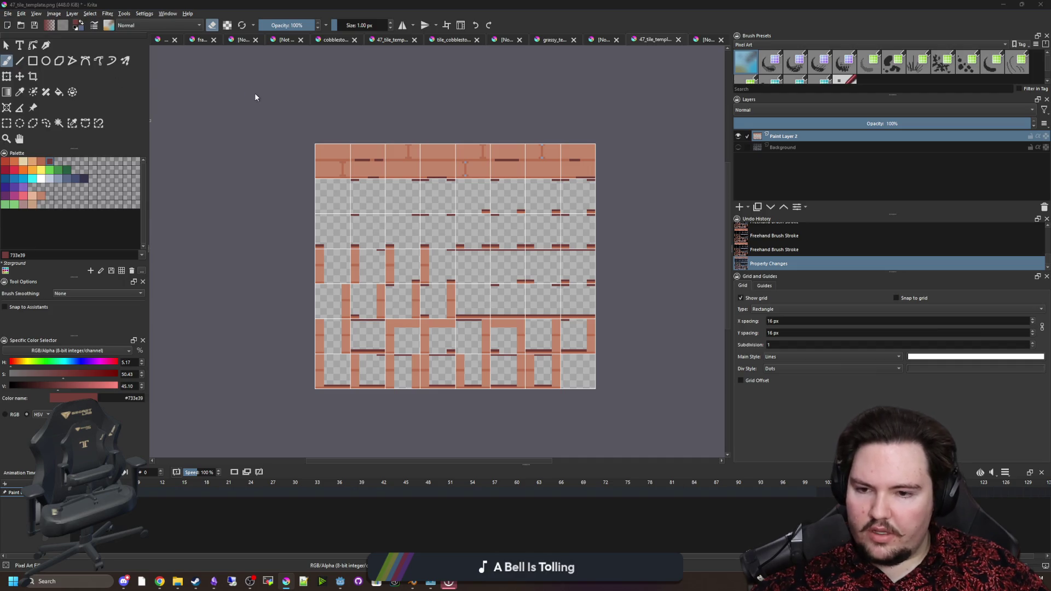
type("wo")
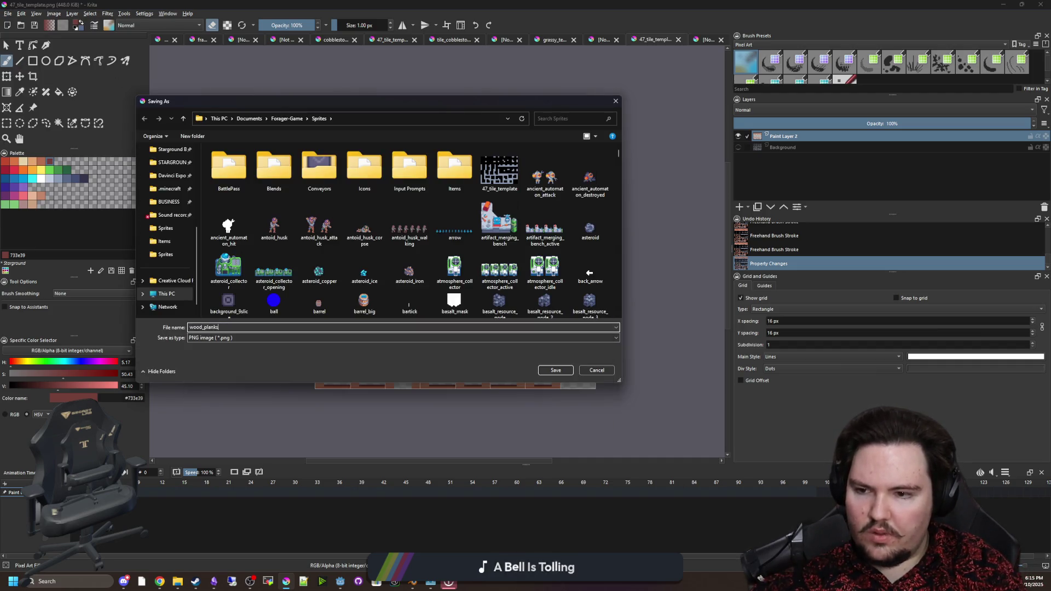
type("oden_planks")
left_click(554, 371)
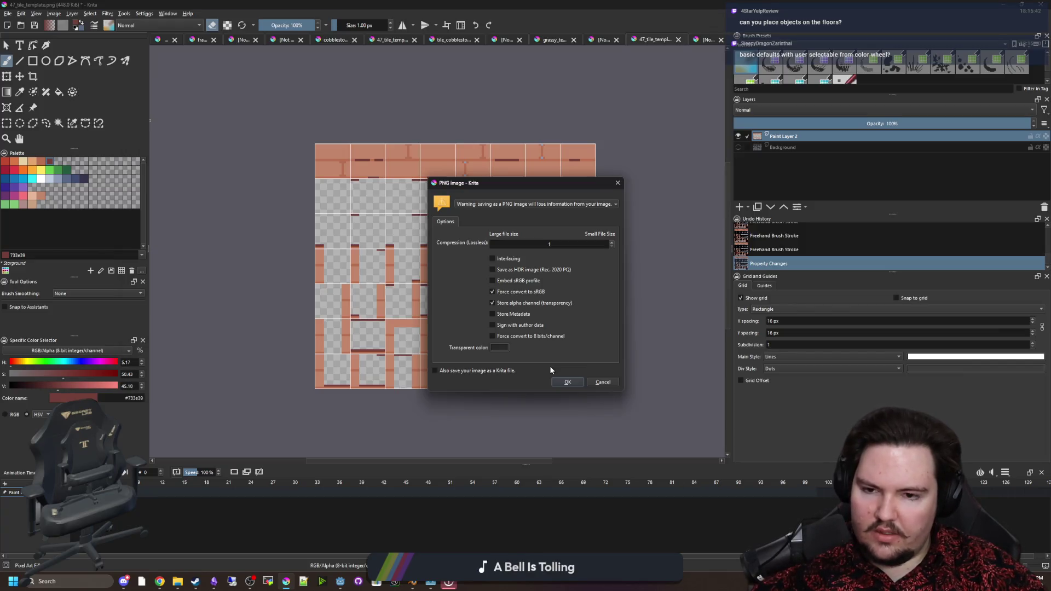
left_click(568, 382)
key("alt+Tab")
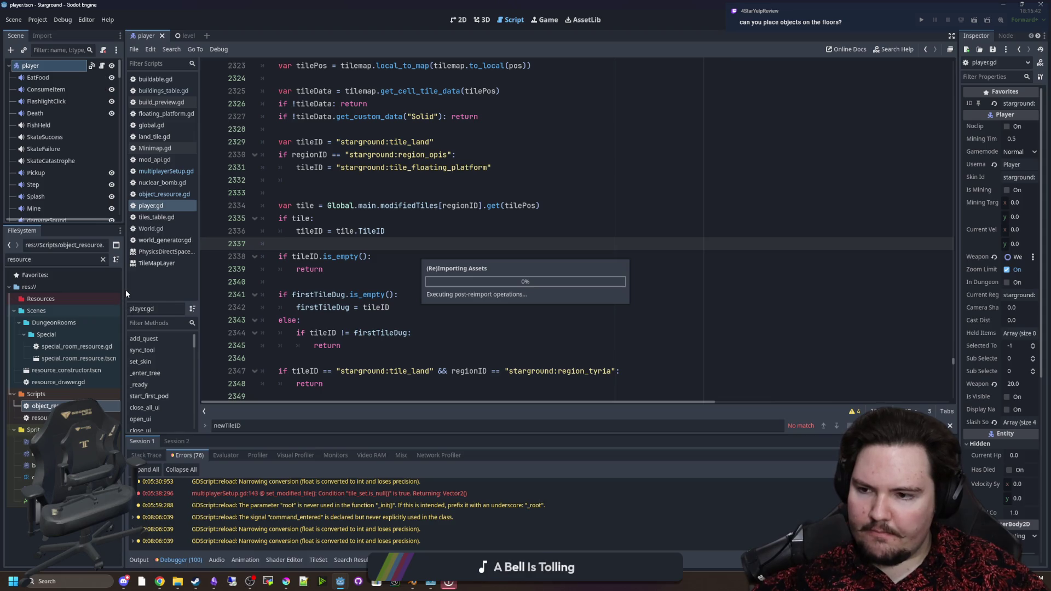
Duplicate tiles_cobblestone.tres in the FileSystem as tiles_wooden_planks.tres.
left_click_drag(126, 290, 193, 290)
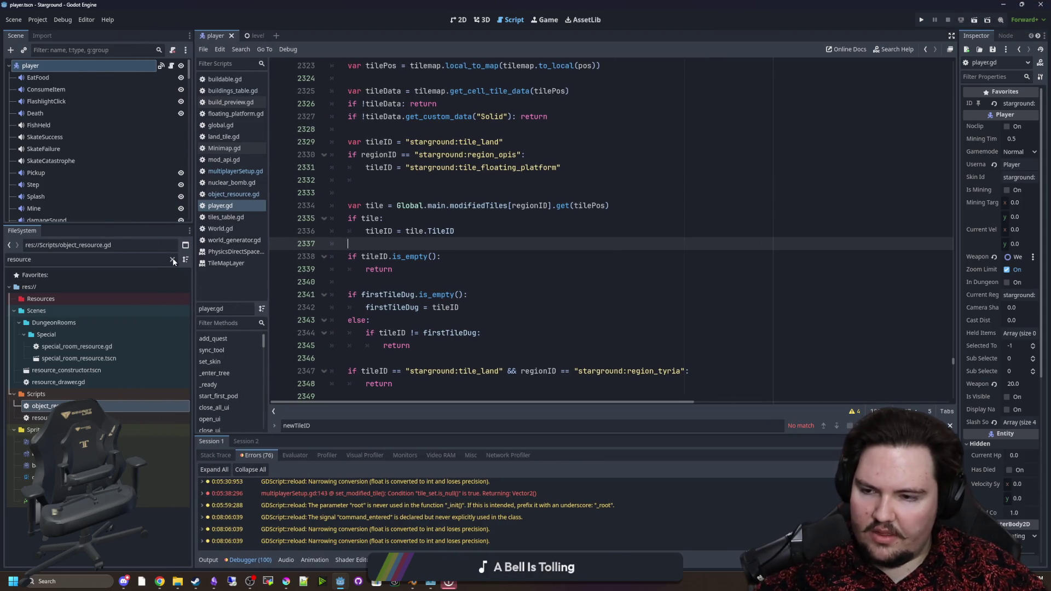
left_click(173, 260)
type("cobble")
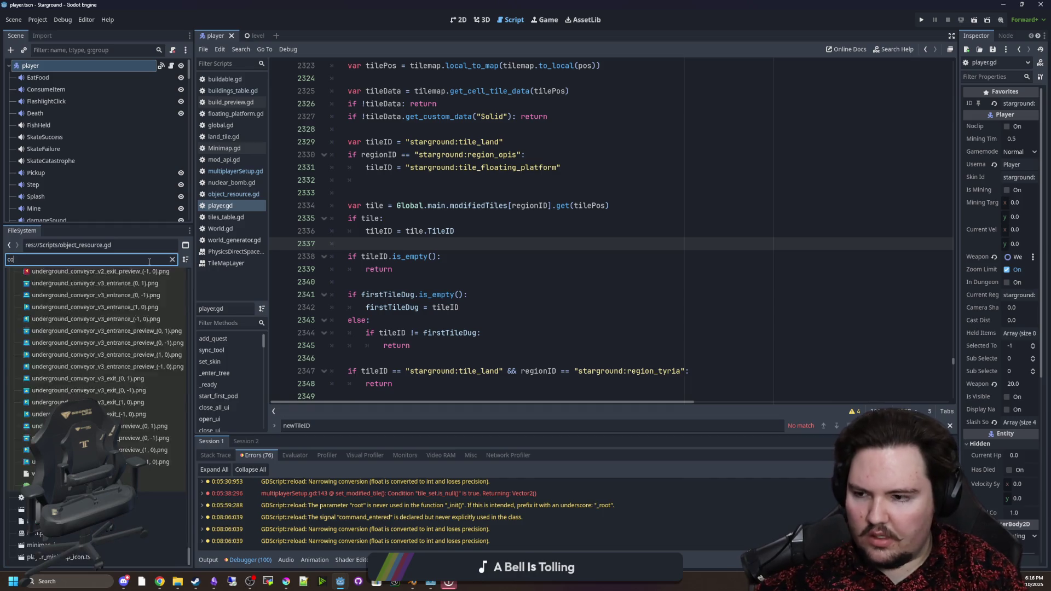
left_click(57, 310)
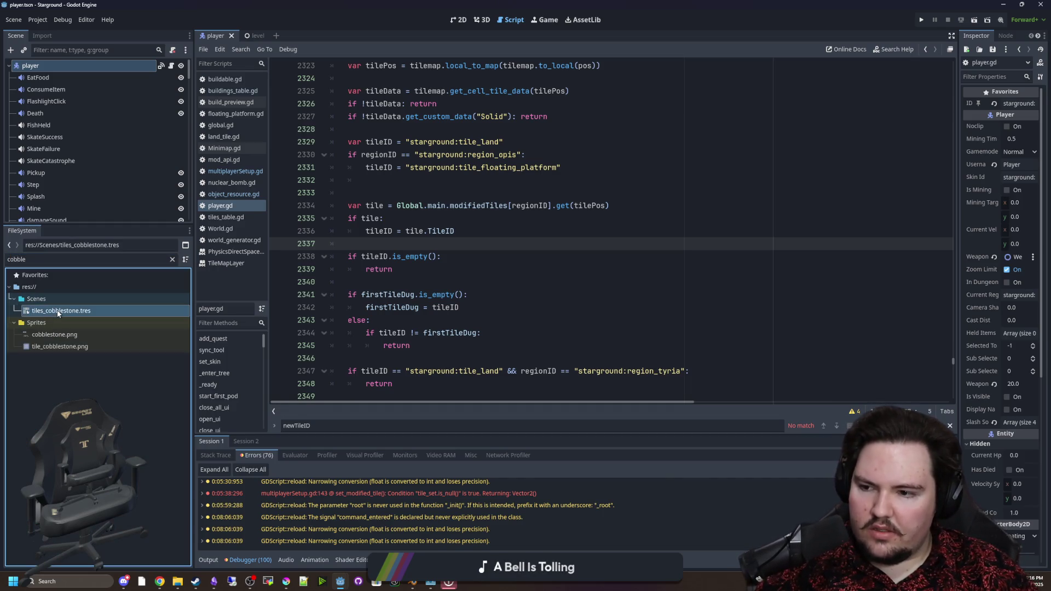
right_click(59, 311)
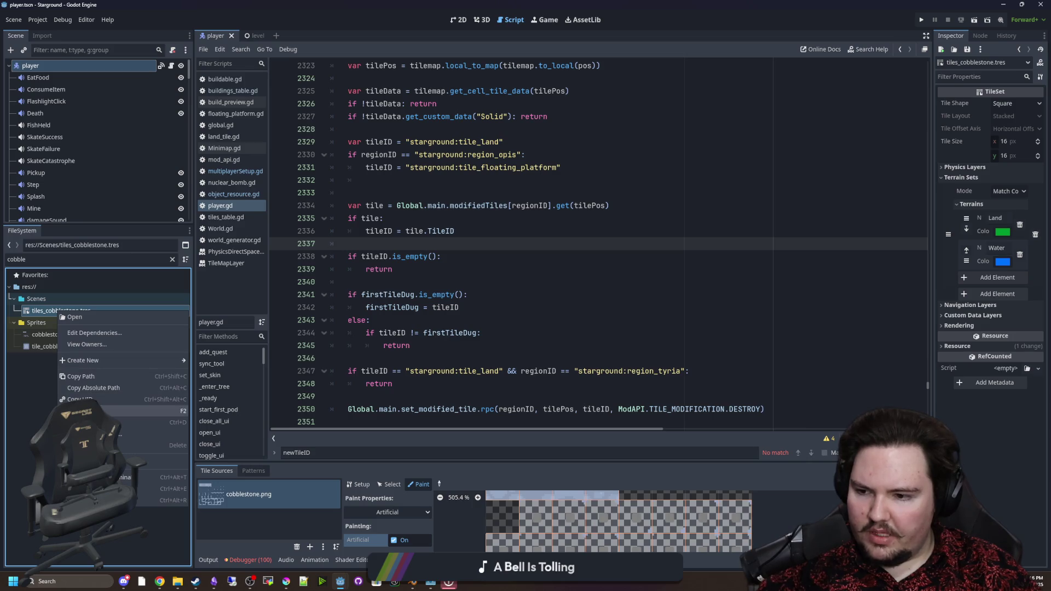
left_click(88, 422)
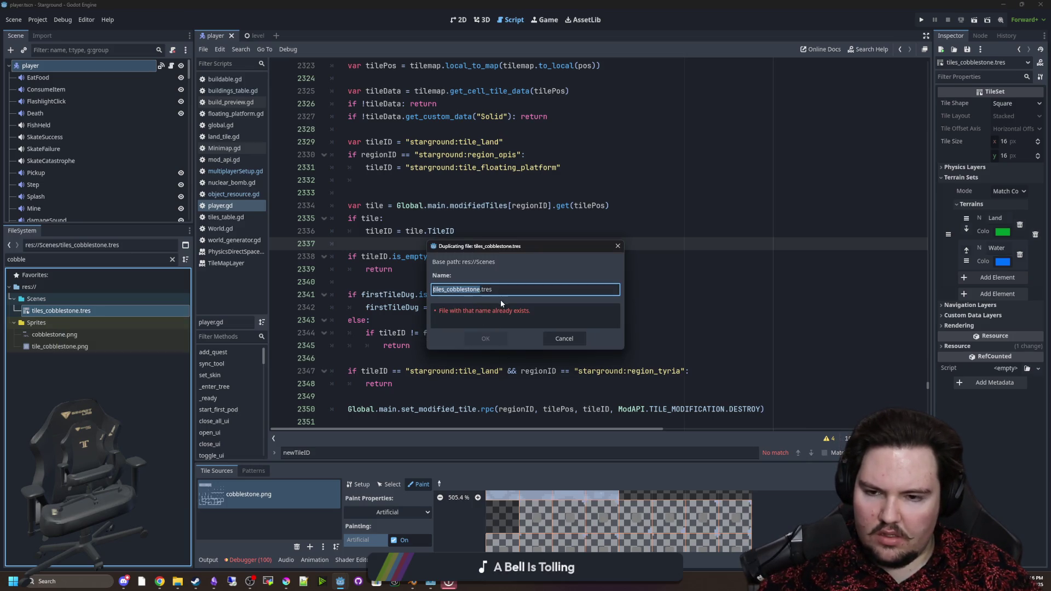
type("tiles_wooden_p")
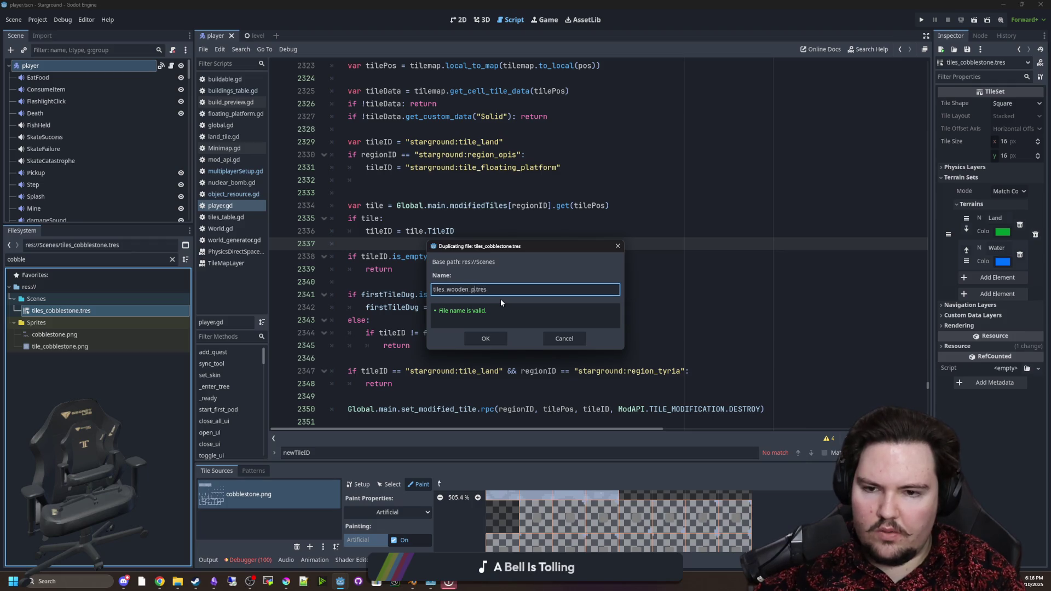
key("Return")
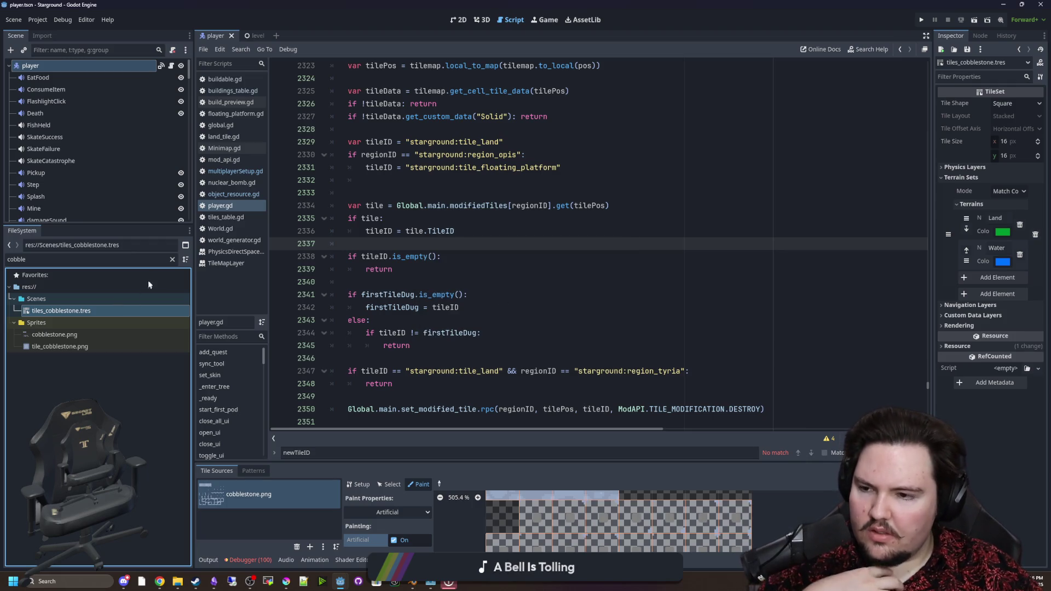
Open tiles_wooden_planks.tres in an enlarged TileSet editor on the Setup settings.
left_click(172, 261)
type("tiles_woo")
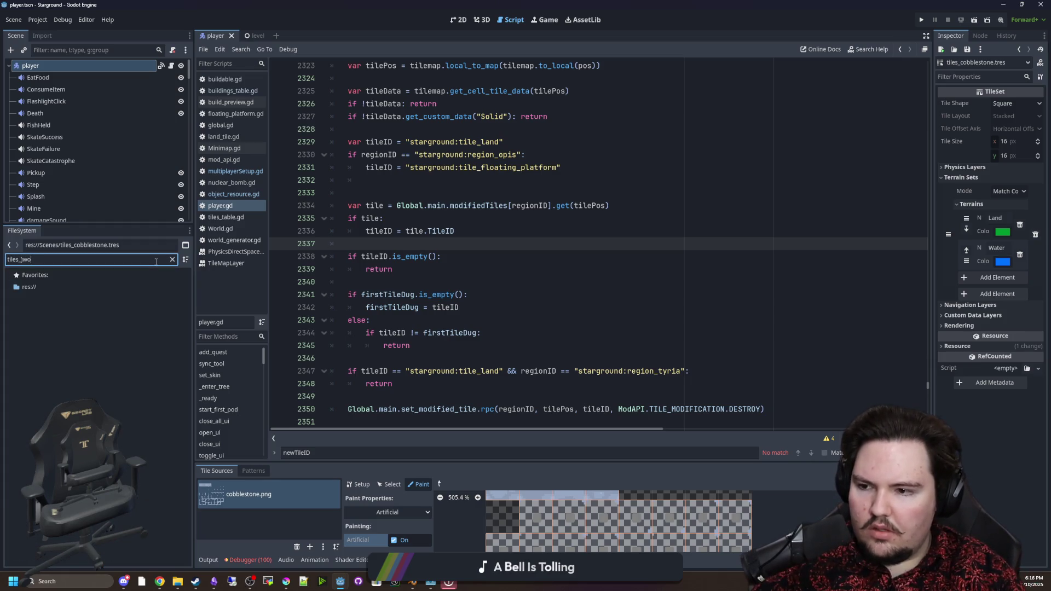
left_click(98, 311)
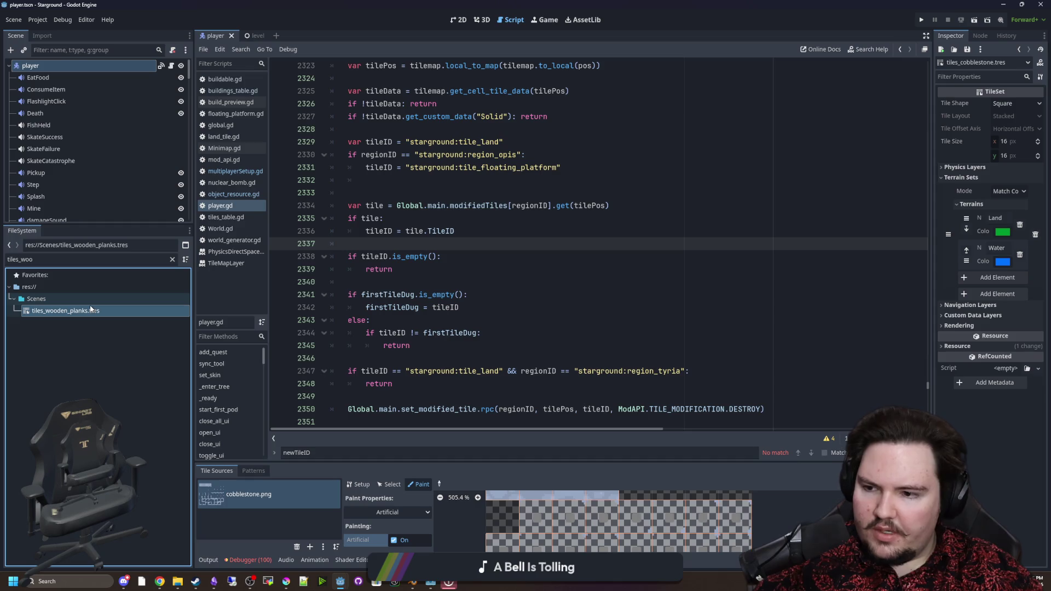
left_click_drag(501, 462, 509, 189)
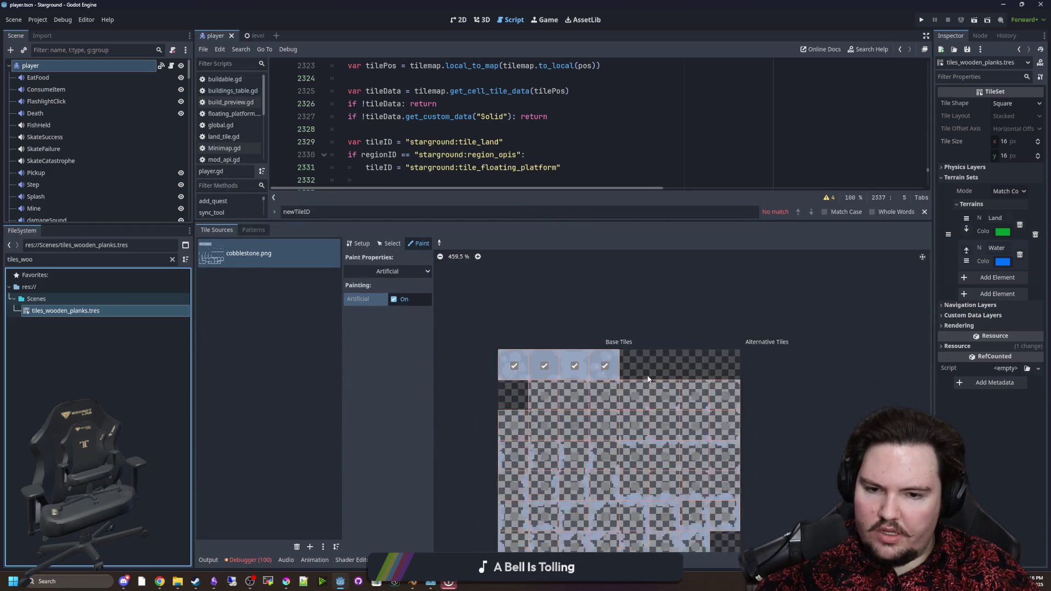
left_click(358, 243)
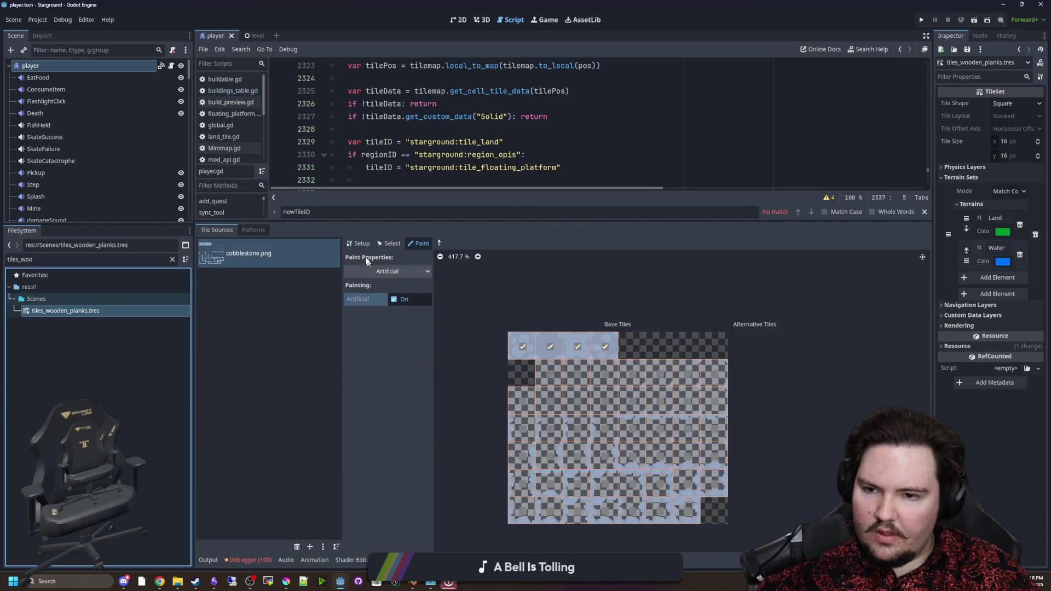
Quick-load wooden_planks.png as the atlas texture, decline auto-creation, and create tiles across the top row.
left_click(405, 298)
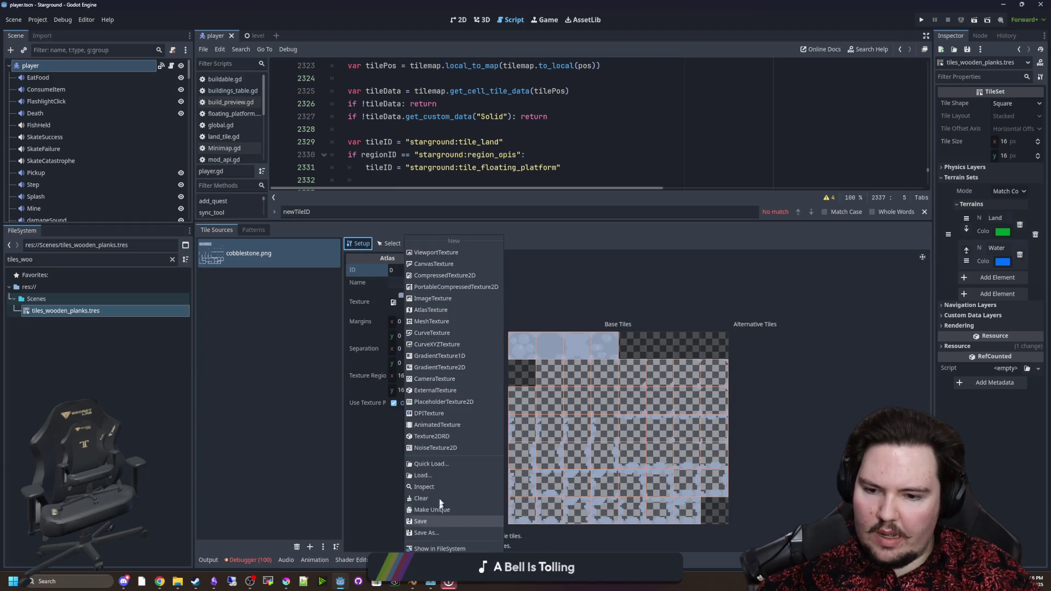
left_click(446, 465)
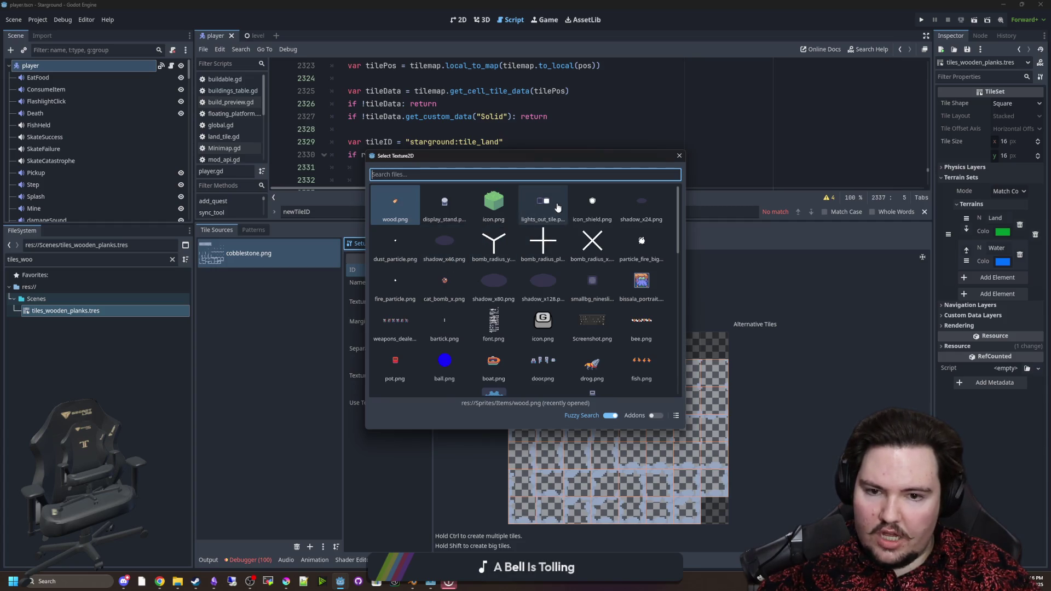
type("wooden")
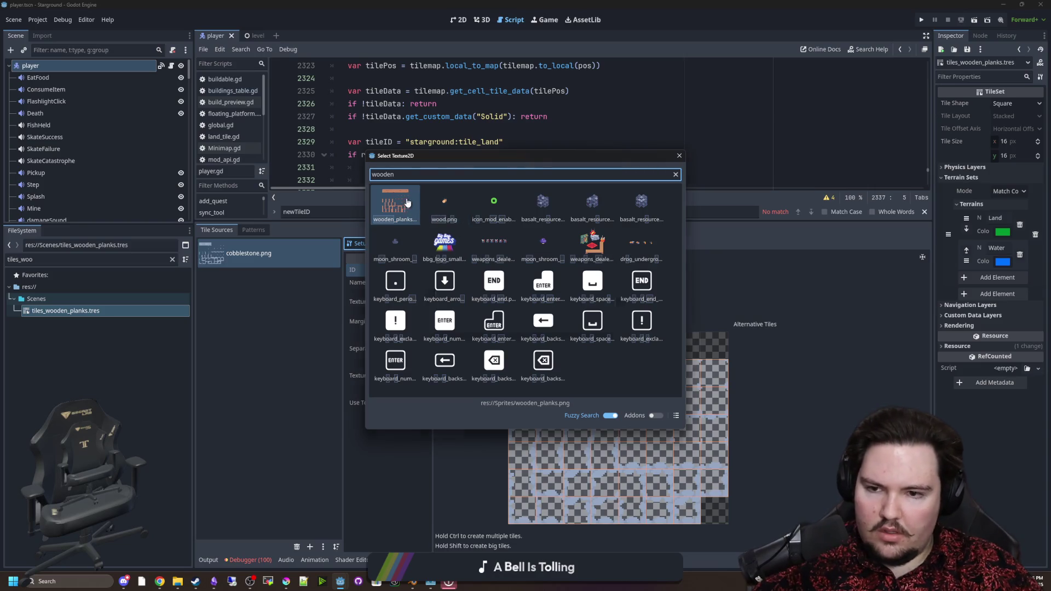
key("Return")
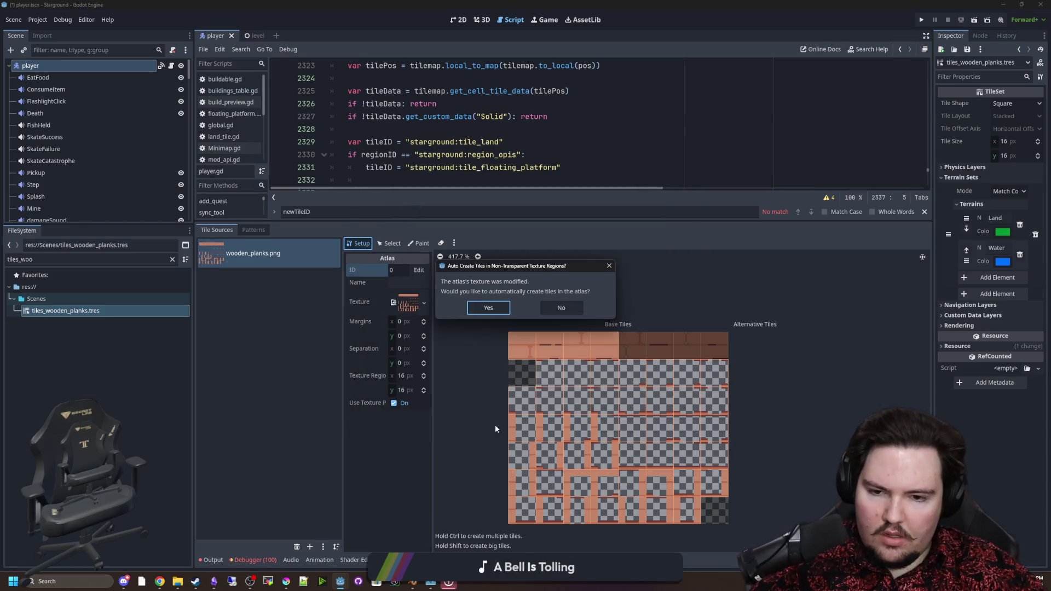
left_click(552, 307)
left_click_drag(632, 345, 714, 346)
left_click(419, 244)
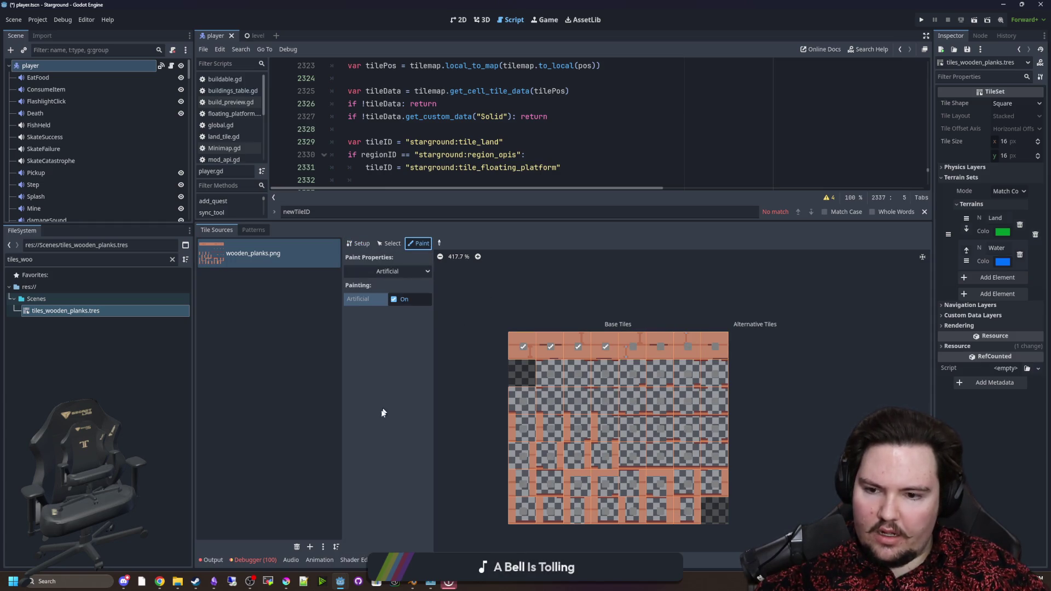
Paint all top-row tiles with the Solid property and save the scene.
left_click(405, 273)
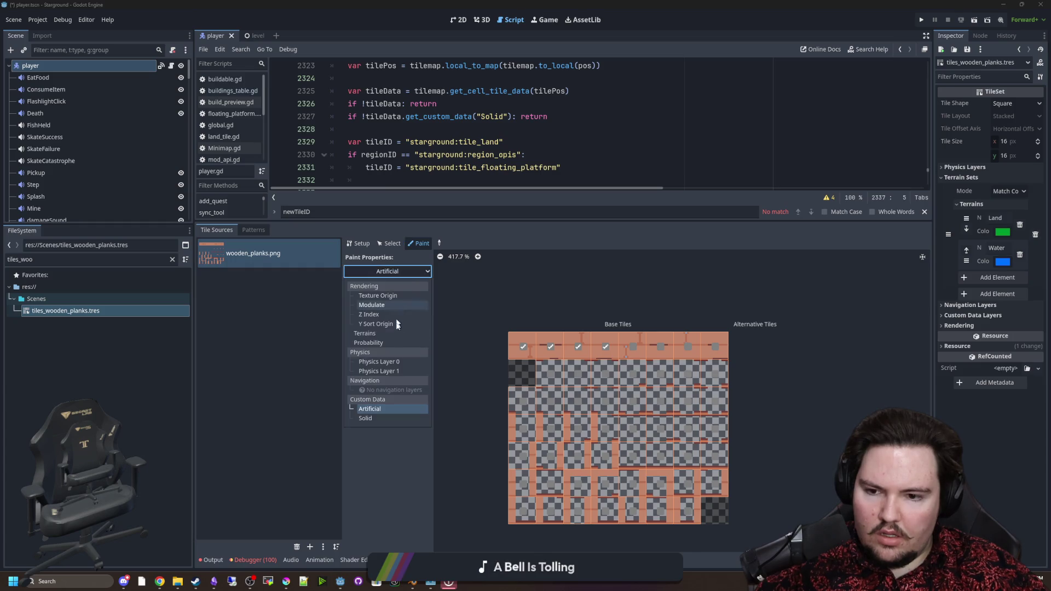
left_click(383, 417)
left_click_drag(677, 345, 714, 346)
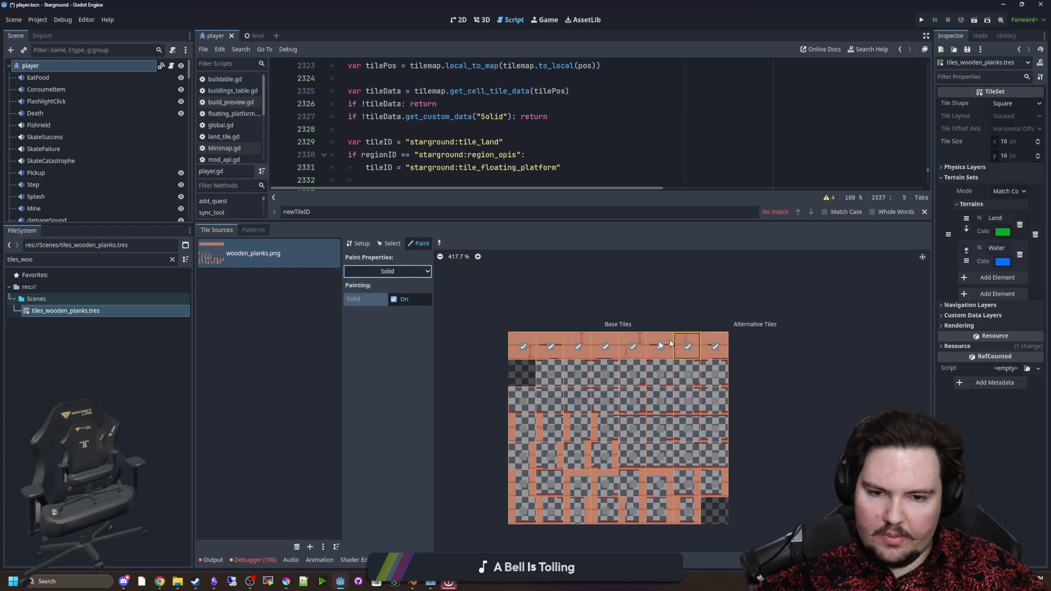
left_click(414, 141)
key("ctrl+s")
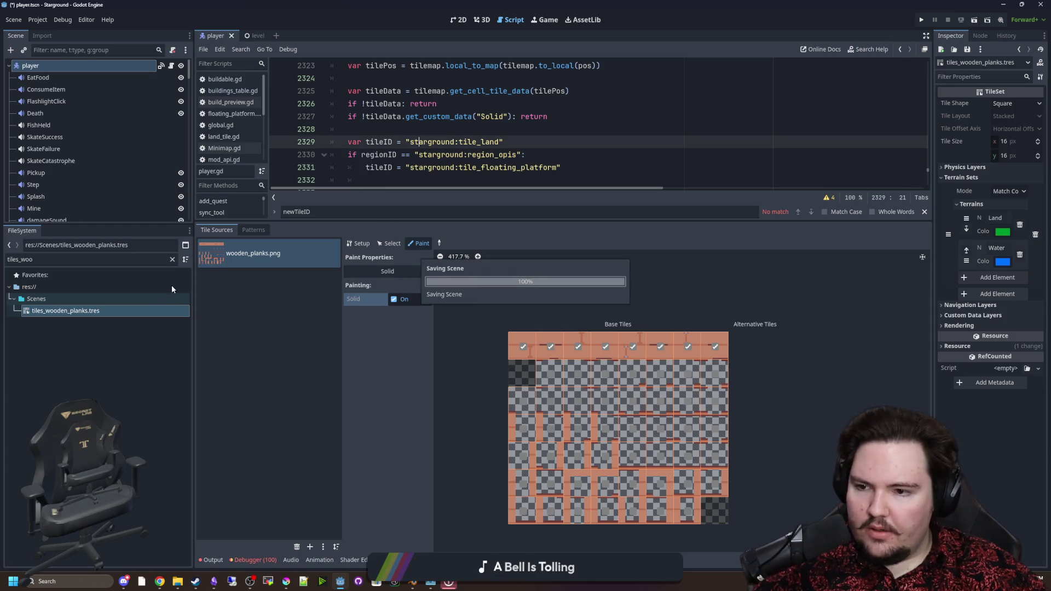
Compare against the cobblestone tileset, reopen the wooden planks tileset, save, and enlarge the code editor.
left_click(173, 259)
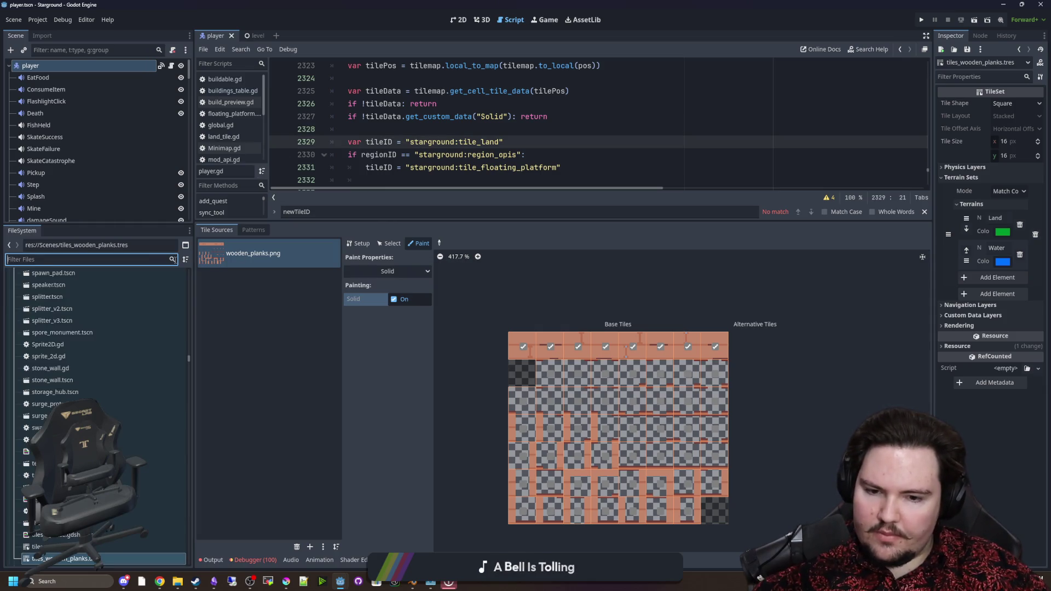
type("cobb")
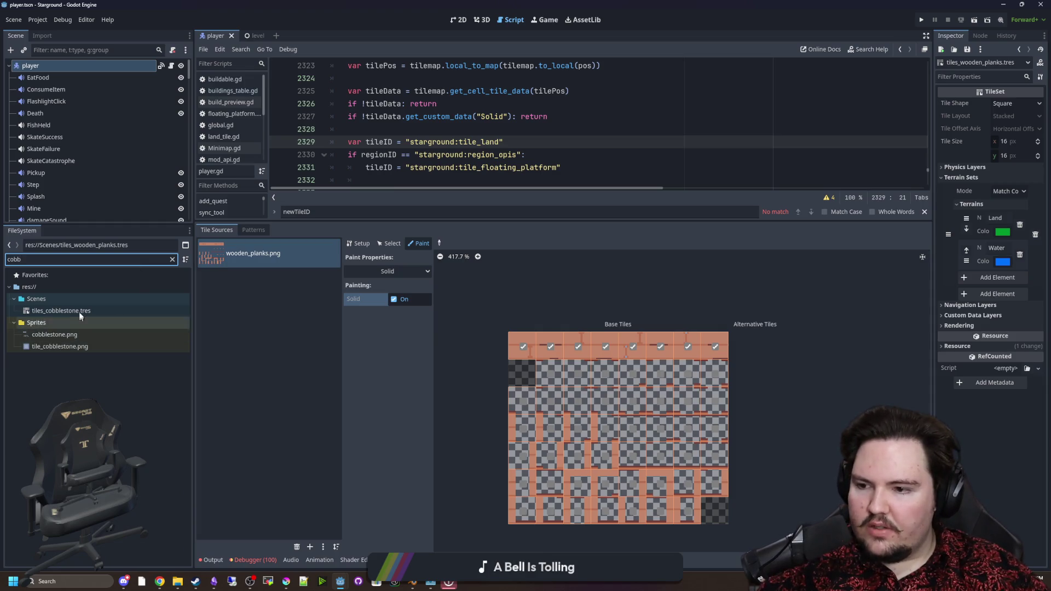
left_click(81, 311)
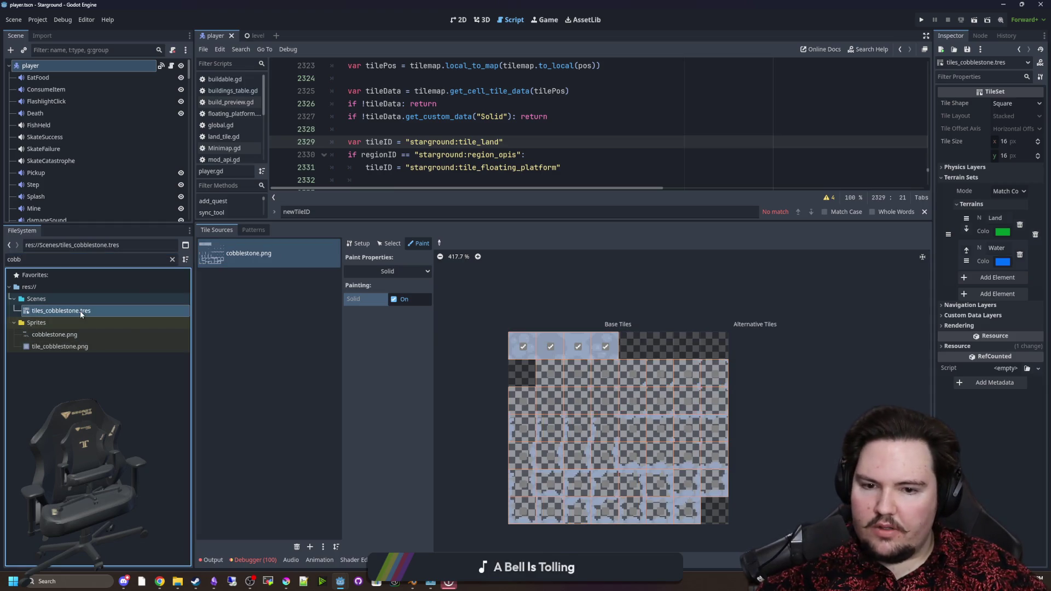
left_click(171, 260)
type("wood_")
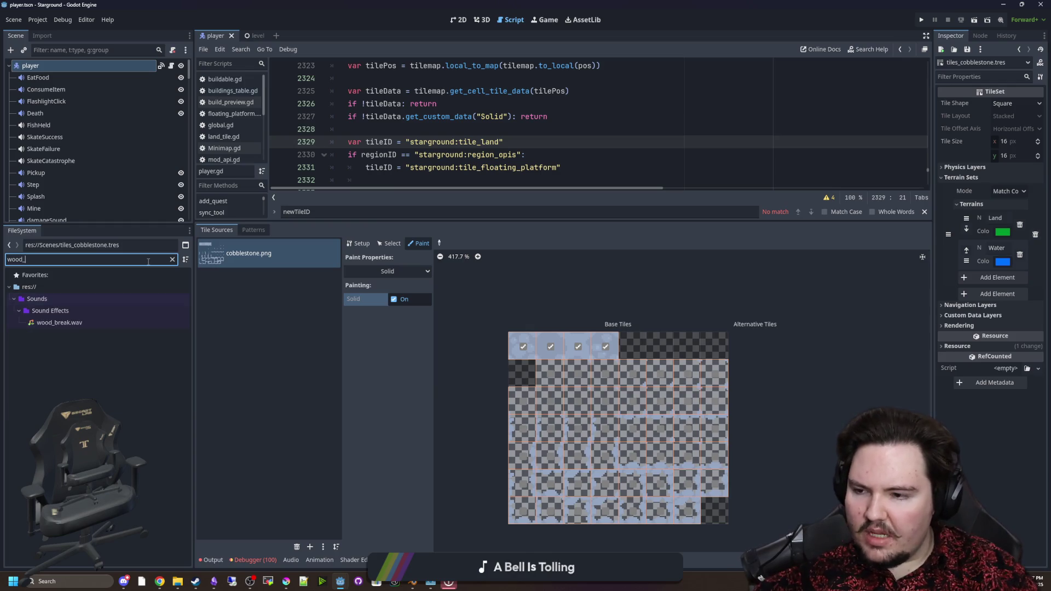
left_click(67, 312)
left_click(576, 163)
key("ctrl+s")
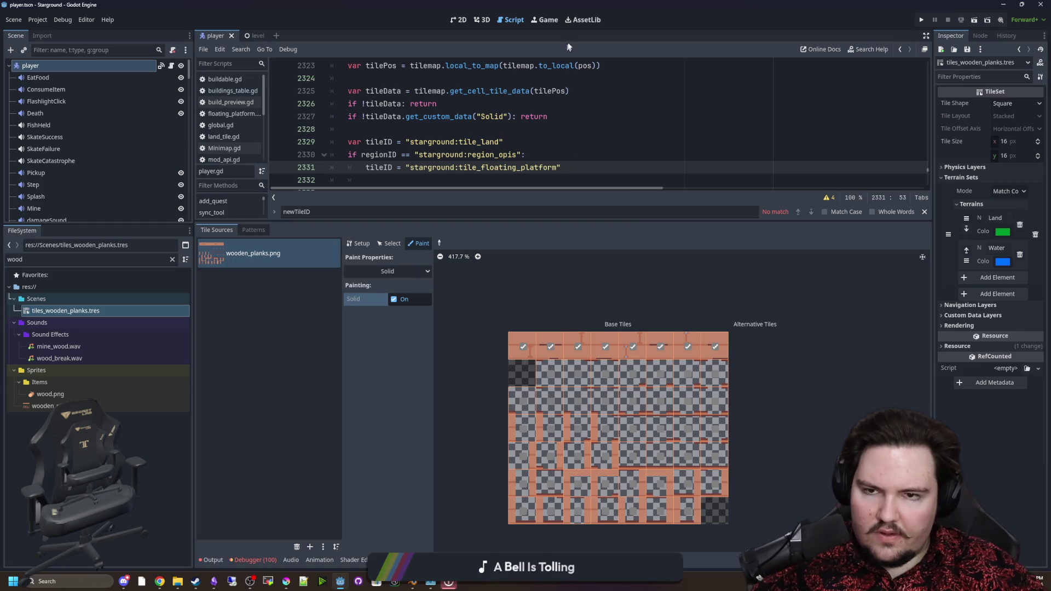
key("Up")
key("Up")
key("Up")
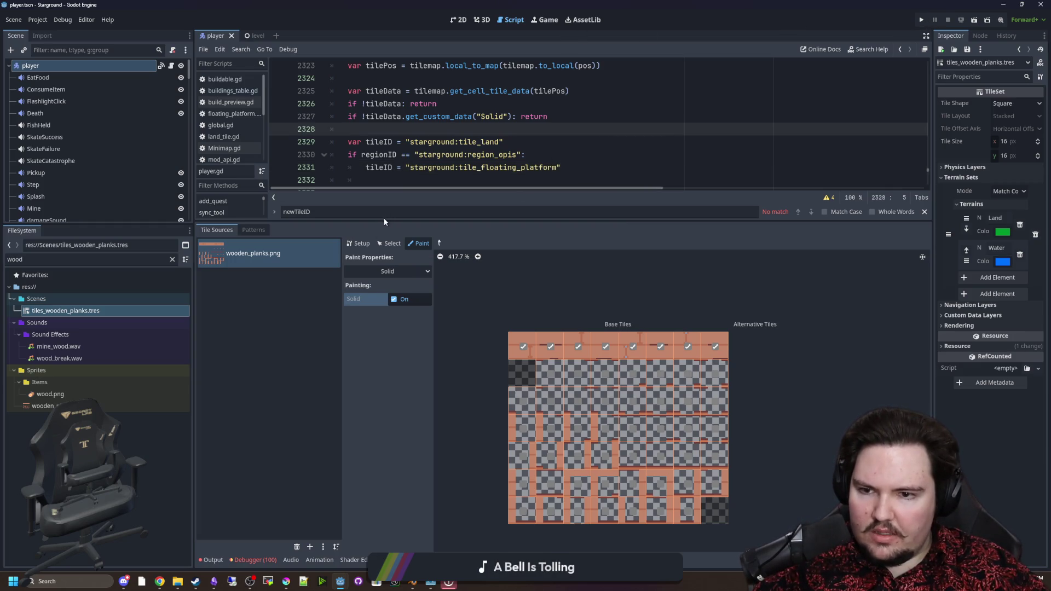
left_click_drag(366, 222, 366, 437)
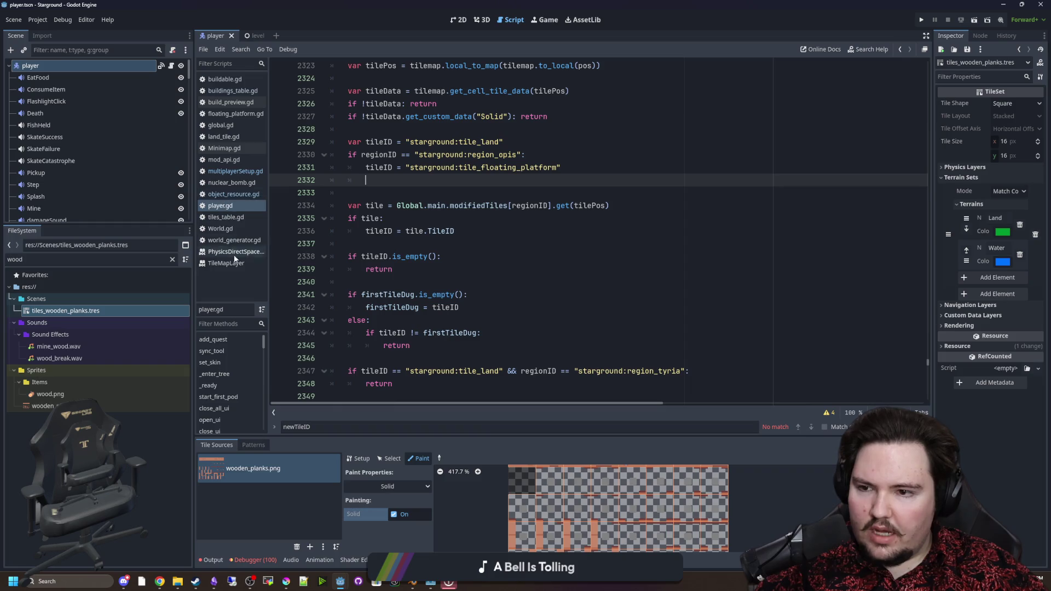
In tiles_table.gd, copy the cobblestone entry and paste it below after a comma.
left_click(249, 218)
left_click_drag(370, 374, 283, 247)
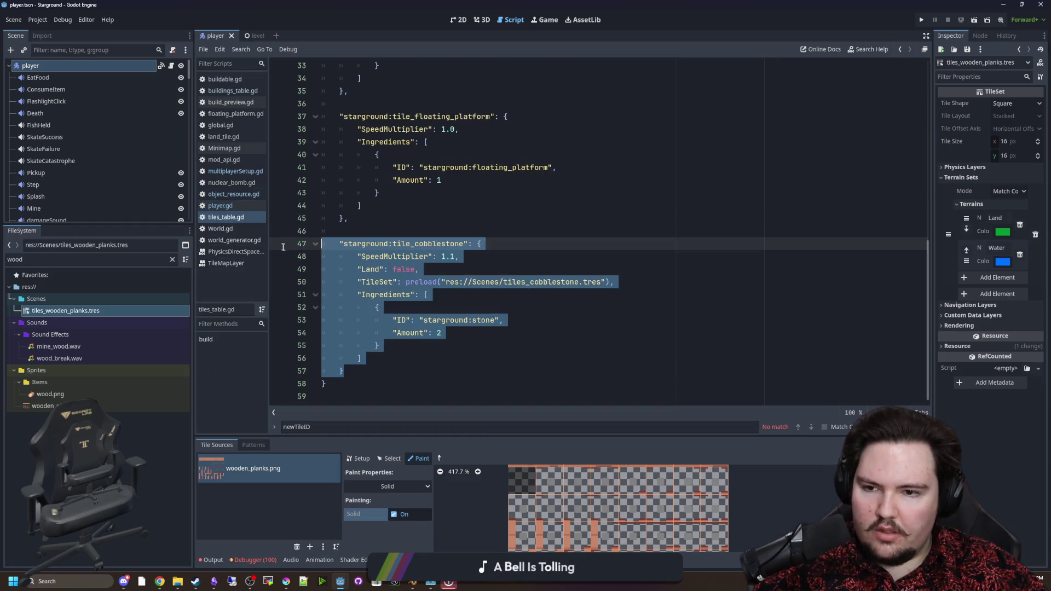
key("ctrl+c")
key("Right")
type(",")
key("Return")
key("Return")
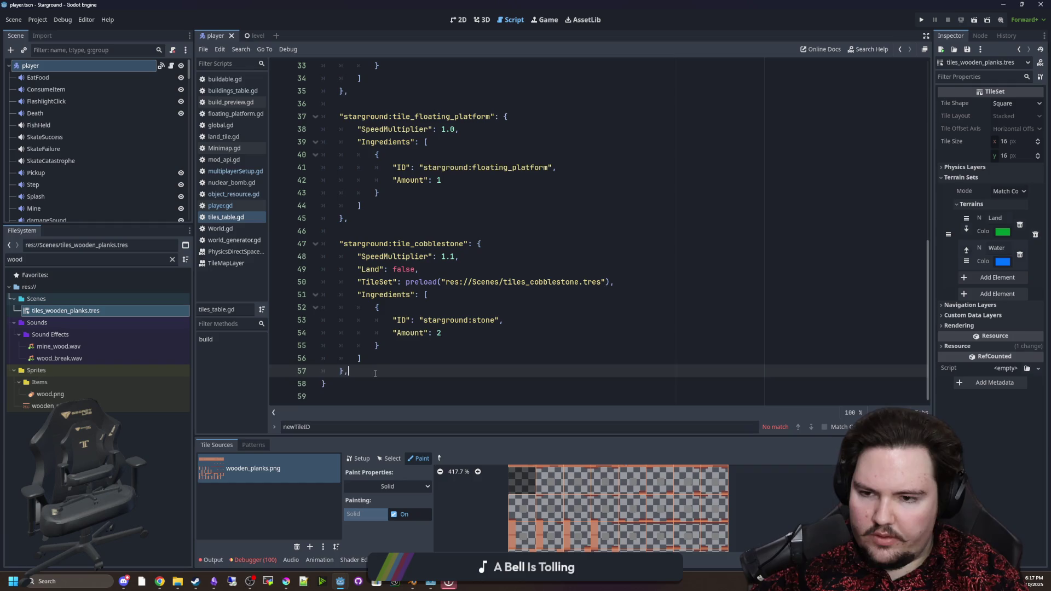
key("ctrl+v")
Rename the pasted entry's key to starground:tile_wooden_planks.
left_click(461, 270)
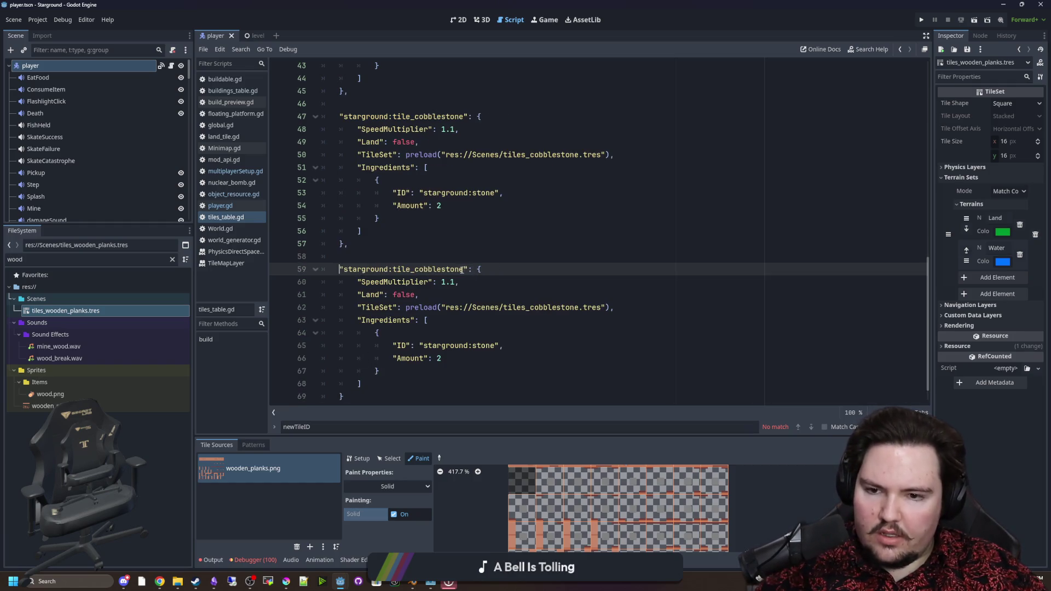
left_click_drag(462, 270, 415, 270)
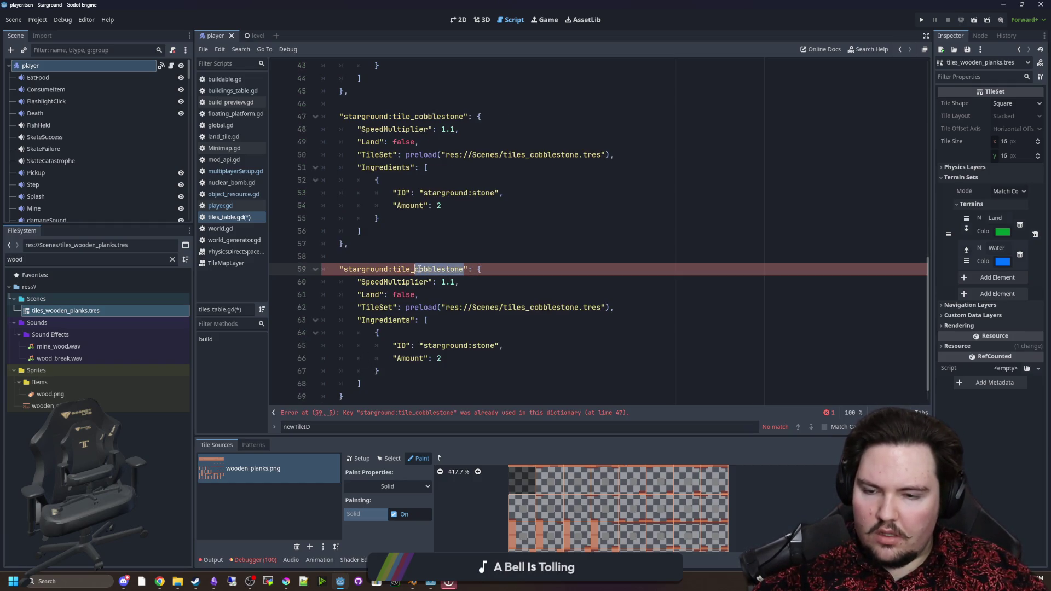
type("wooden_plank")
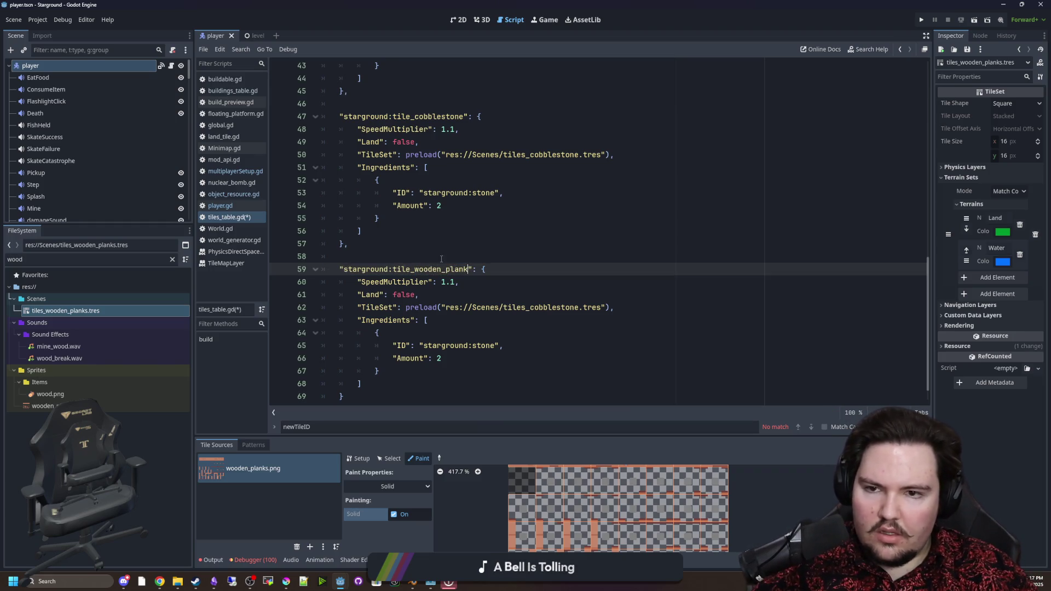
type("s")
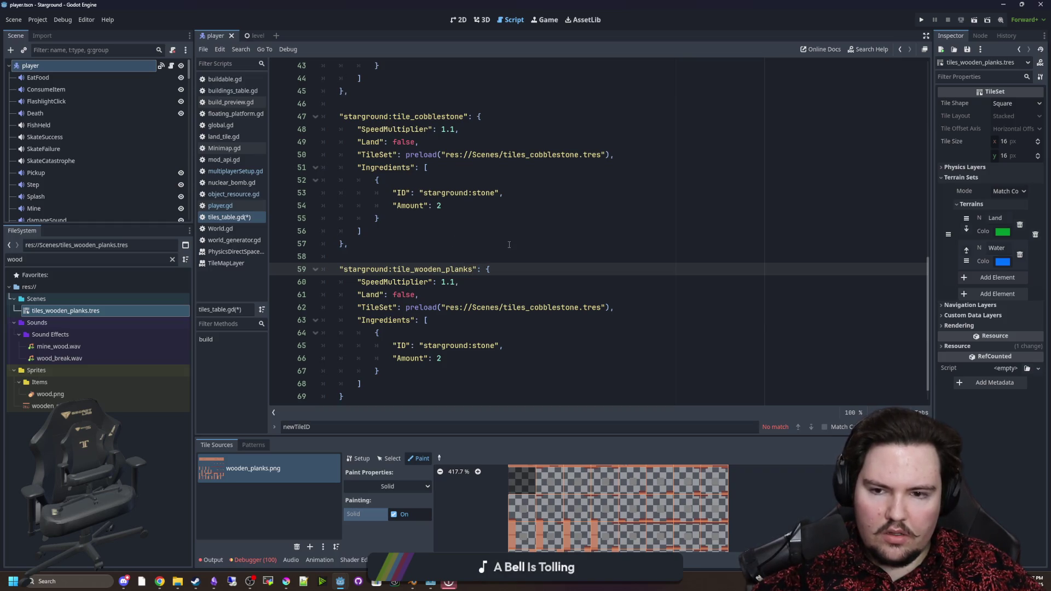
key("alt+Tab")
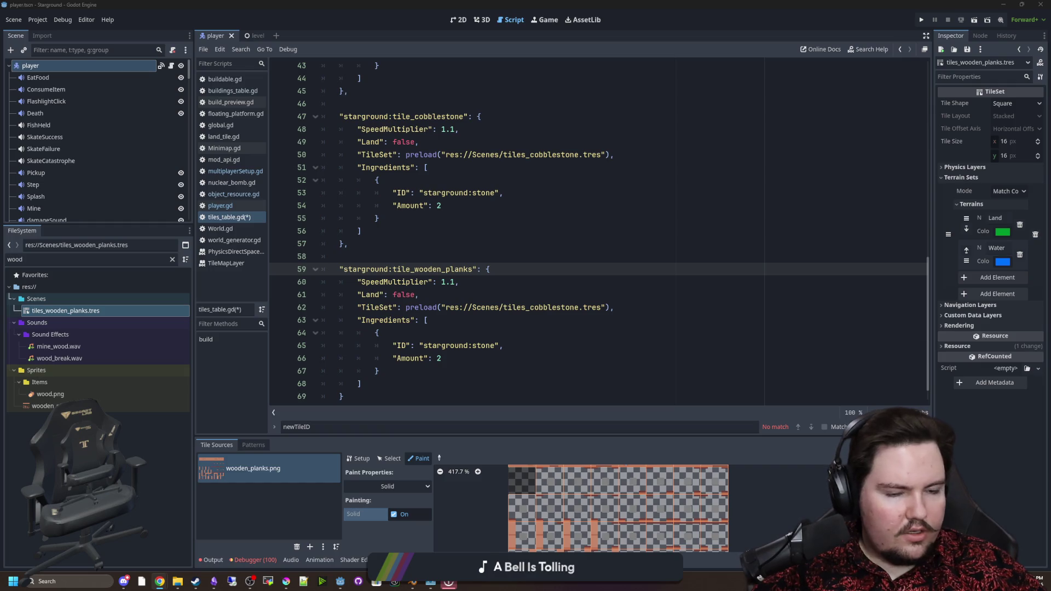
key("Up")
key("Up")
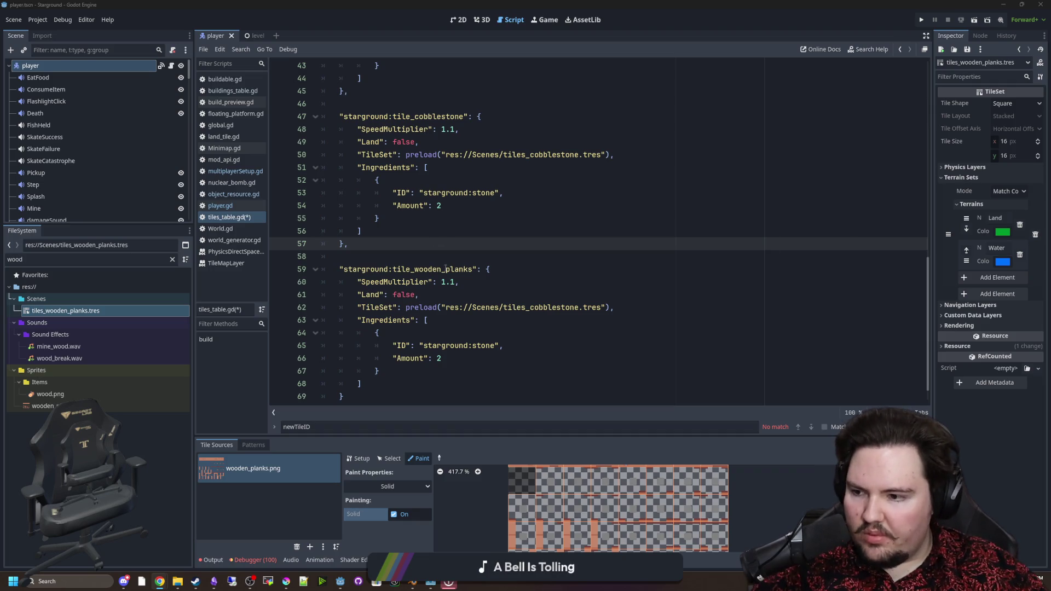
Point the wooden planks entry's preload path to tiles_wooden_planks.tres.
key("Down")
key("Down")
left_click(453, 298)
mouse_move(473, 269)
left_mouse_down()
mouse_move(339, 269)
mouse_move(352, 268)
left_mouse_up()
key("Up")
key("Up")
scroll(353, 268, "down", 1)
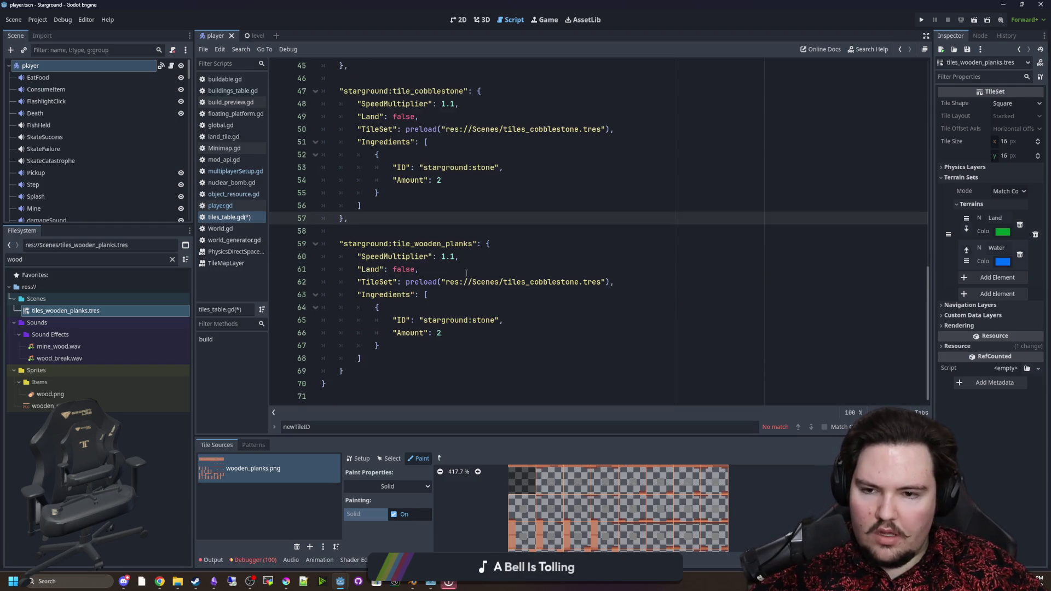
left_click_drag(458, 256, 358, 256)
left_click_drag(473, 244, 343, 243)
left_click(553, 294)
left_click_drag(580, 282, 530, 282)
type("t")
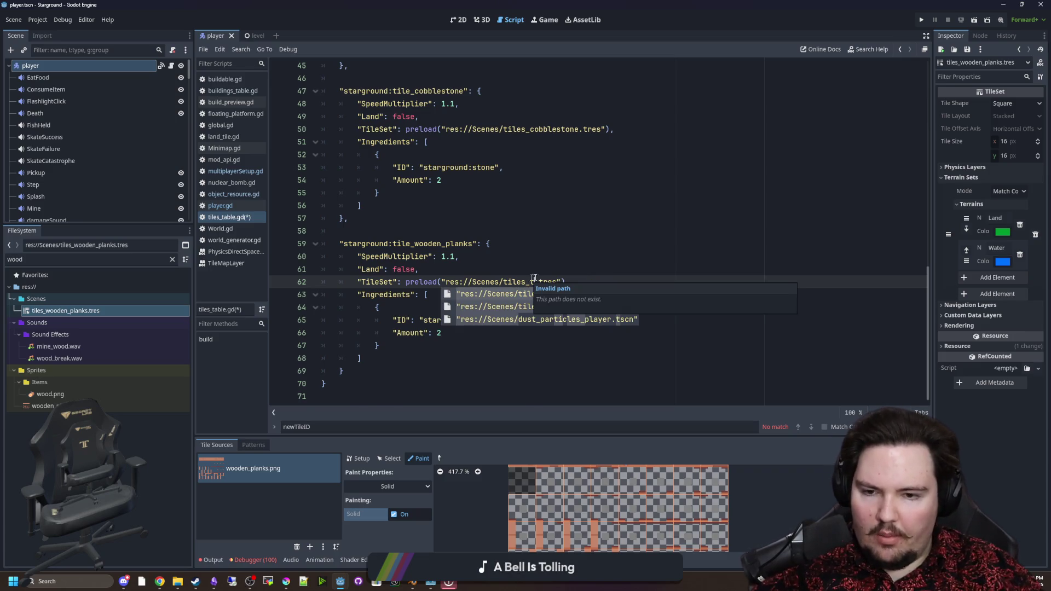
left_click(572, 311)
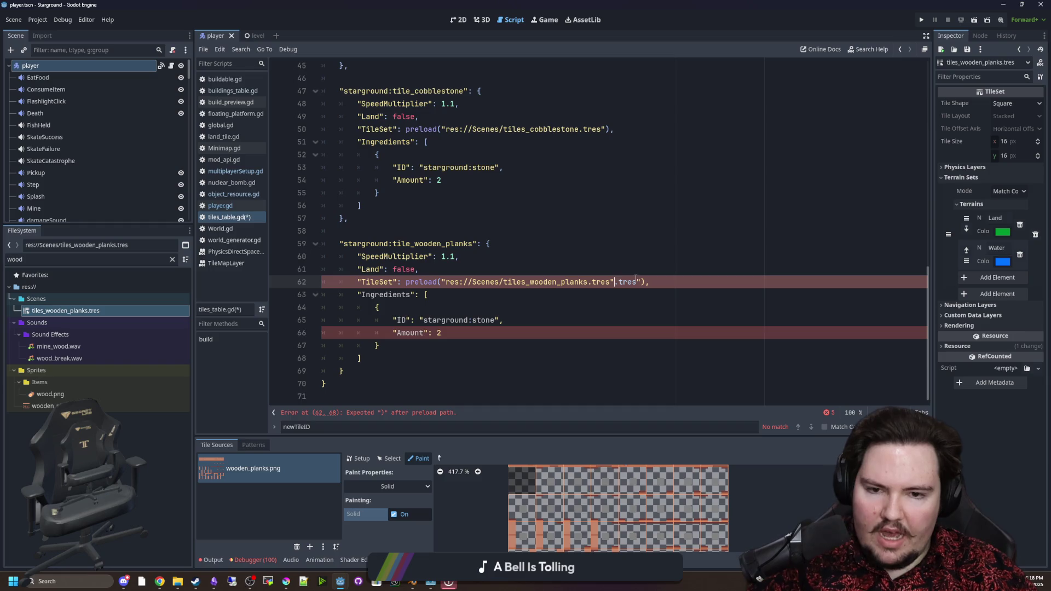
left_click_drag(640, 281, 615, 282)
key("BackSpace")
key("Up")
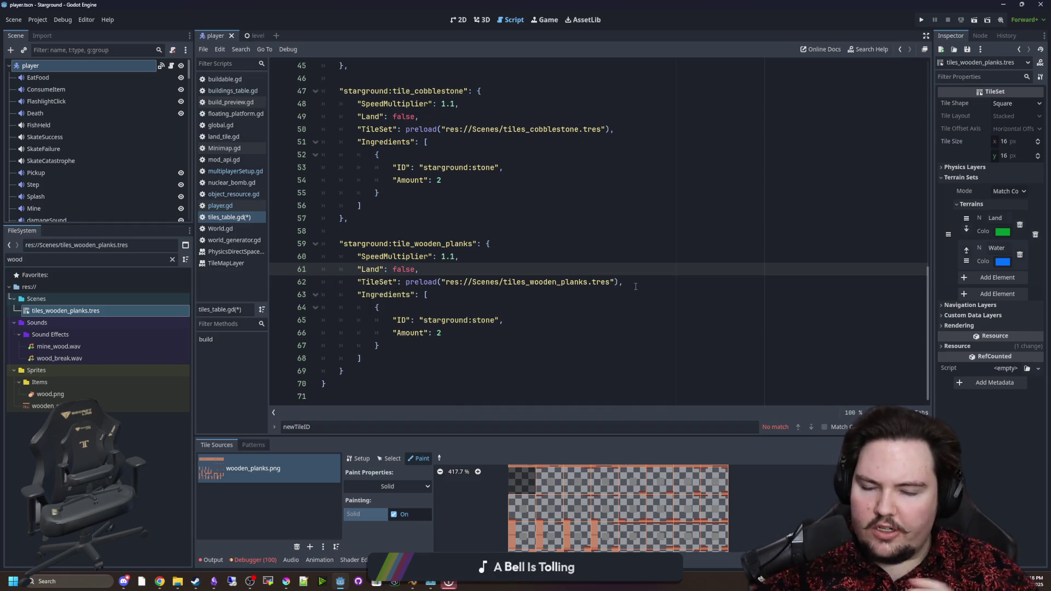
Change the ingredient ID from stone to starground:wood and save tiles_table.gd.
left_click(636, 287)
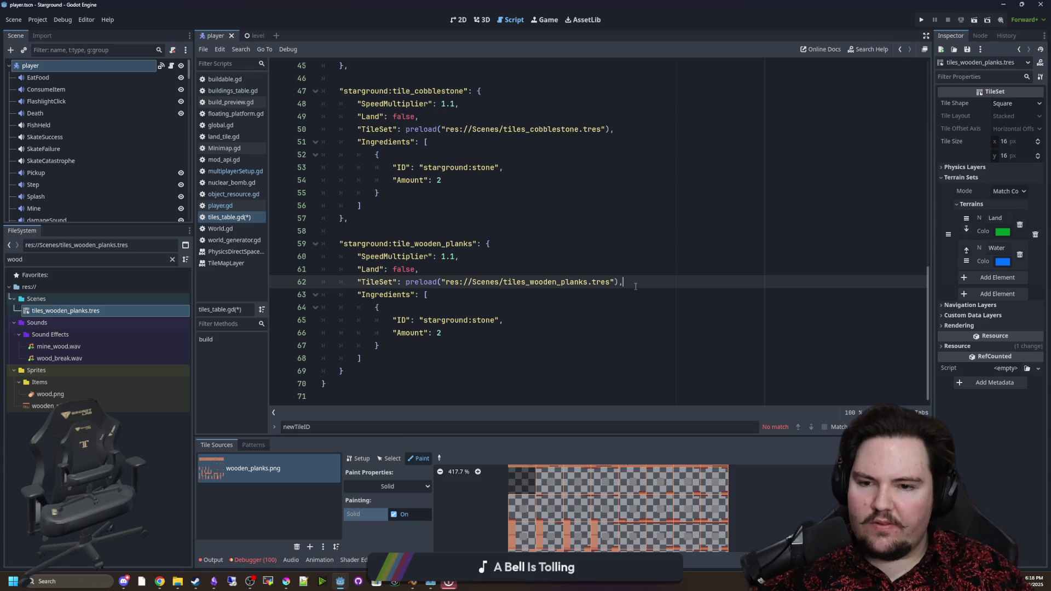
left_click(469, 320)
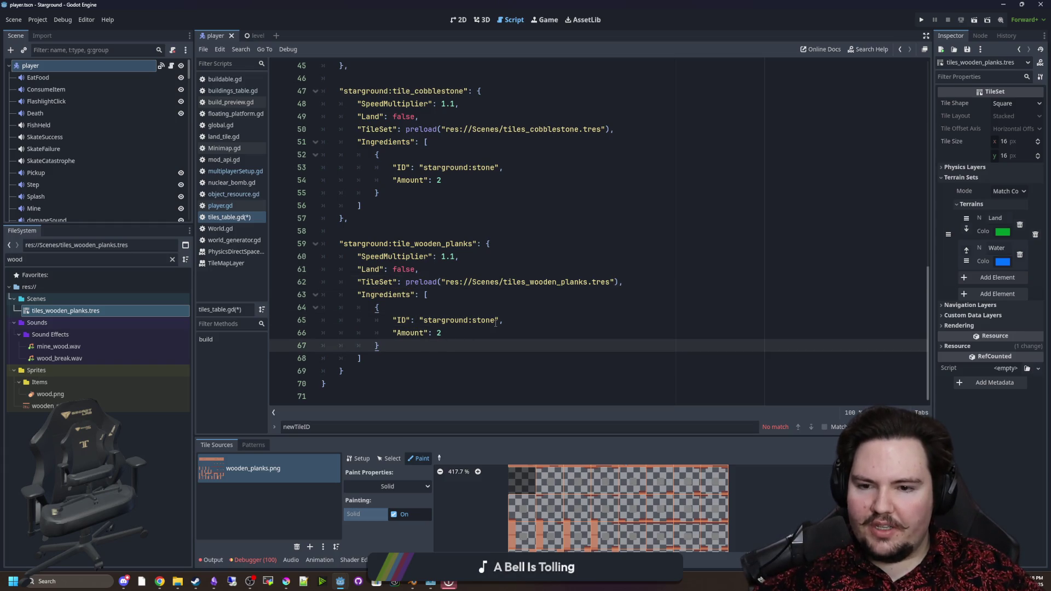
double_click(472, 321)
type("wood")
key("Up")
key("Up")
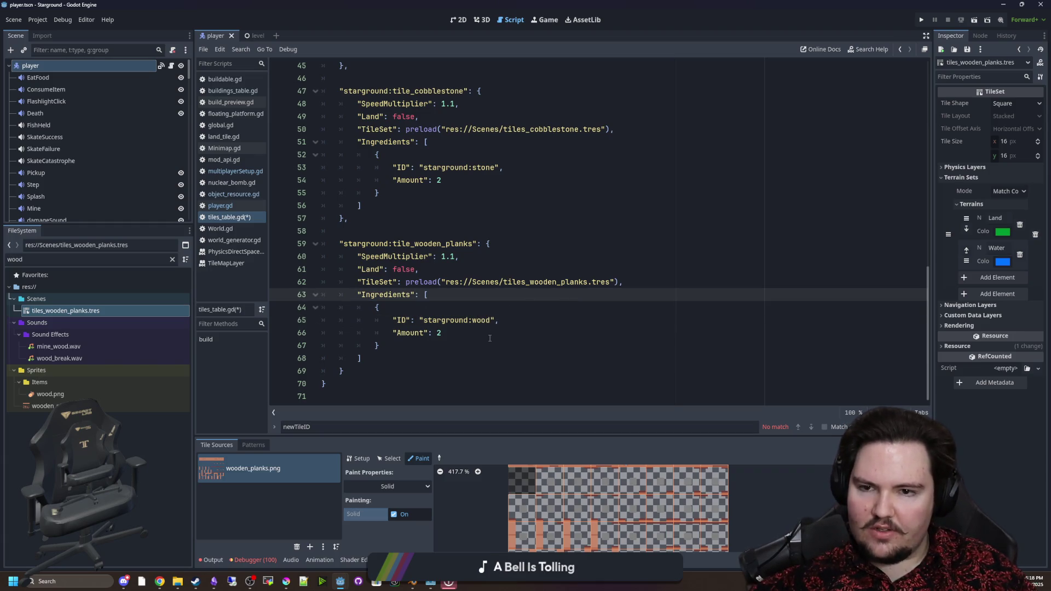
left_click(490, 337)
left_click(449, 354)
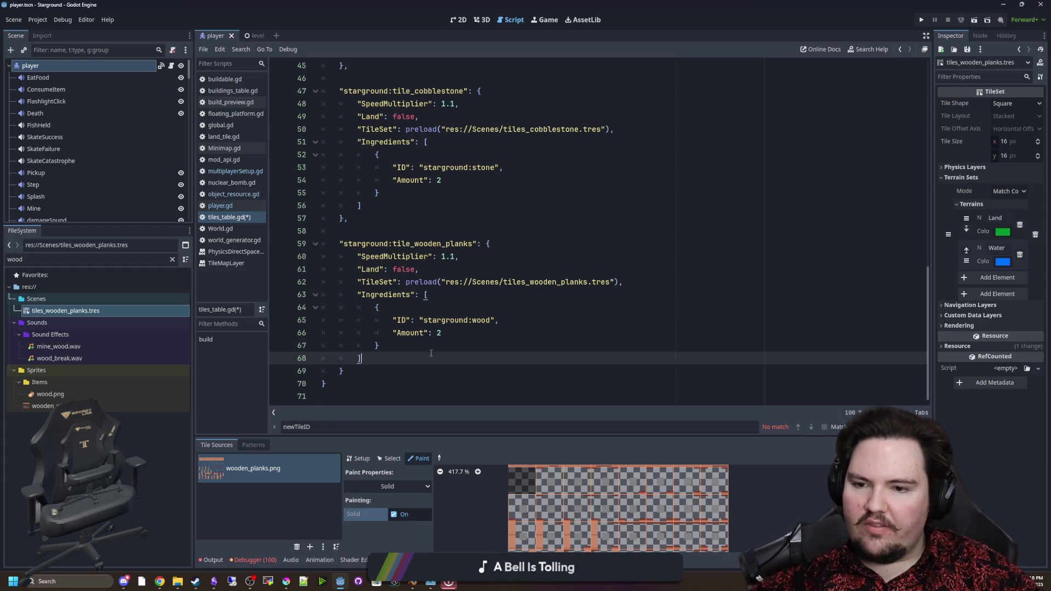
left_click(401, 230)
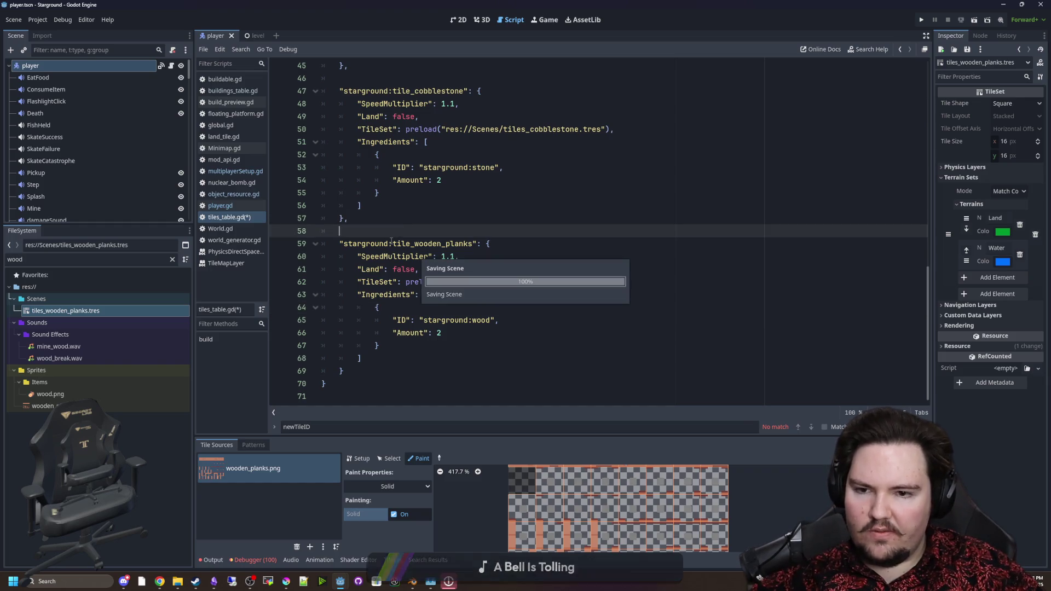
key("ctrl+s")
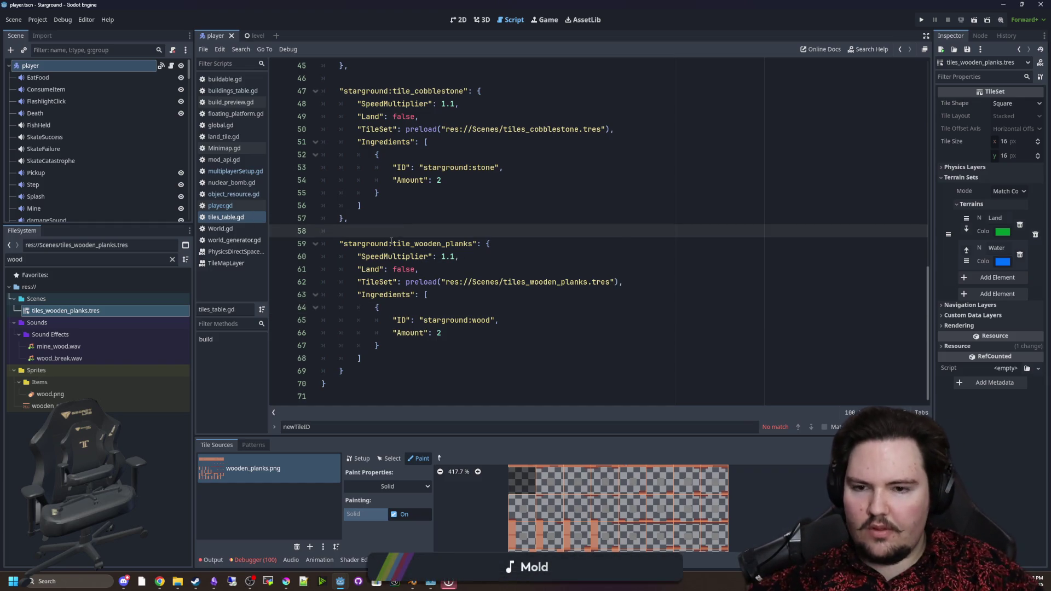
left_click(490, 310)
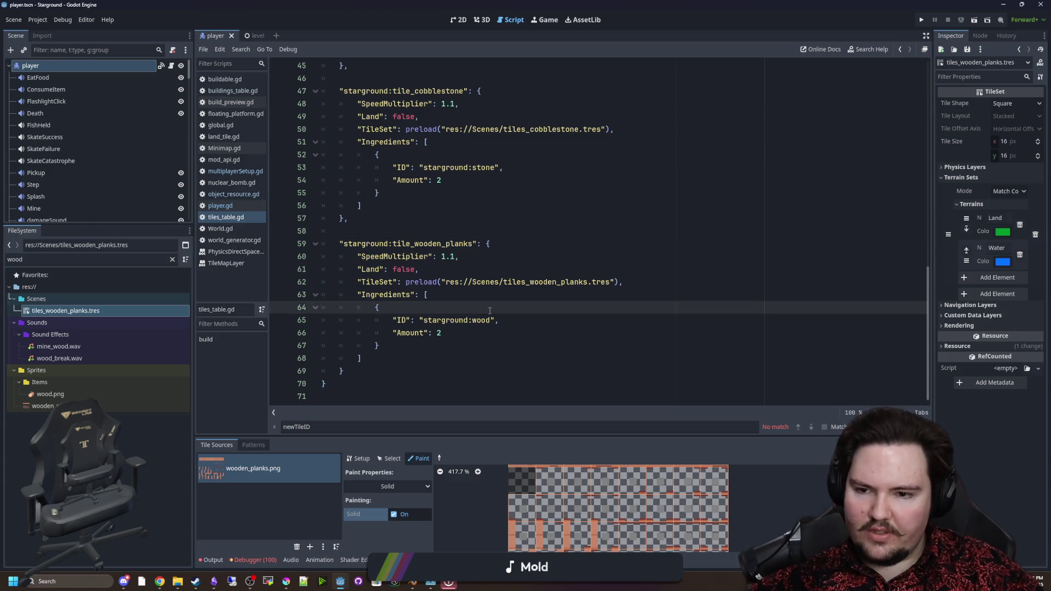
key("ctrl+s")
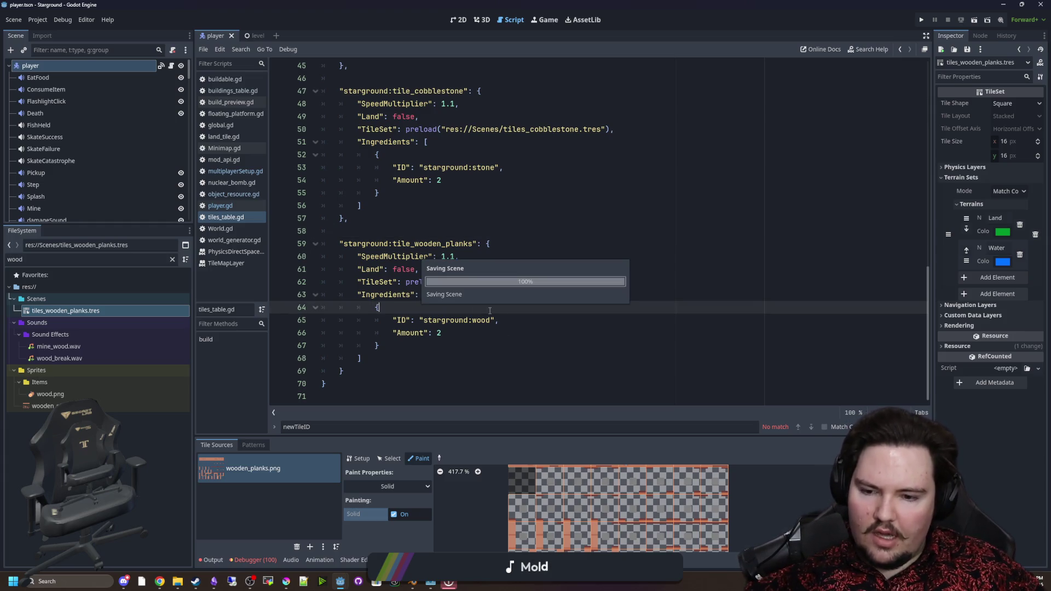
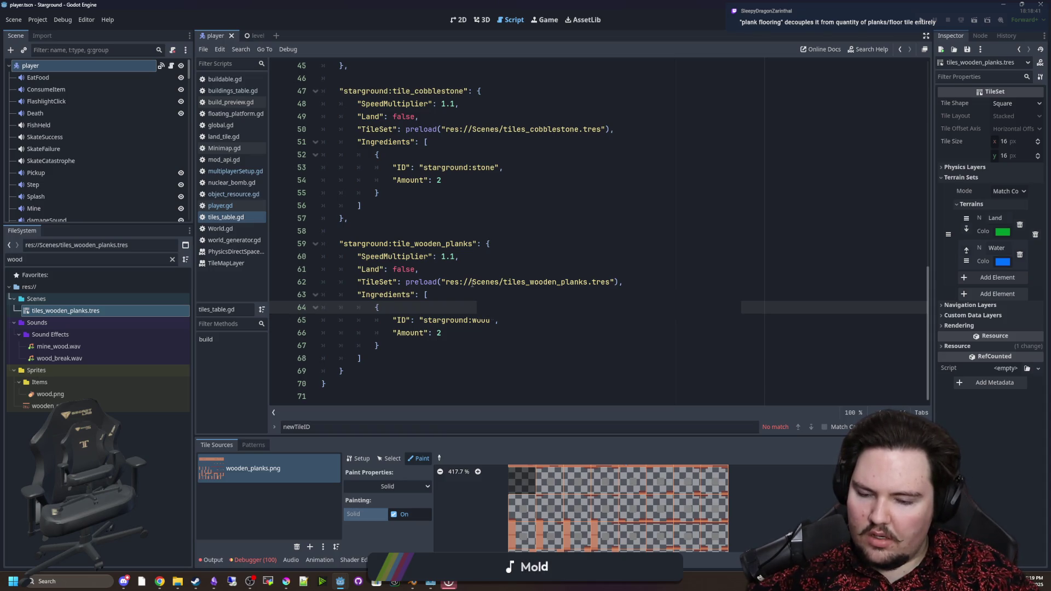
Return to tiles_table.gd and locate the cobblestone and wooden planks tile entries.
mouse_move(466, 282)
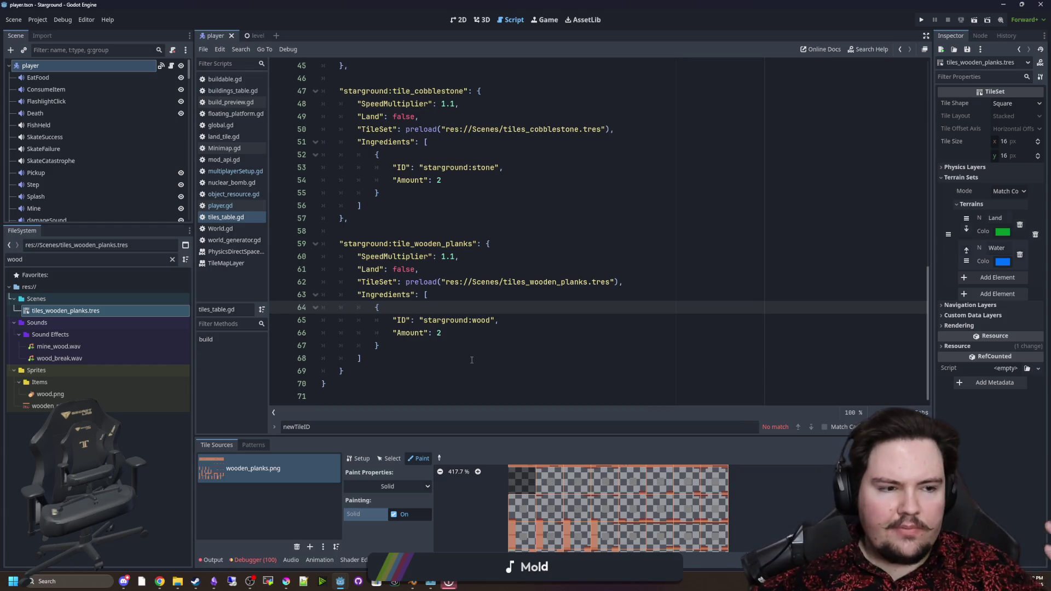
key("alt+Tab")
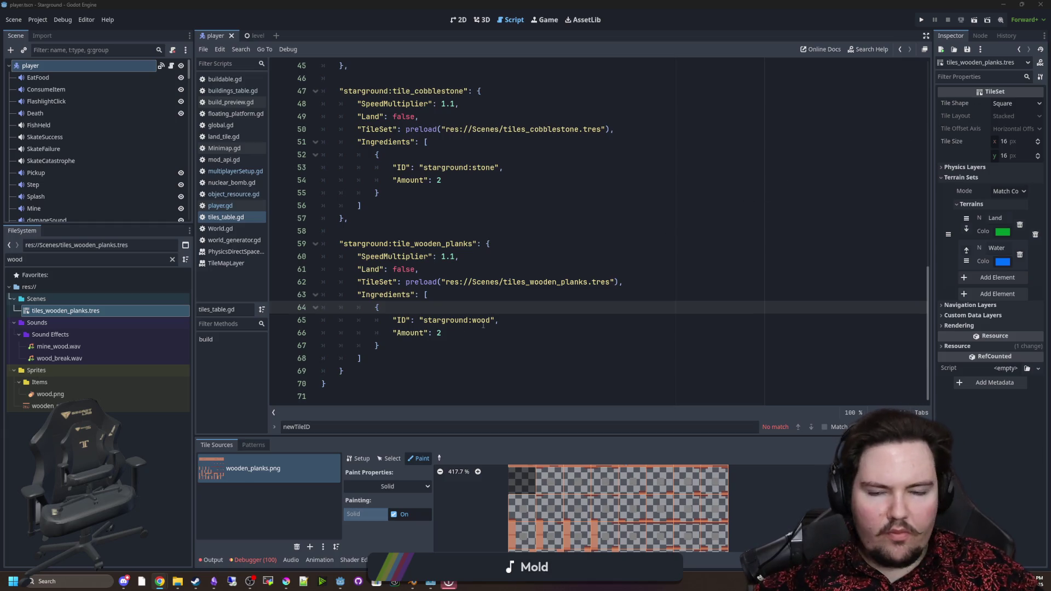
left_click(484, 372)
scroll(424, 280, "up", 3)
left_click(424, 205)
left_click(428, 194)
scroll(428, 194, "down", 3)
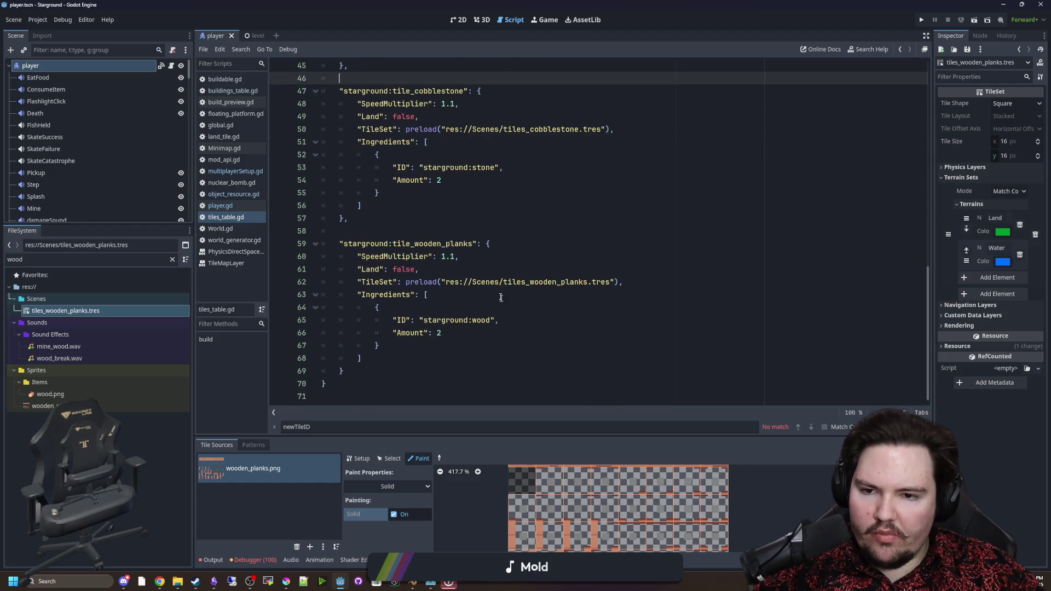
scroll(477, 254, "up", 2)
scroll(478, 255, "up", 1)
left_click(442, 291)
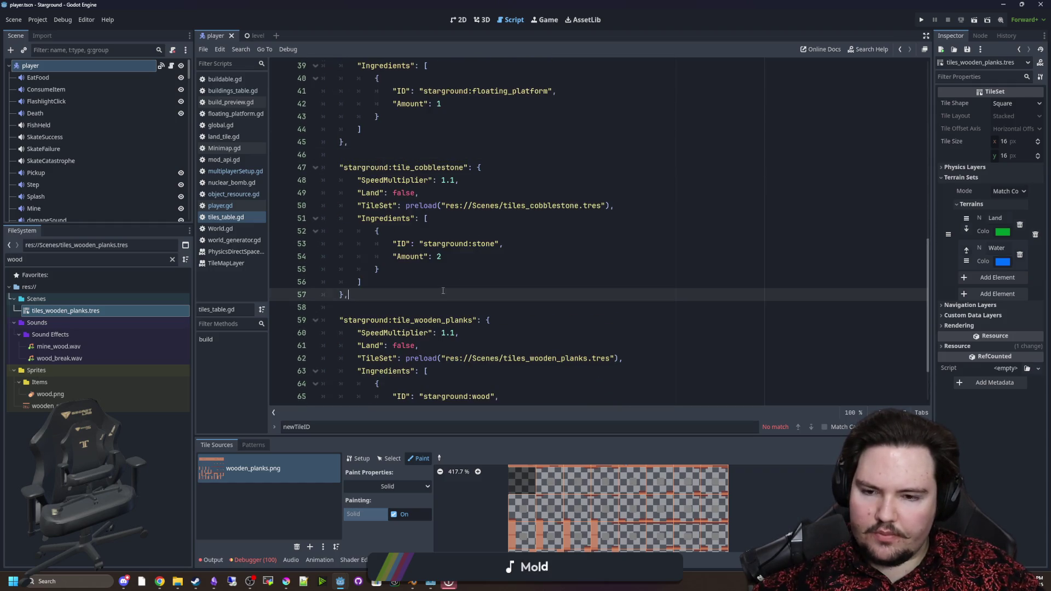
left_click(472, 320)
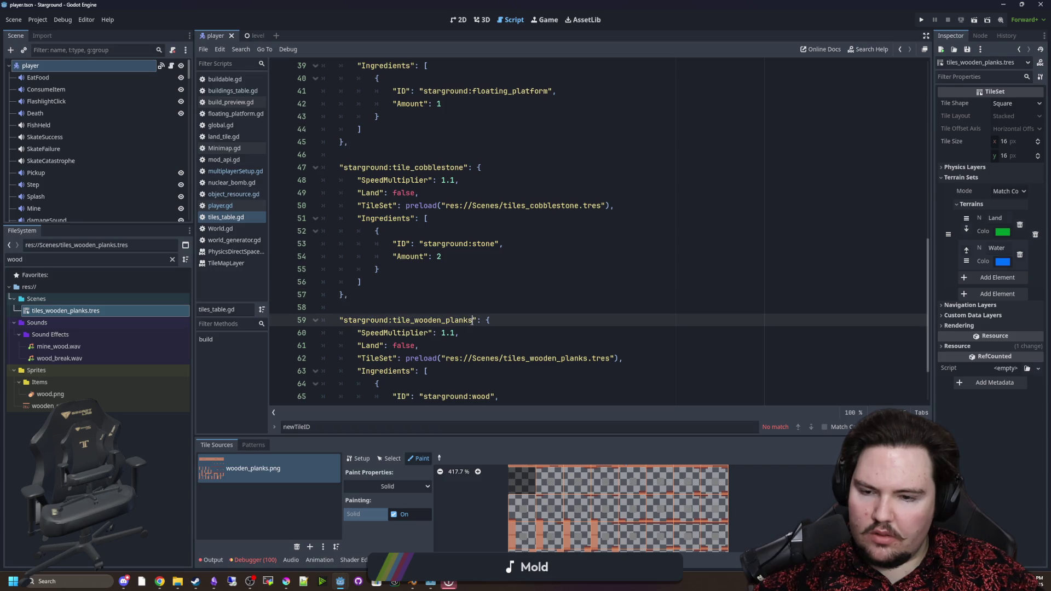
Check the browser, then review the starground:tile_wooden_planks key and its Ingredients list.
key("alt+Tab")
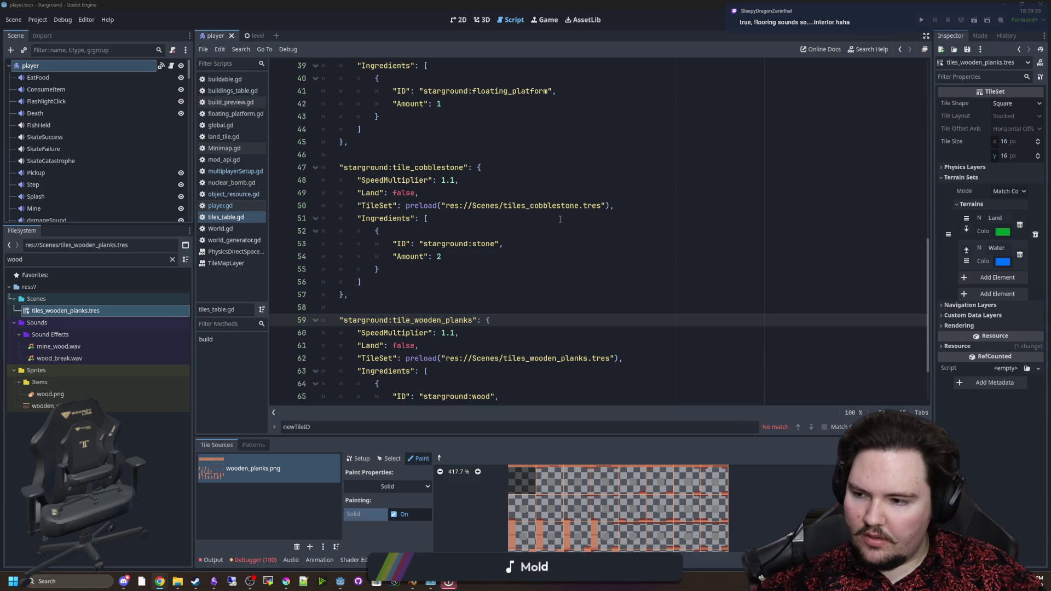
left_click(520, 257)
left_click(489, 303)
scroll(488, 304, "down", 2)
left_click(559, 304)
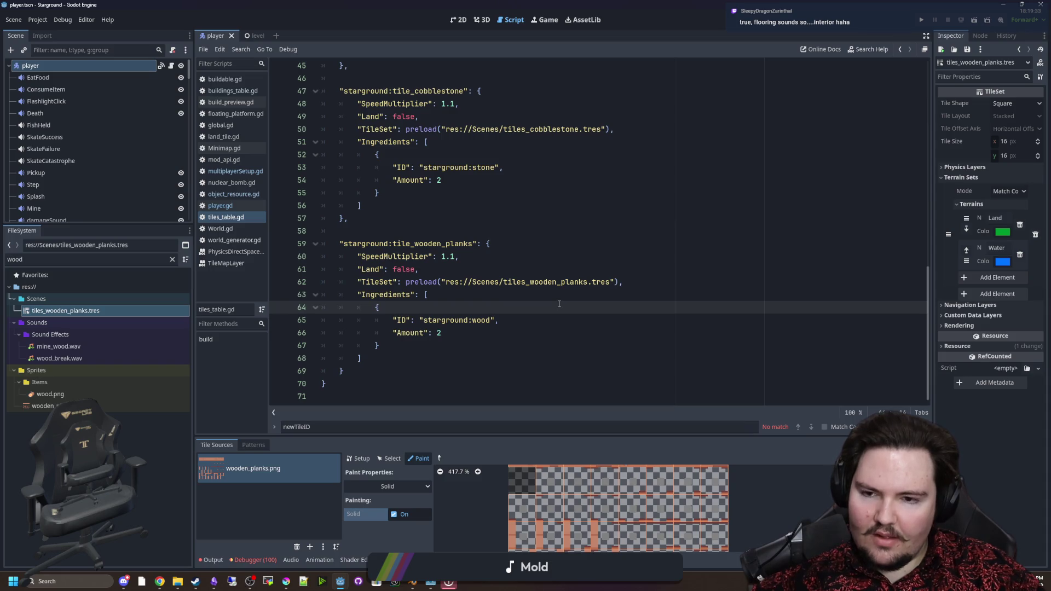
left_click_drag(474, 244, 412, 244)
left_click(342, 244, "shift")
left_click(350, 234)
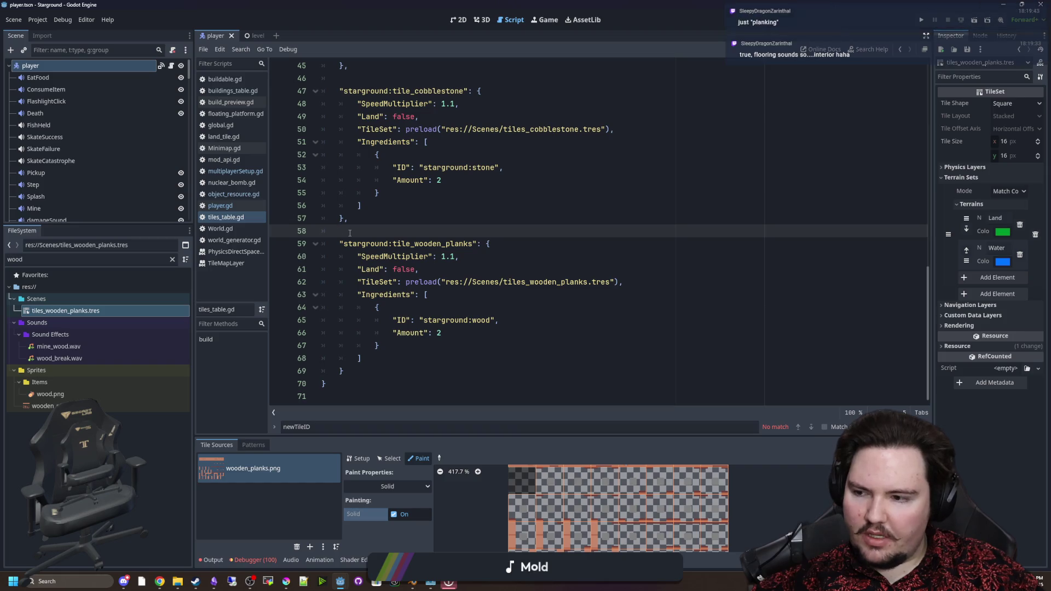
left_click(553, 244)
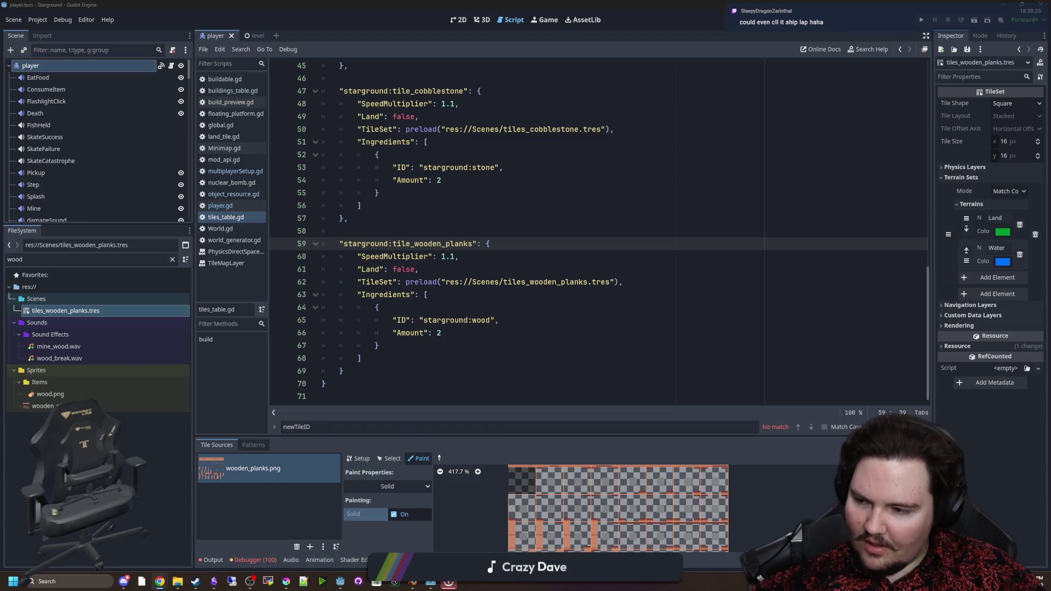
left_click(514, 307)
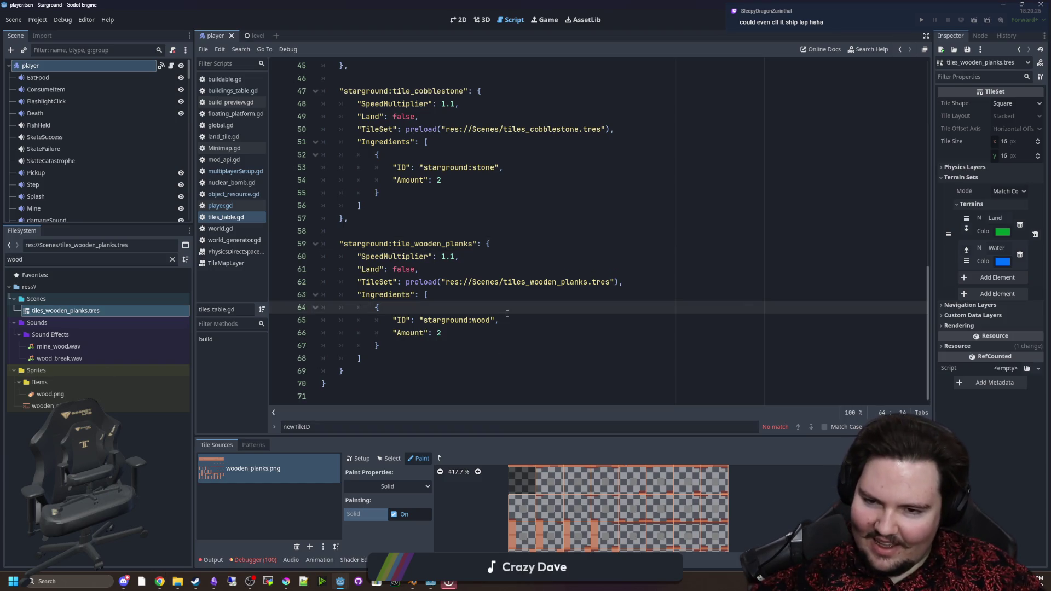
Select the starground:tile_wooden_planks key on line 59, then open buildings_table.gd from the Scripts list.
left_click(493, 294)
left_click(462, 260)
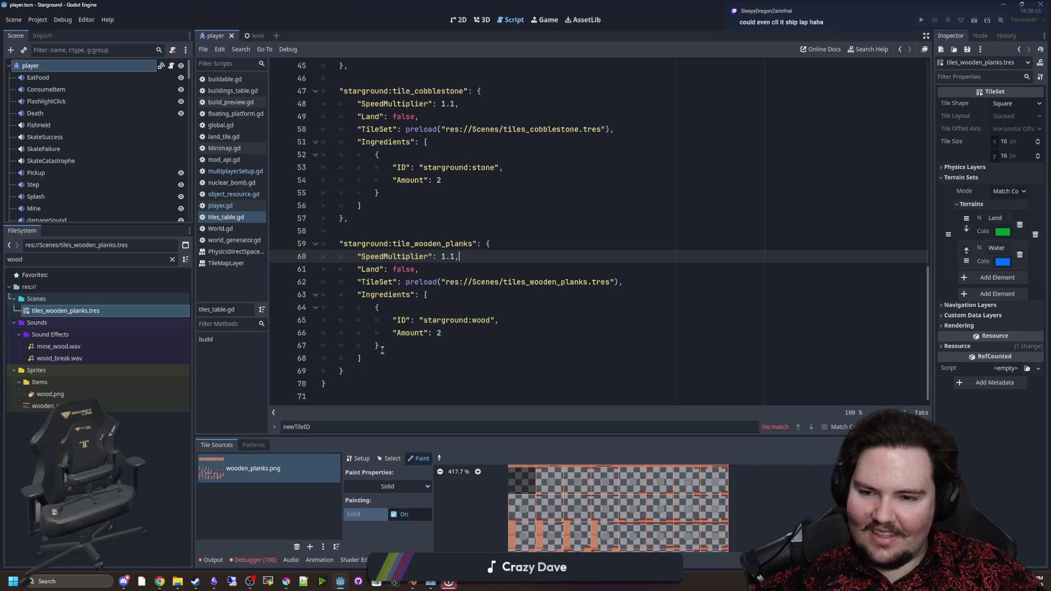
left_click_drag(472, 244, 344, 245)
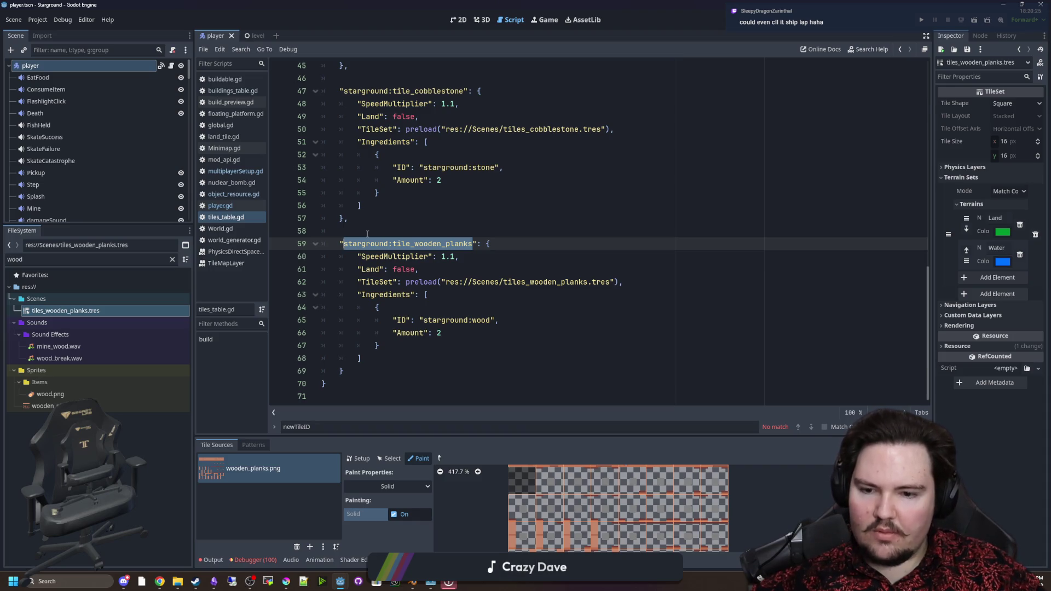
left_click(367, 232)
left_click_drag(473, 244, 344, 248)
left_click(374, 230)
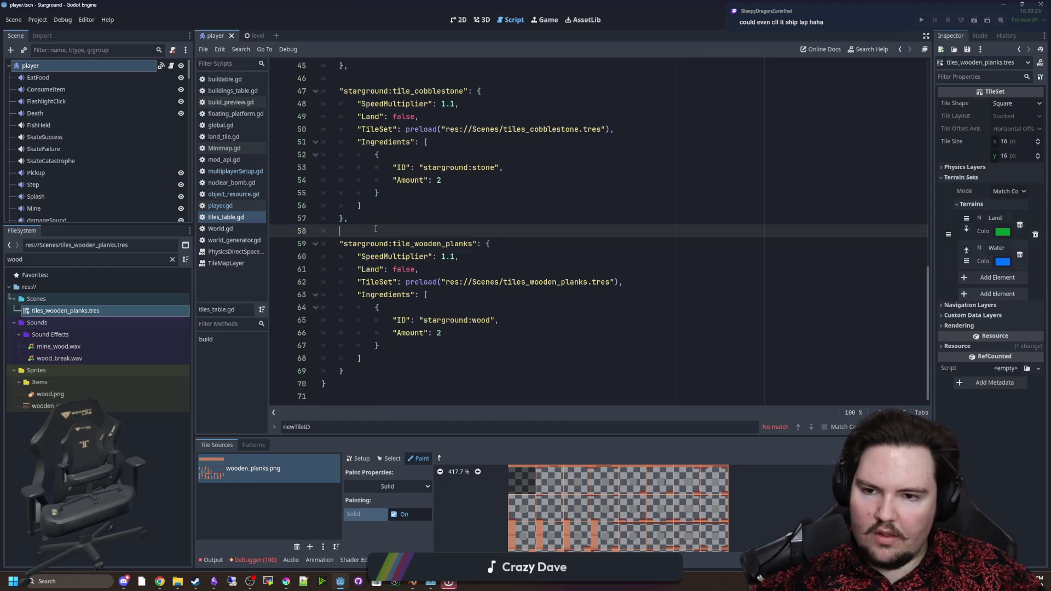
left_click(257, 91)
Search for cobblestone and delete the commented-out LandTile line with its empty line.
scroll(480, 248, "down", 4)
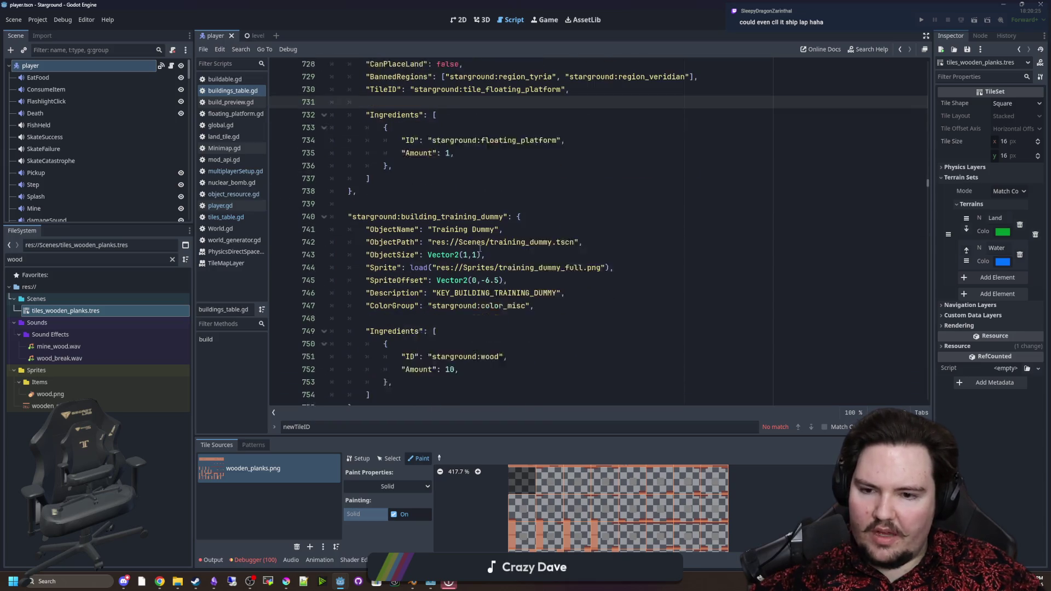
key("ctrl+f")
type("cobblestone")
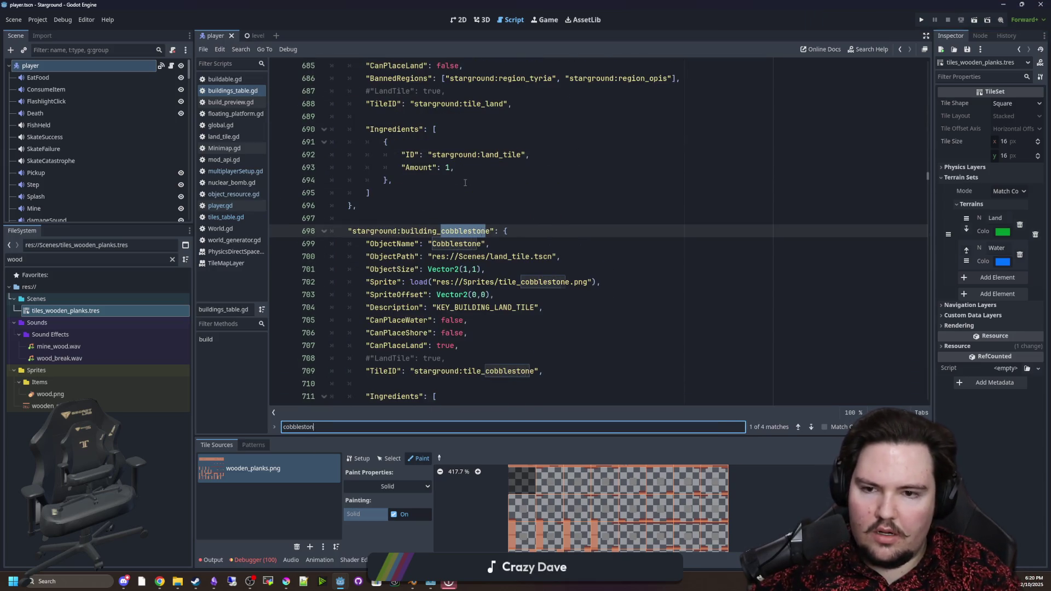
scroll(462, 307, "down", 1)
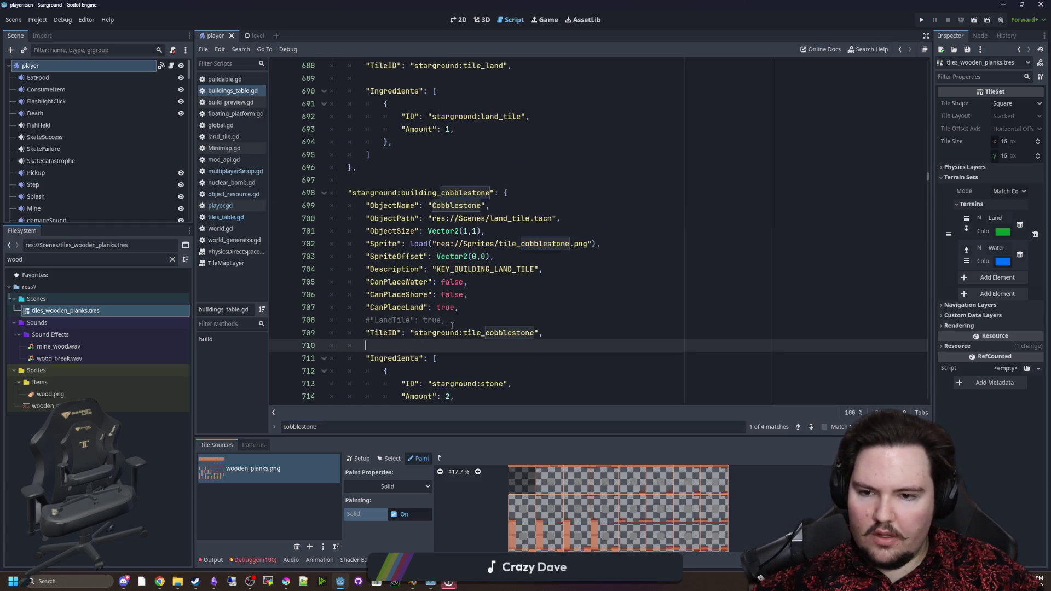
triple_click(419, 317)
key("BackSpace")
key("BackSpace")
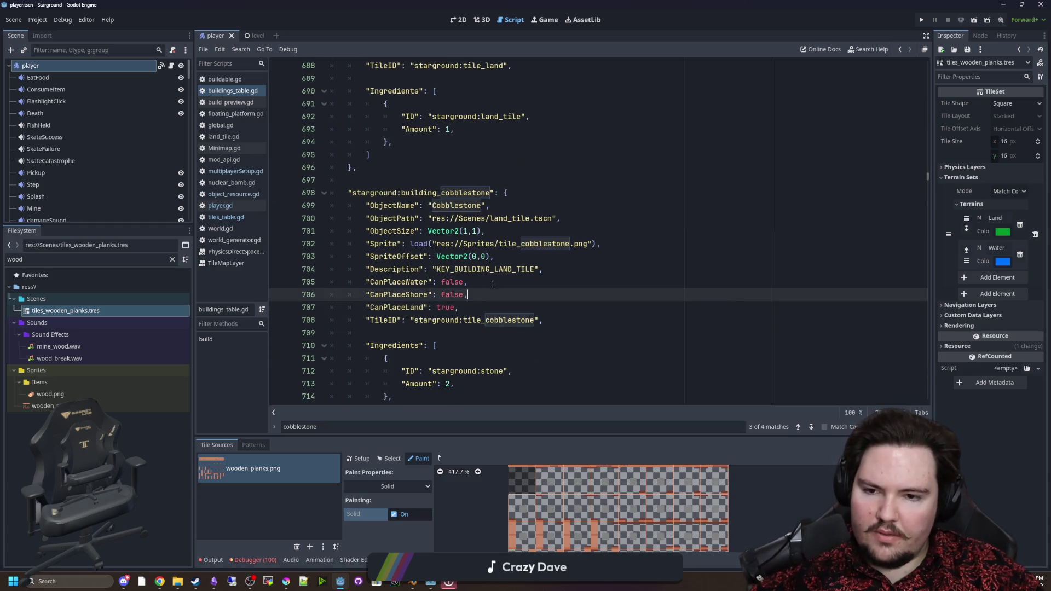
left_click(499, 280)
Find canPlaceShore and delete the CanPlaceShore line from the cobblestone entry.
key("ctrl+f")
type("canPlaceShore")
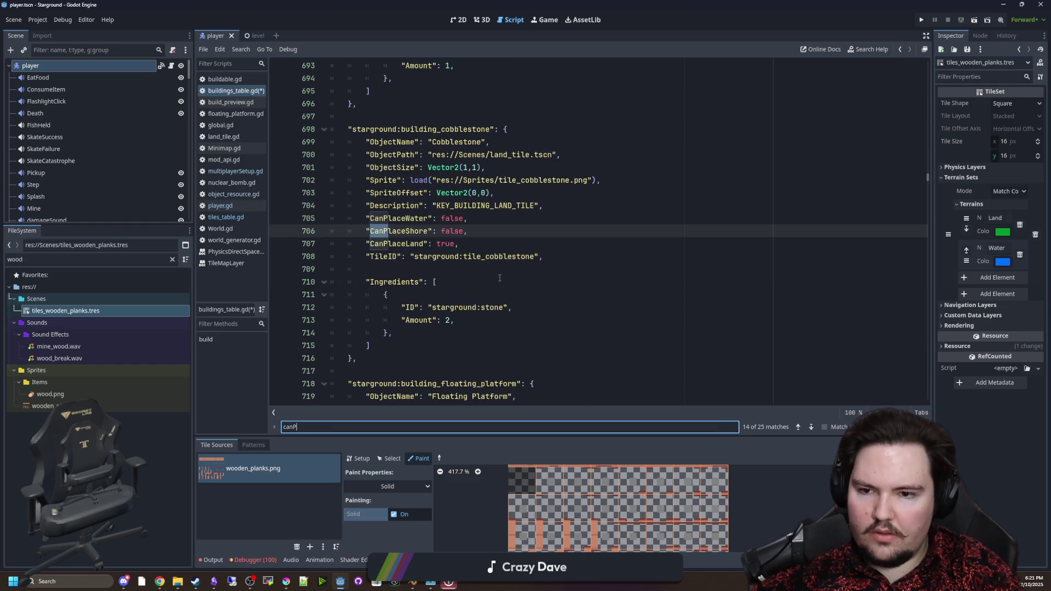
key("Return")
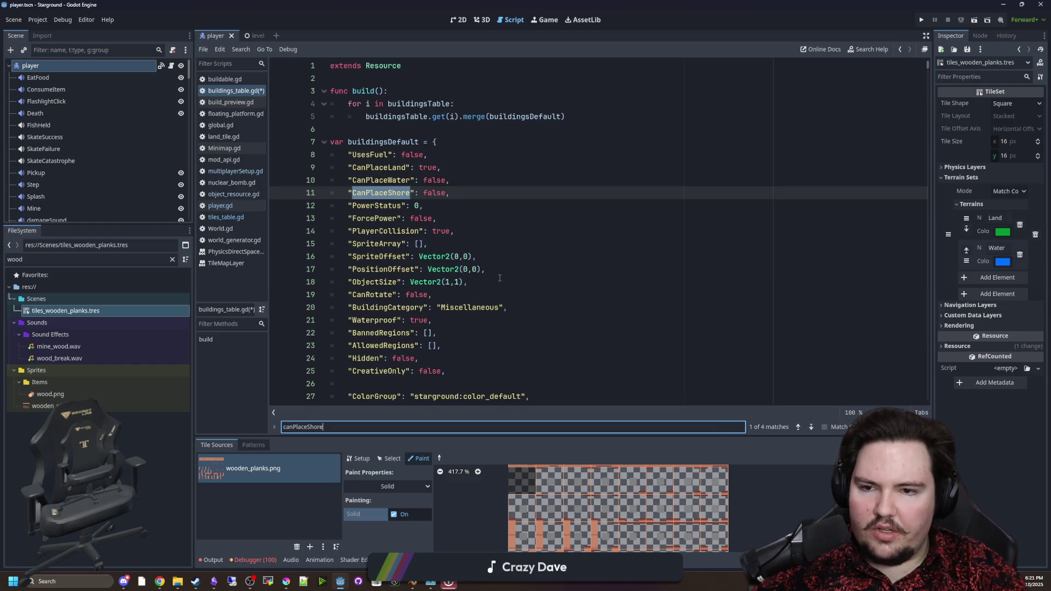
key("Return")
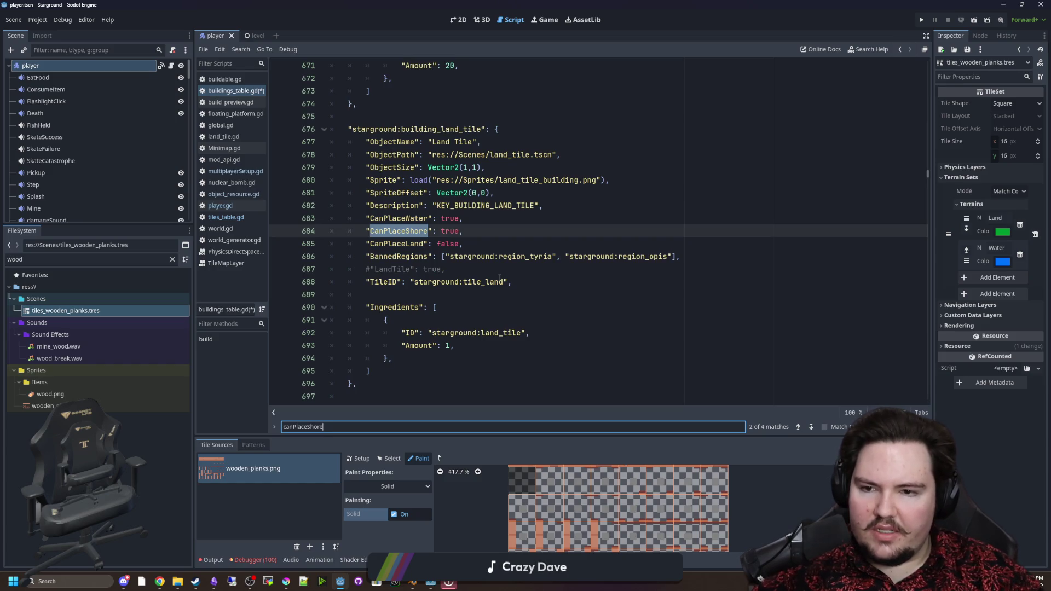
key("Return")
left_click(465, 230)
key("shift+Home")
key("shift+Home")
key("BackSpace")
key("BackSpace")
Search canPlace and delete the cobblestone entry's CanPlaceWater and CanPlaceLand lines.
key("ctrl+f")
type("can")
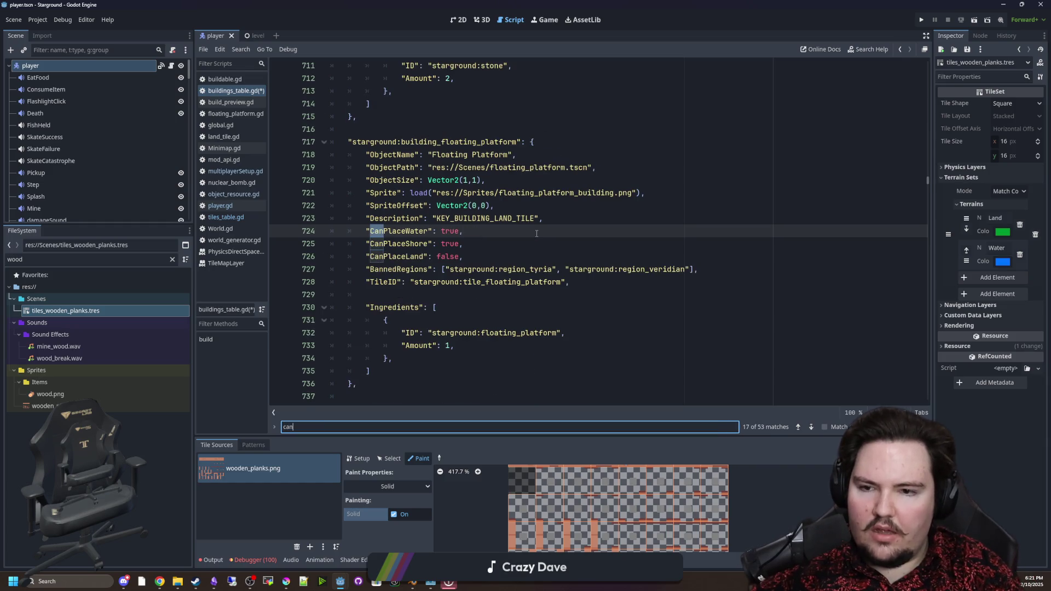
type("Place")
key("Return")
key("Return")
key("Return")
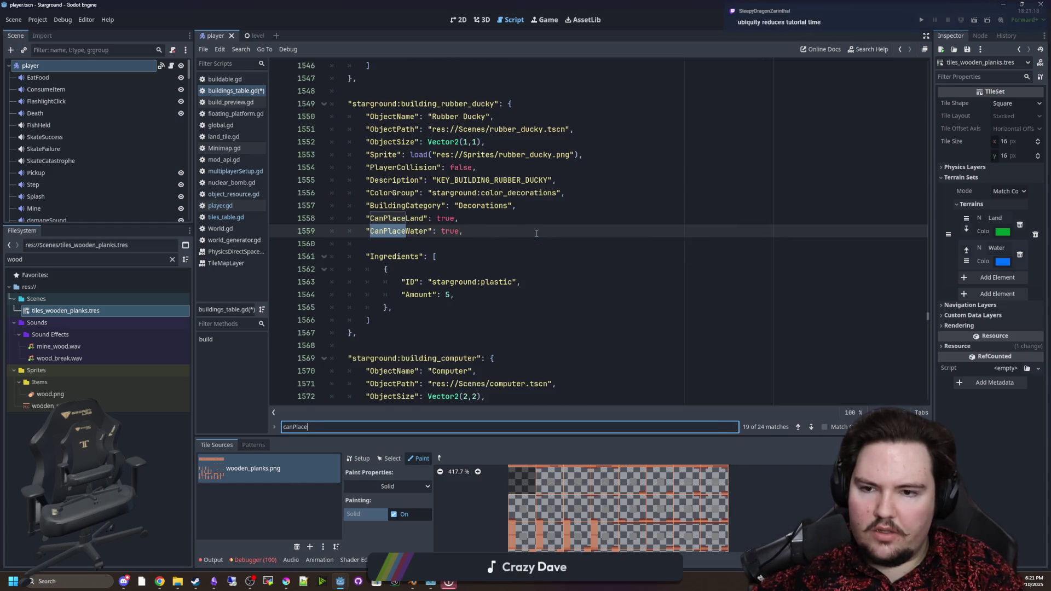
key("Return")
key("Return")
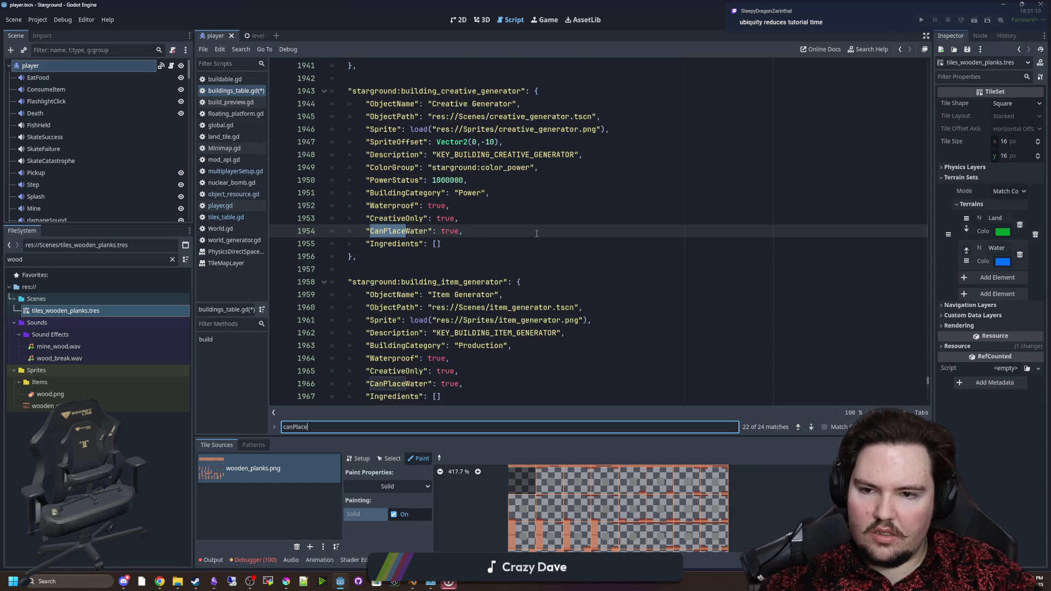
key("Return")
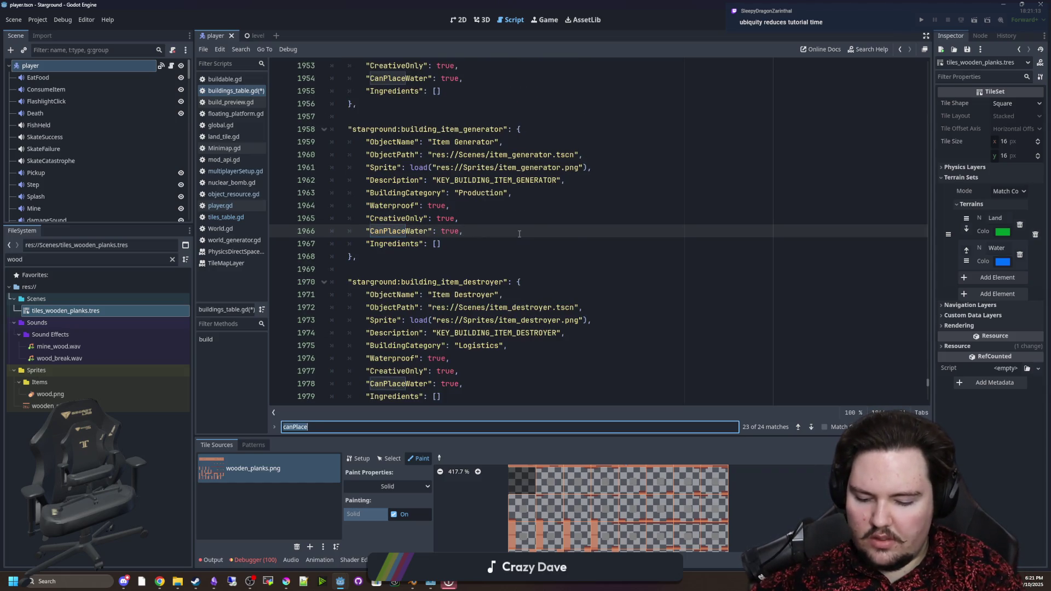
type("cobblestone")
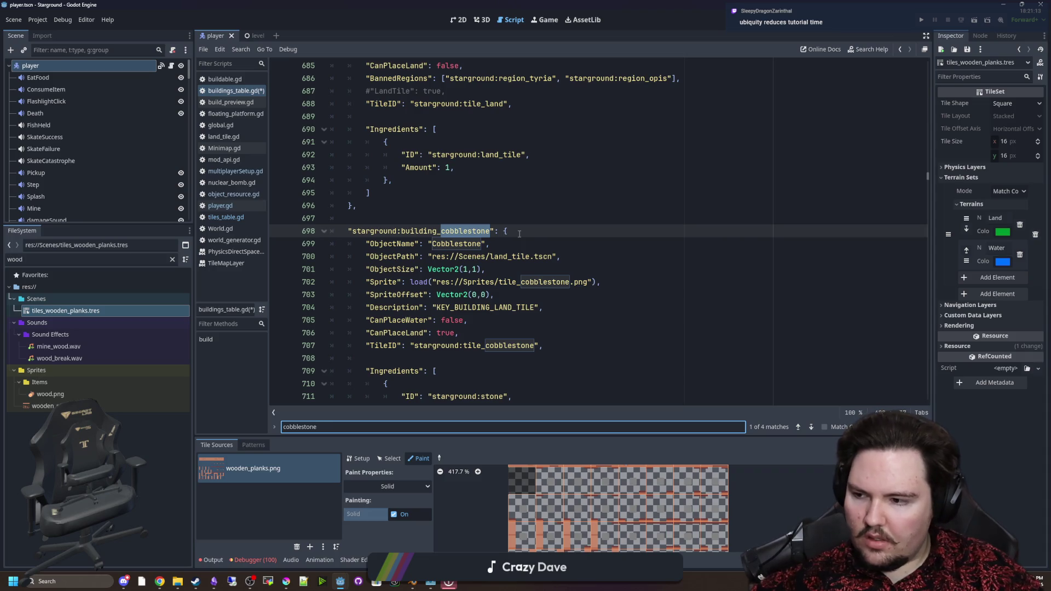
scroll(514, 294, "down", 3)
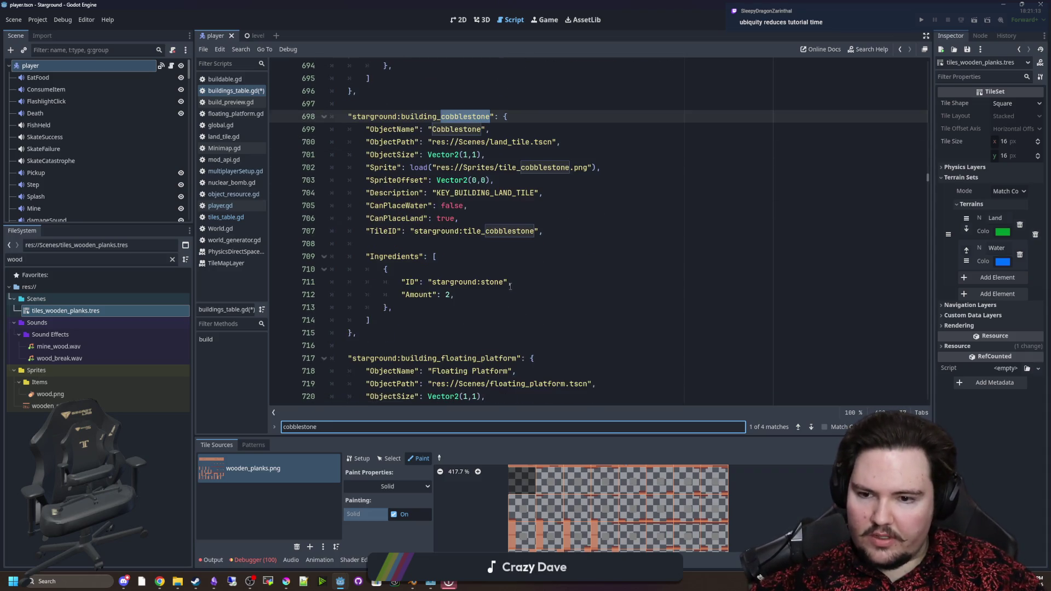
left_click(463, 255)
scroll(463, 258, "up", 1)
triple_click(481, 246)
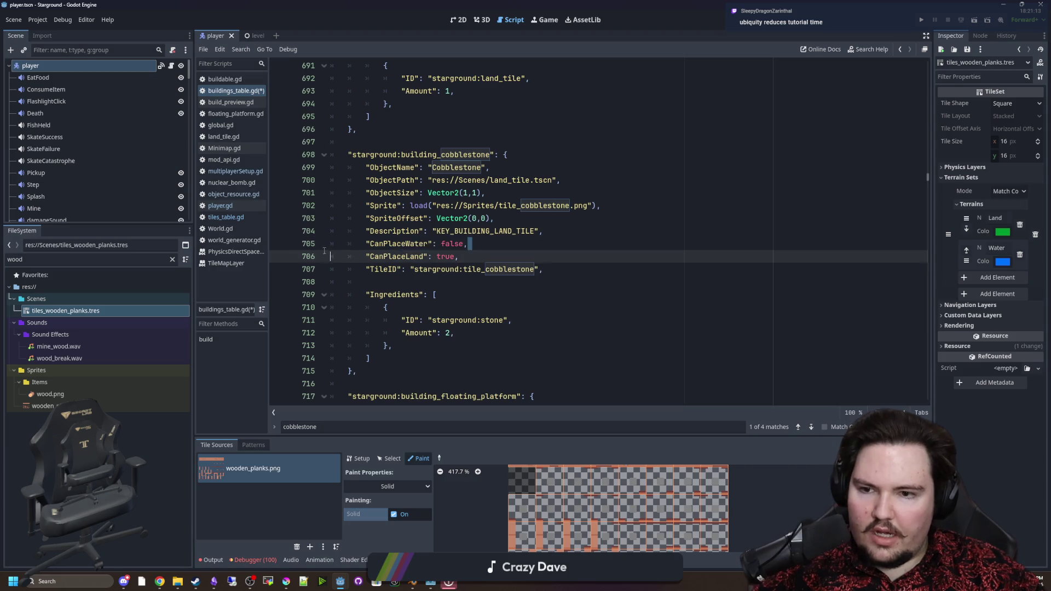
key("BackSpace")
triple_click(410, 246)
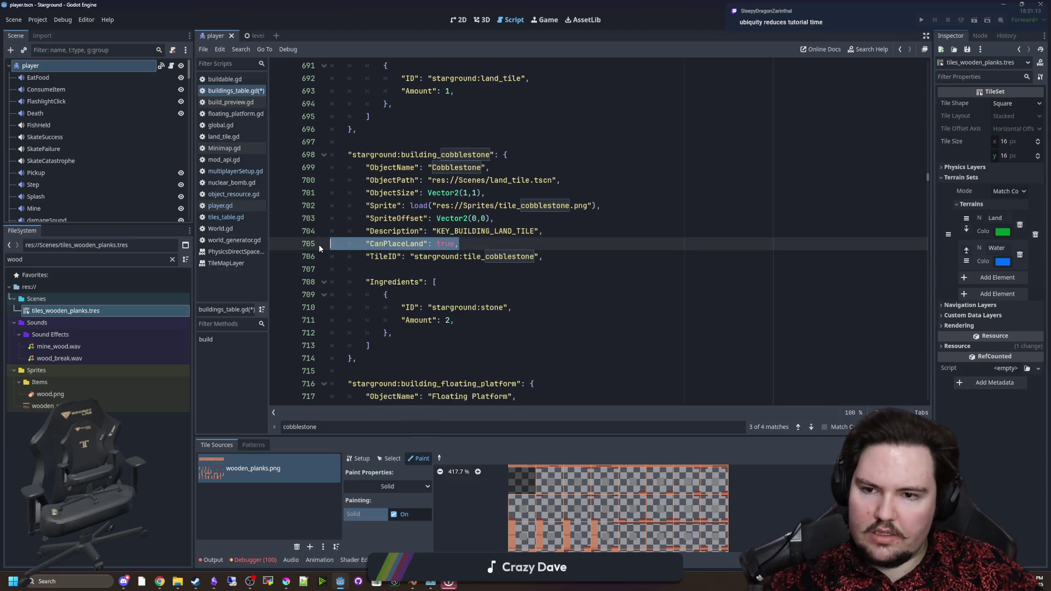
key("BackSpace")
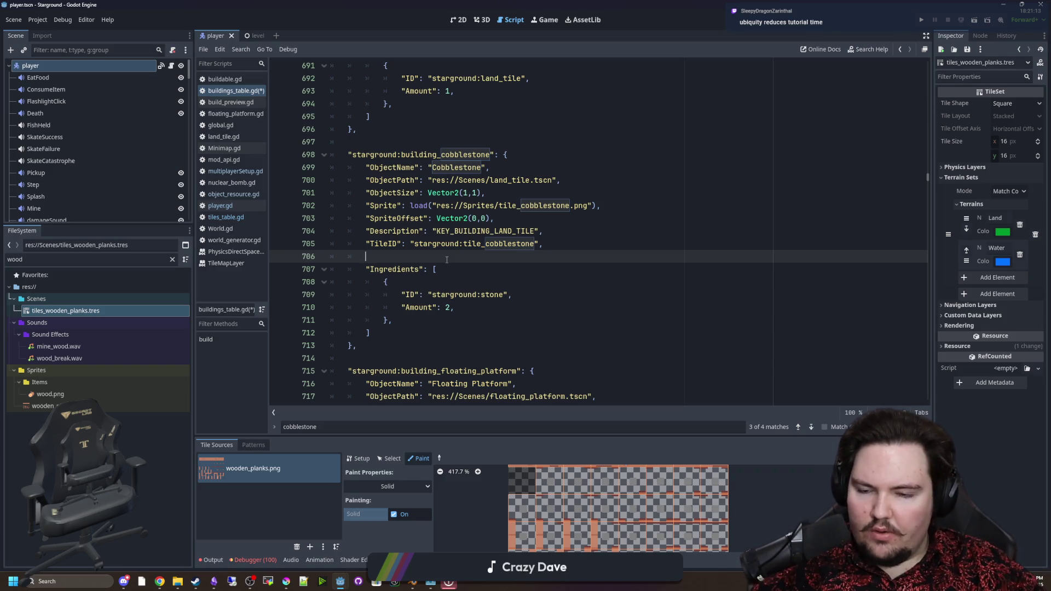
Save buildings_table.gd with Ctrl+S.
key("ctrl+s")
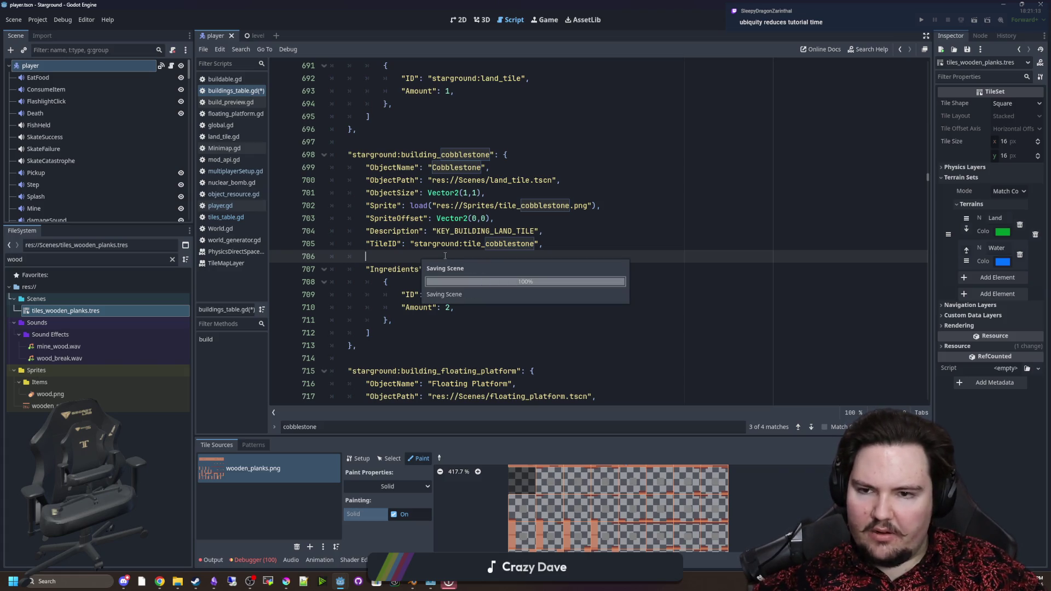
left_click(549, 214)
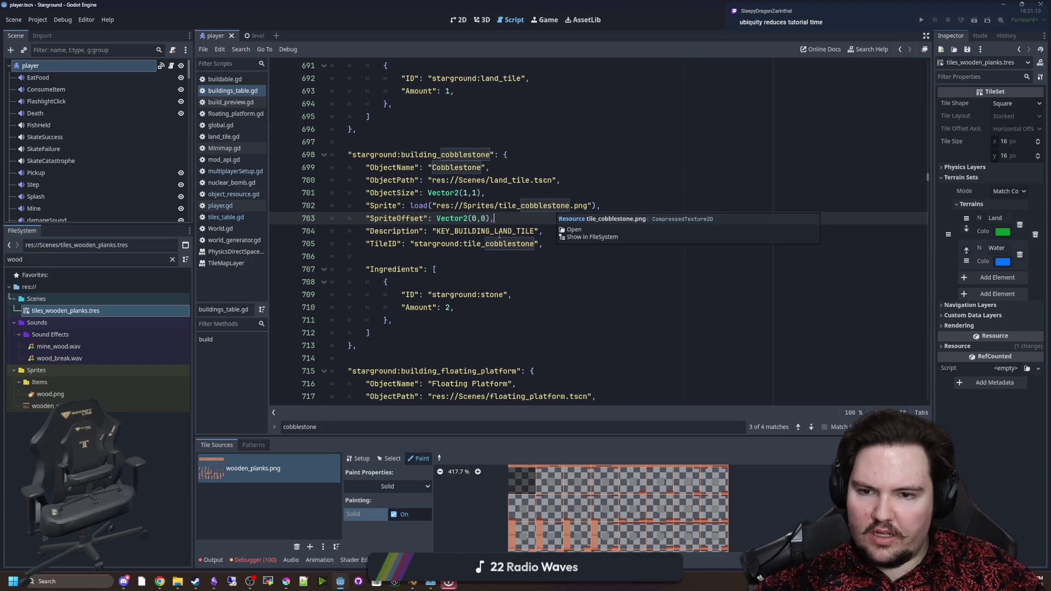
left_click(455, 253)
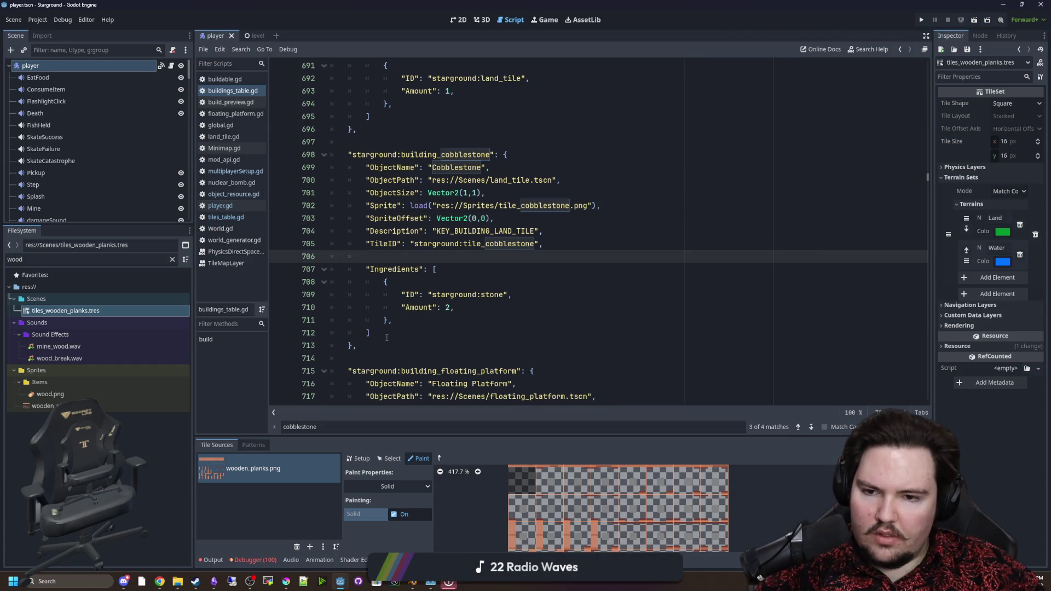
left_click(389, 346)
Copy the cobblestone building entry and paste a duplicate below it, fixing indentation.
left_click_drag(388, 347, 332, 155)
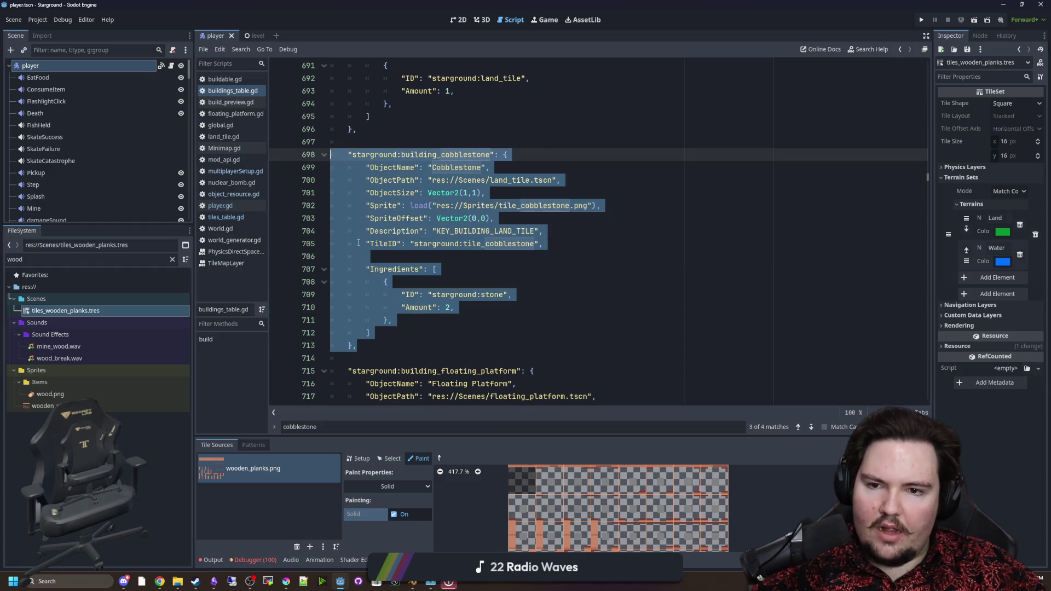
key("ctrl+c")
left_click(353, 353)
key("Return")
key("ctrl+v")
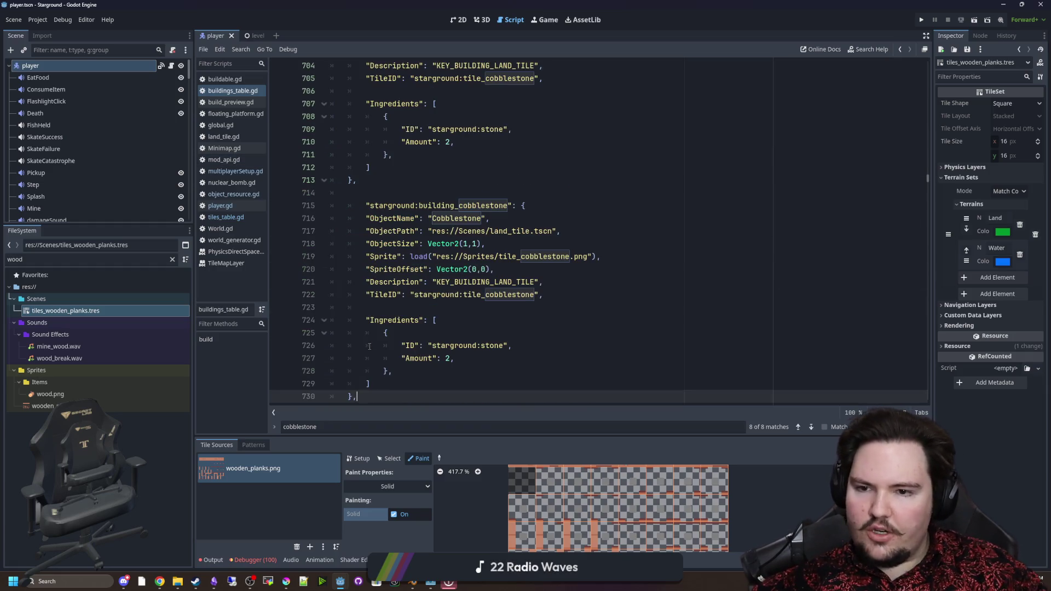
left_click(356, 202)
key("BackSpace")
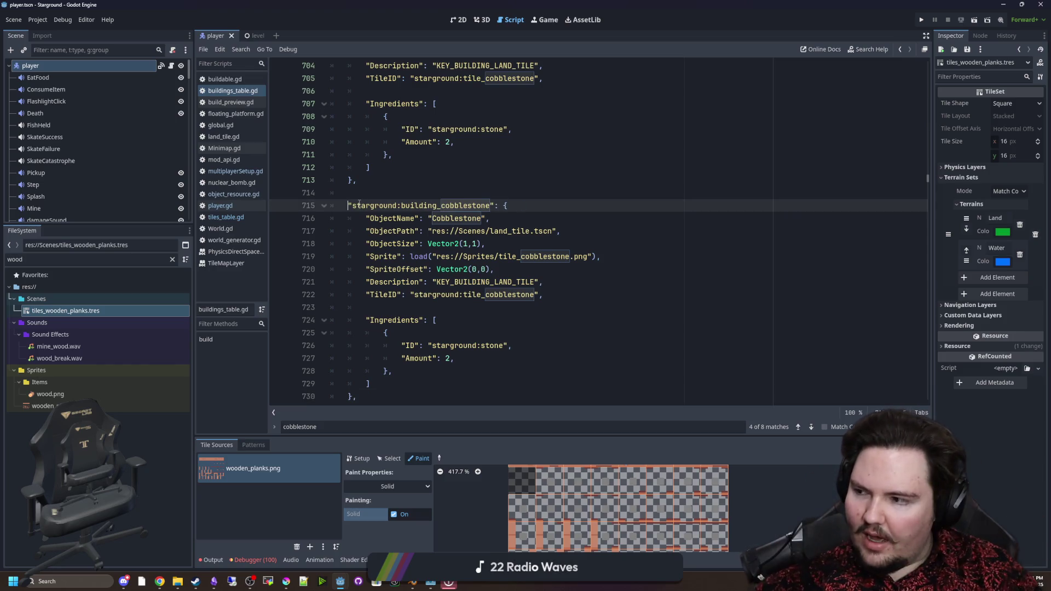
Rename the duplicate's key from cobblestone to starground:building_wooden_planks.
scroll(388, 151, "down", 1)
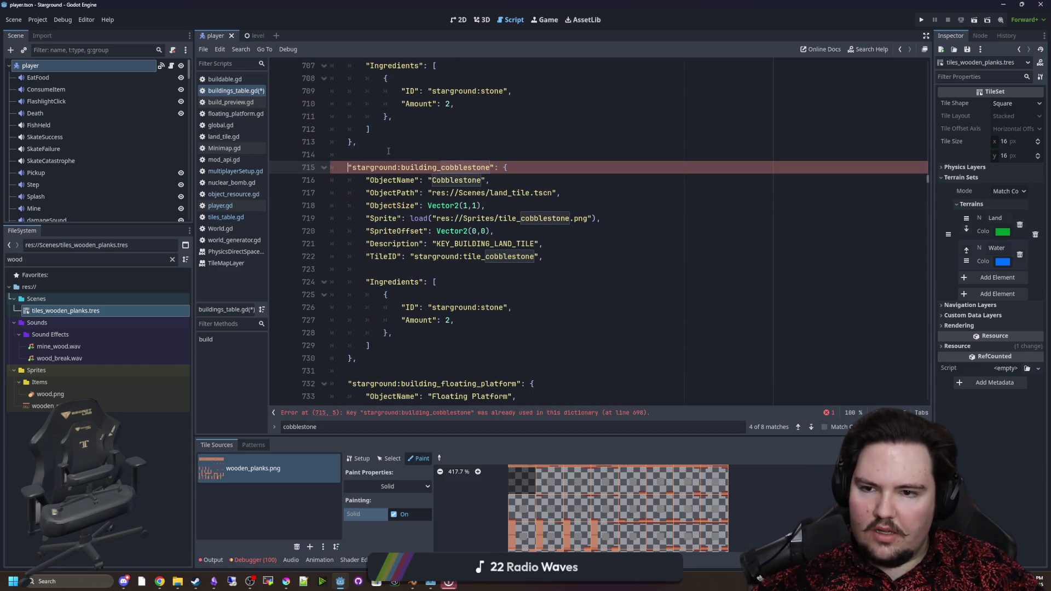
left_click_drag(490, 167, 441, 169)
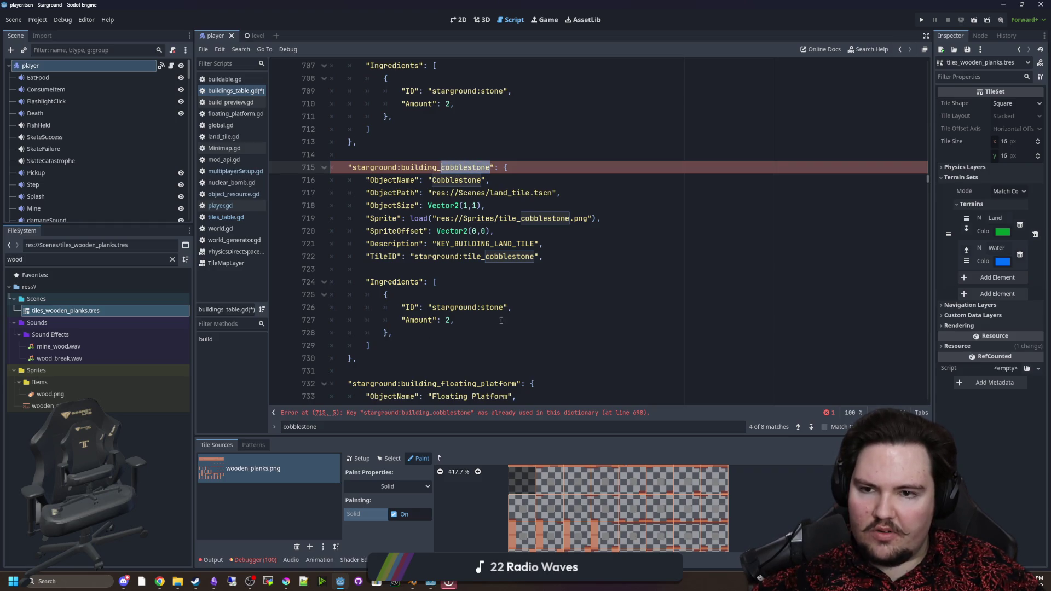
scroll(501, 321, "up", 1)
type("wooden_+")
key("BackSpace")
type("planks")
scroll(480, 193, "down", 2)
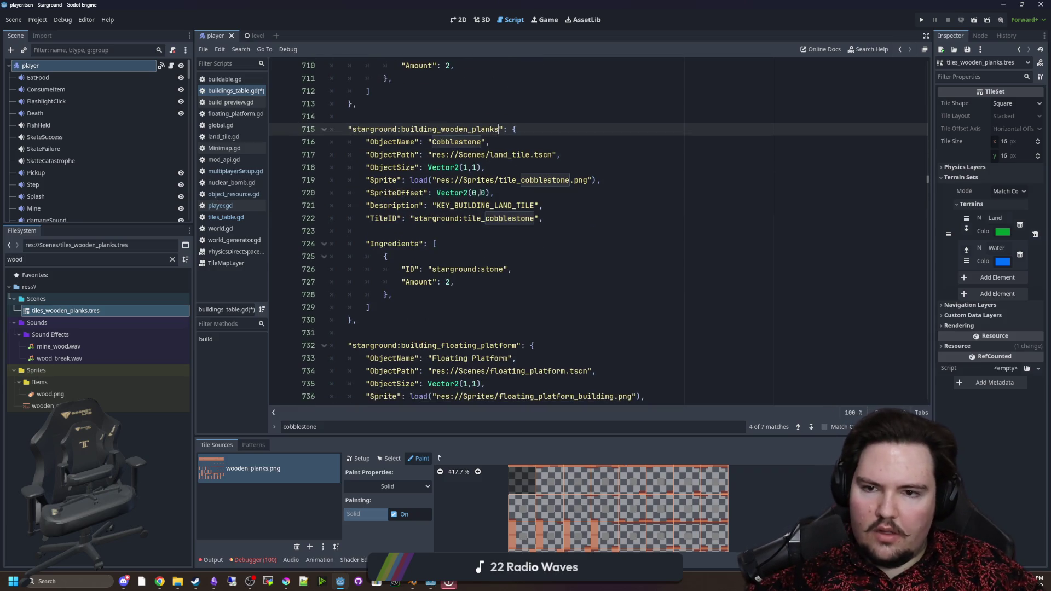
Change the copied entry's ObjectName from Cobblestone to "Wooden Planks".
double_click(458, 142)
type("Wooden")
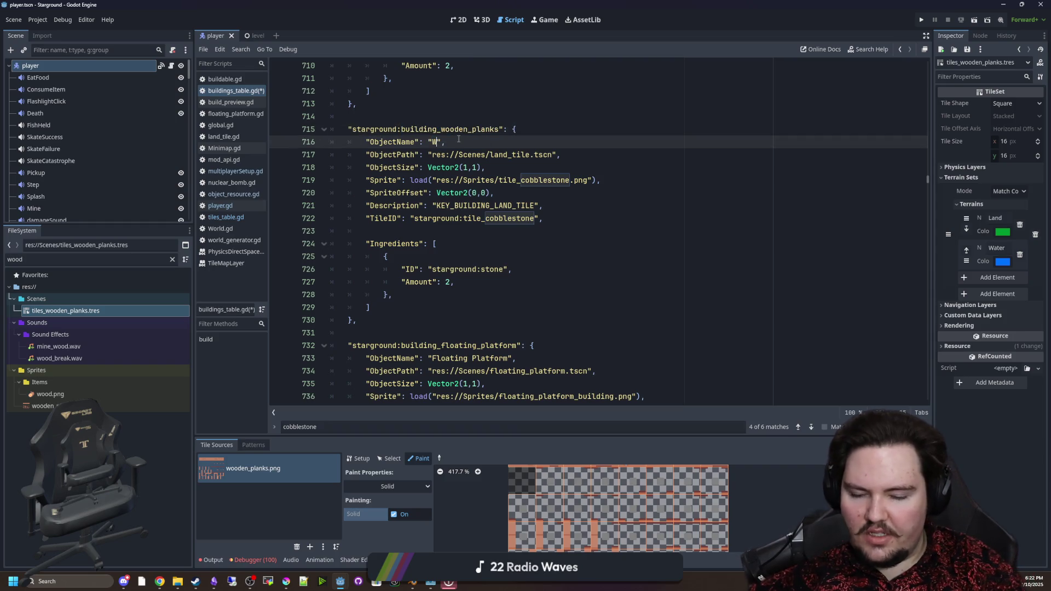
type(" Planks")
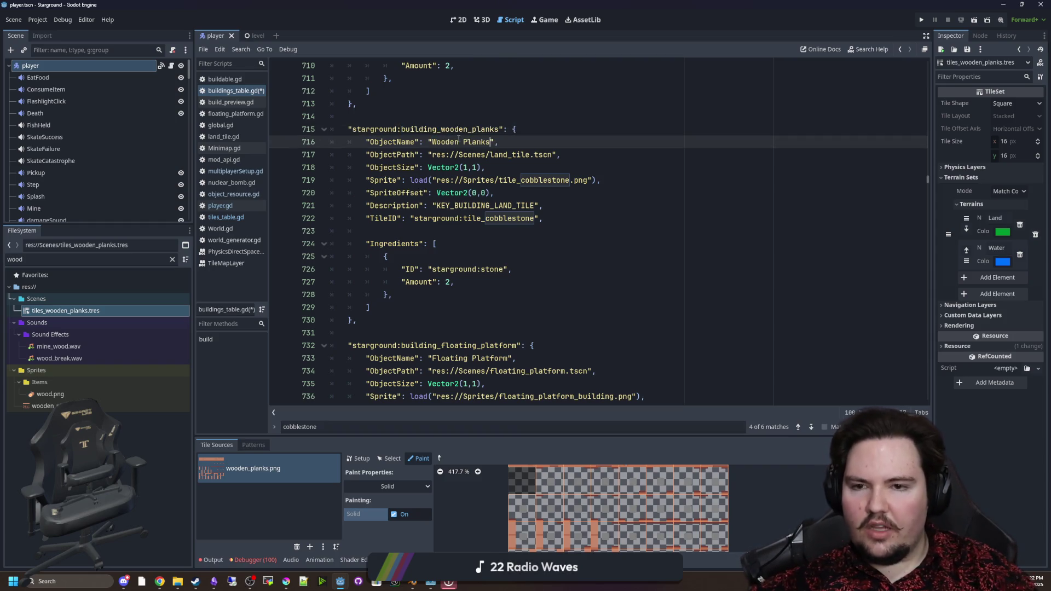
left_click(495, 168)
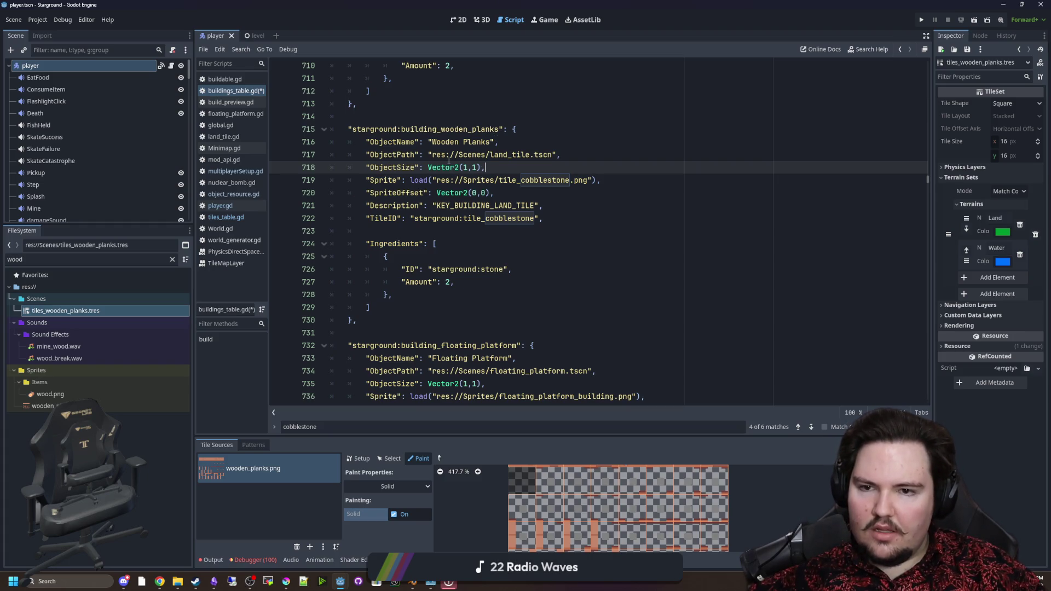
left_click(552, 202)
scroll(564, 211, "up", 2)
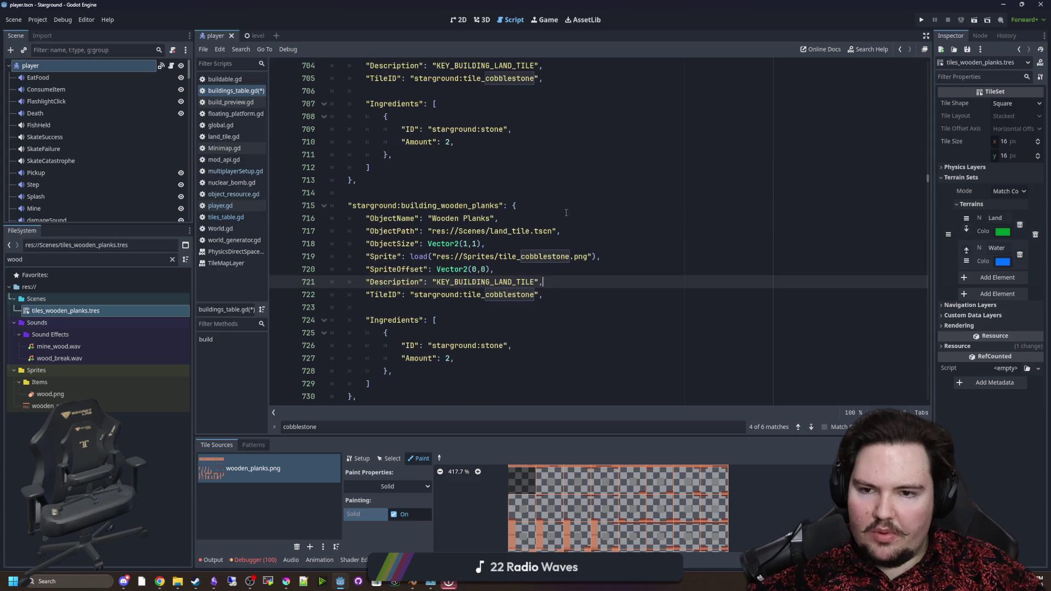
scroll(569, 299, "down", 1)
left_click_drag(570, 218, 499, 218)
left_click(522, 243)
left_click(526, 267)
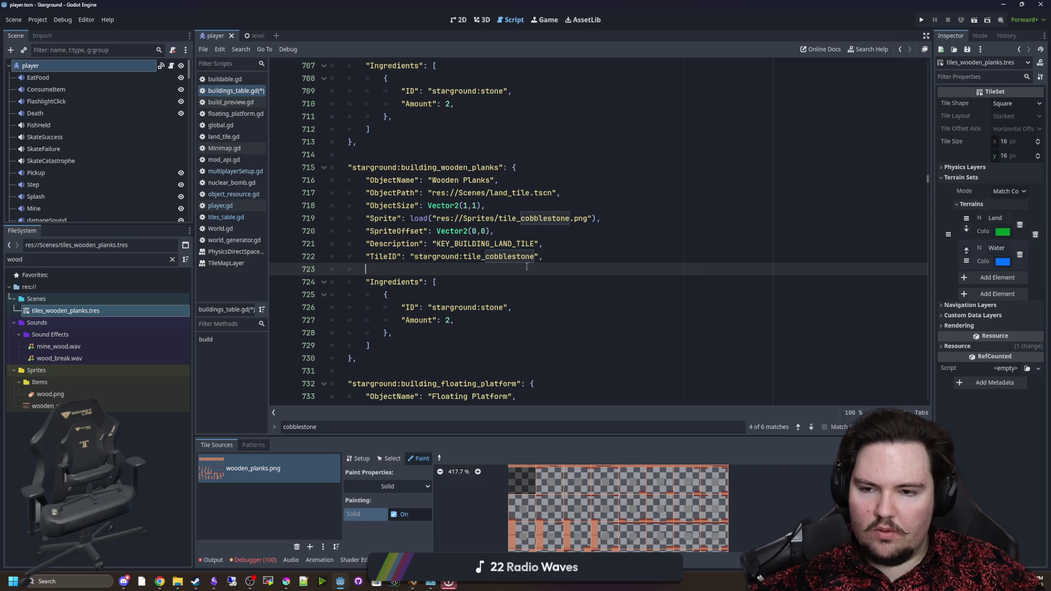
Set TileID to starground:tile_wooden_planks and the ingredient to starground:wood, then save.
left_click_drag(534, 257, 487, 261)
type("wooden_")
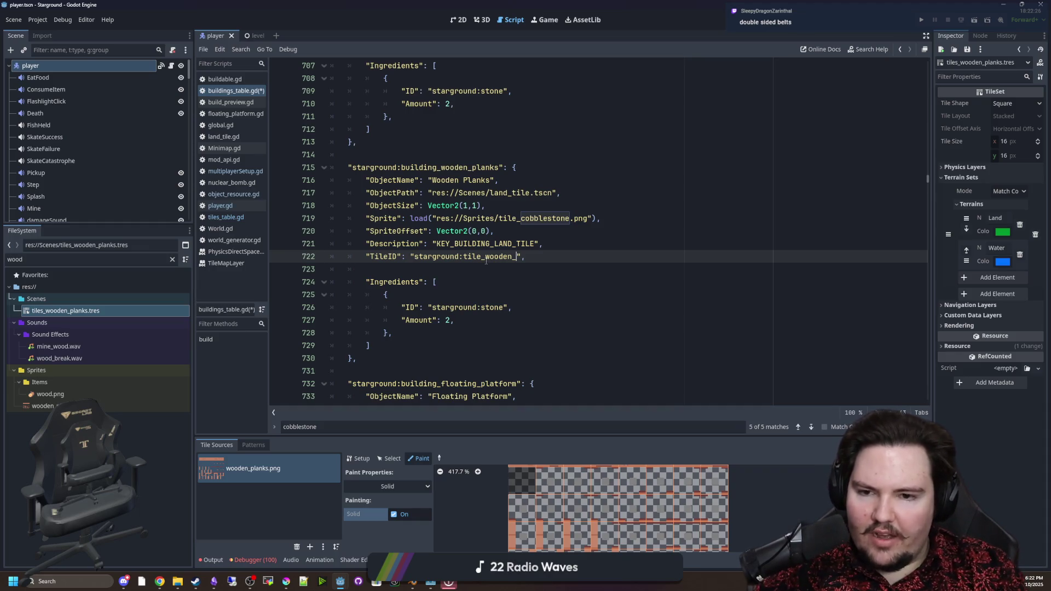
type("planks")
left_click(484, 308)
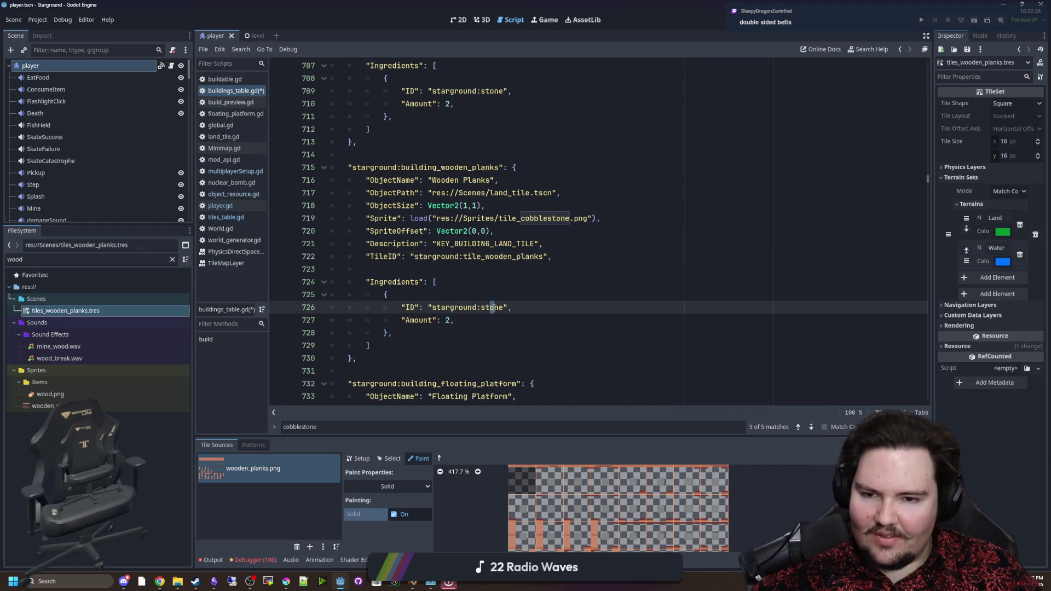
double_click(483, 307)
type("wood")
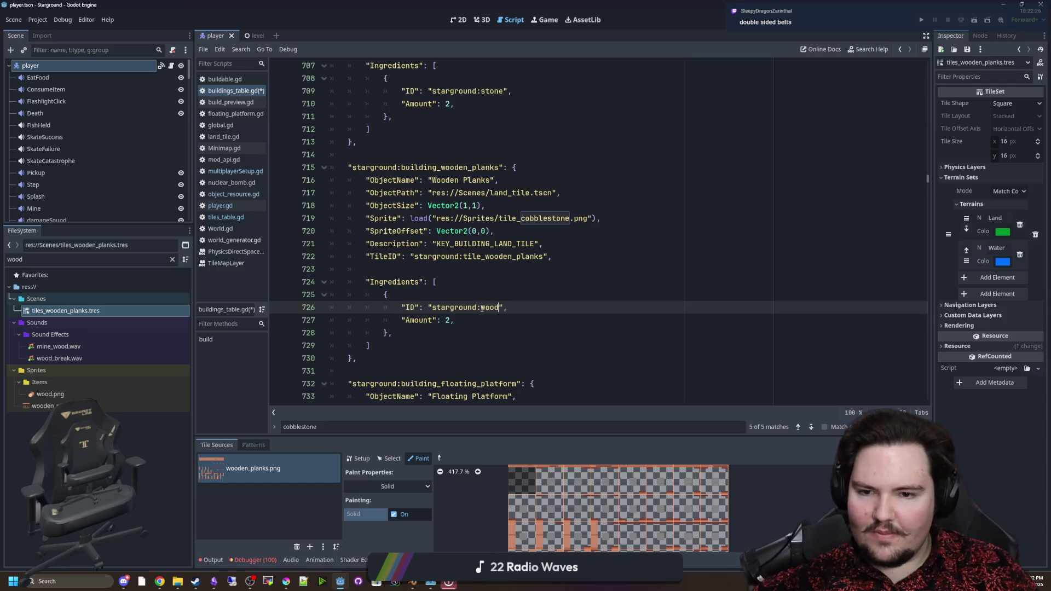
left_click(507, 291)
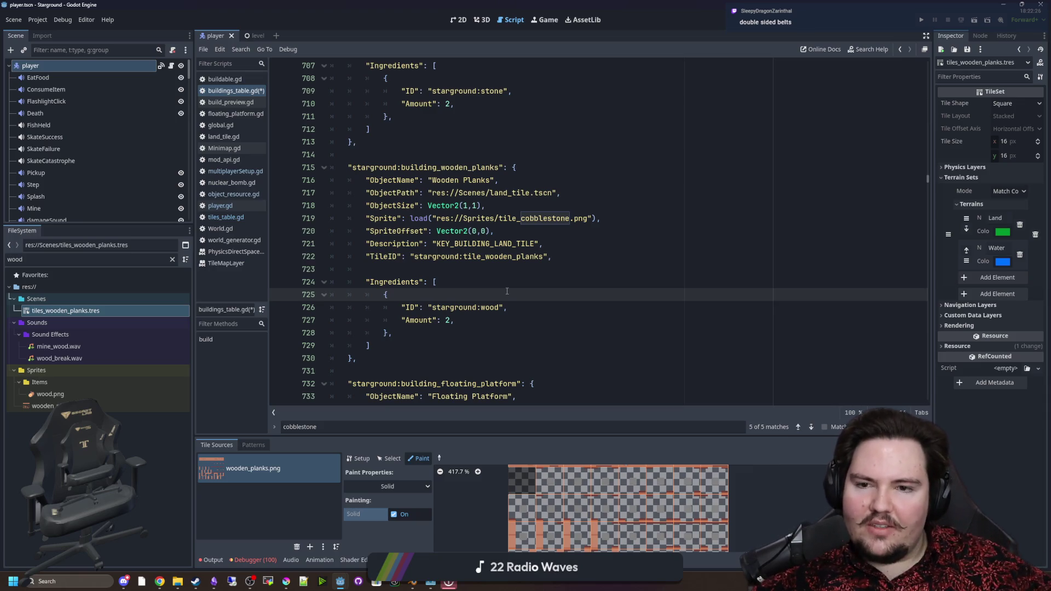
key("Up")
key("Up")
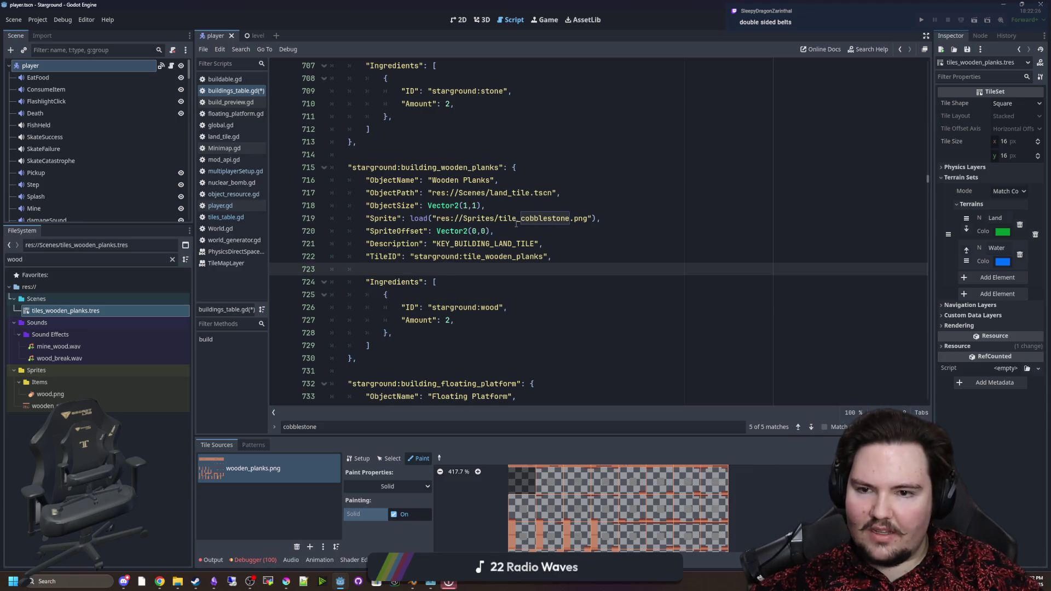
key("Up")
key("Up")
key("Up")
key("ctrl+s")
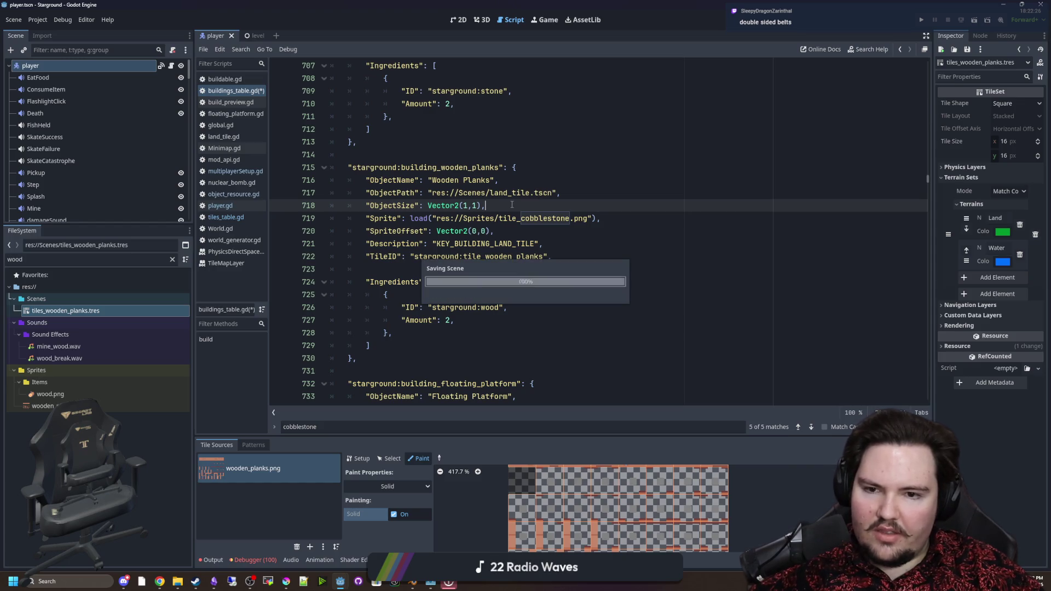
Select the starground:building_wooden_planks key and save buildings_table.gd.
left_click_drag(517, 167, 372, 167)
left_click(503, 167)
left_click_drag(503, 167, 348, 167)
key("Up")
key("ctrl+s")
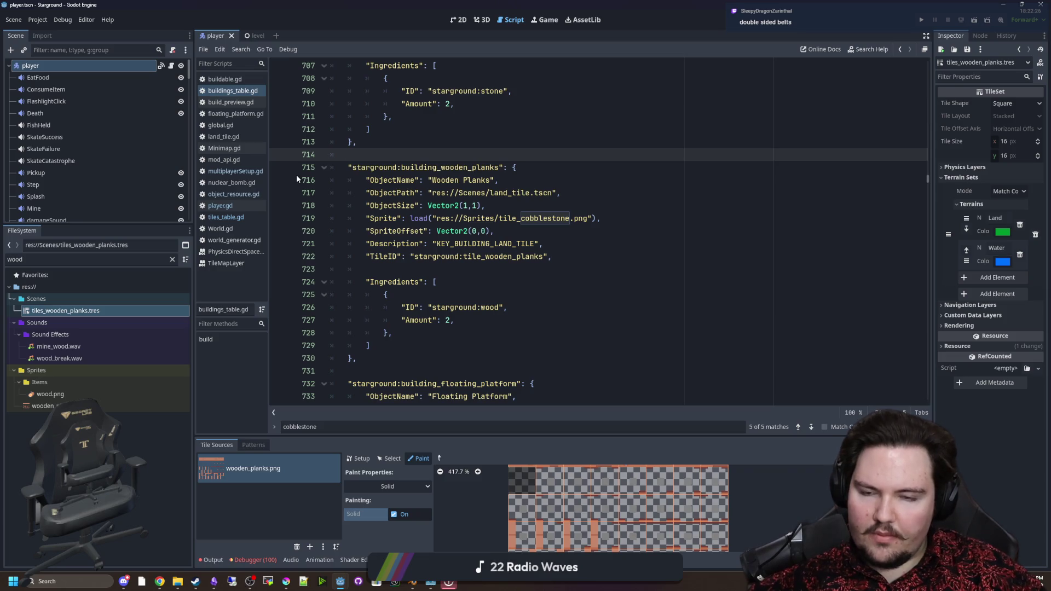
Run the Starground project and continue the last saved singleplayer game.
key("Down")
key("Down")
key("End")
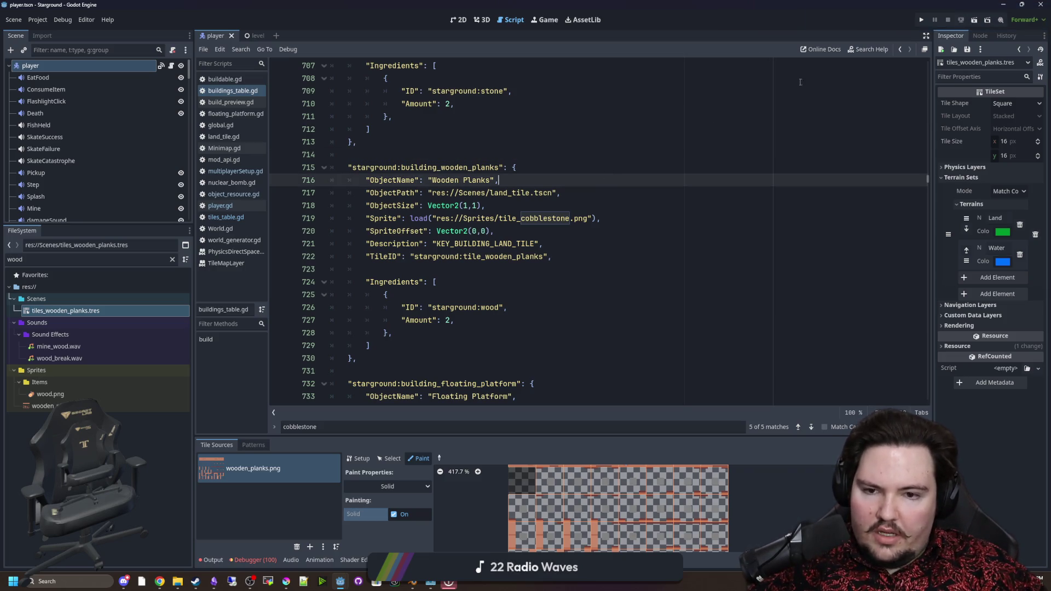
left_click(921, 19)
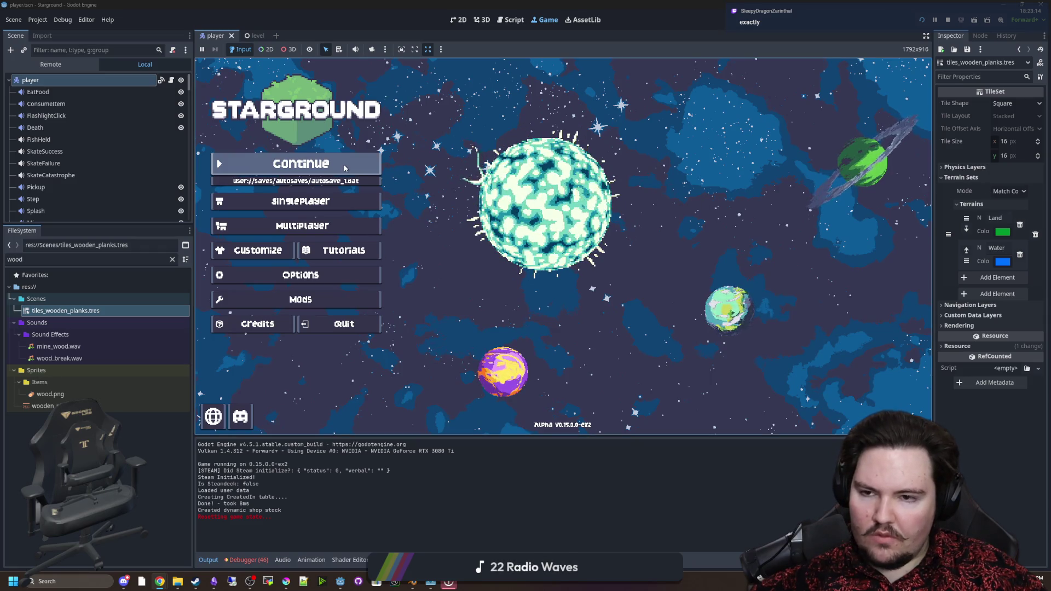
left_click(301, 164)
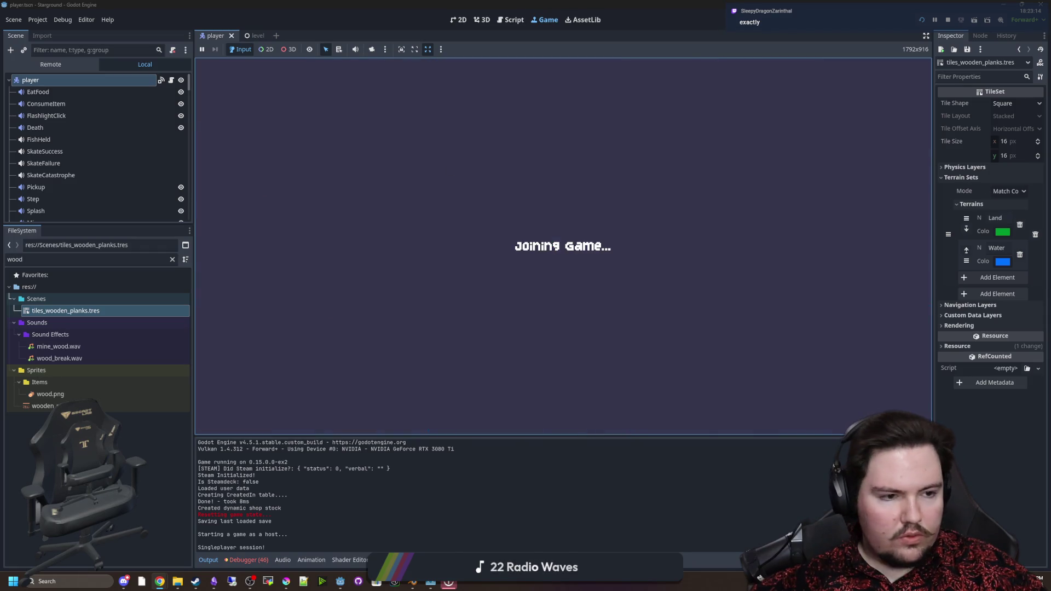